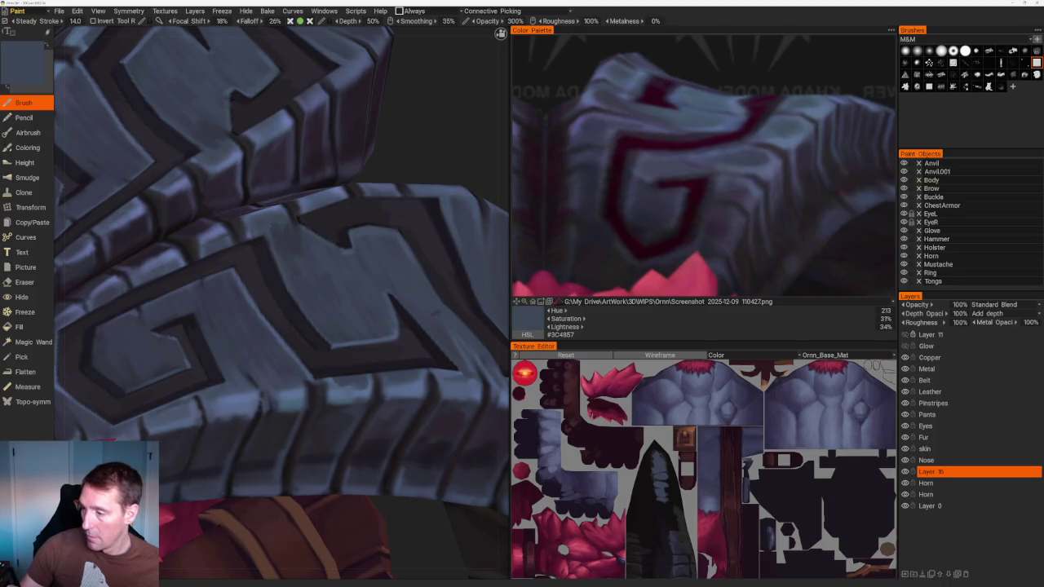
# Zoom in on the head and horns and sample a lighter blue-grey from a horn plate
pyautogui.scroll(-5, 282, 240)
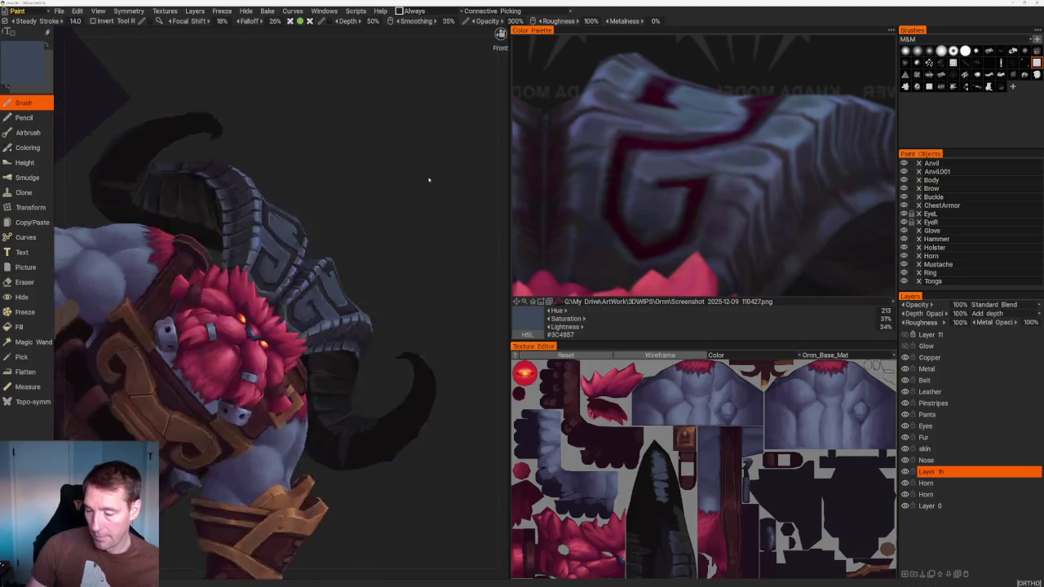
pyautogui.keyDown('alt'); pyautogui.moveTo(419, 168); pyautogui.dragTo(407, 175); pyautogui.keyUp('alt')
pyautogui.scroll(2, 265, 154)
pyautogui.scroll(3, 265, 153)
pyautogui.scroll(2, 266, 153)
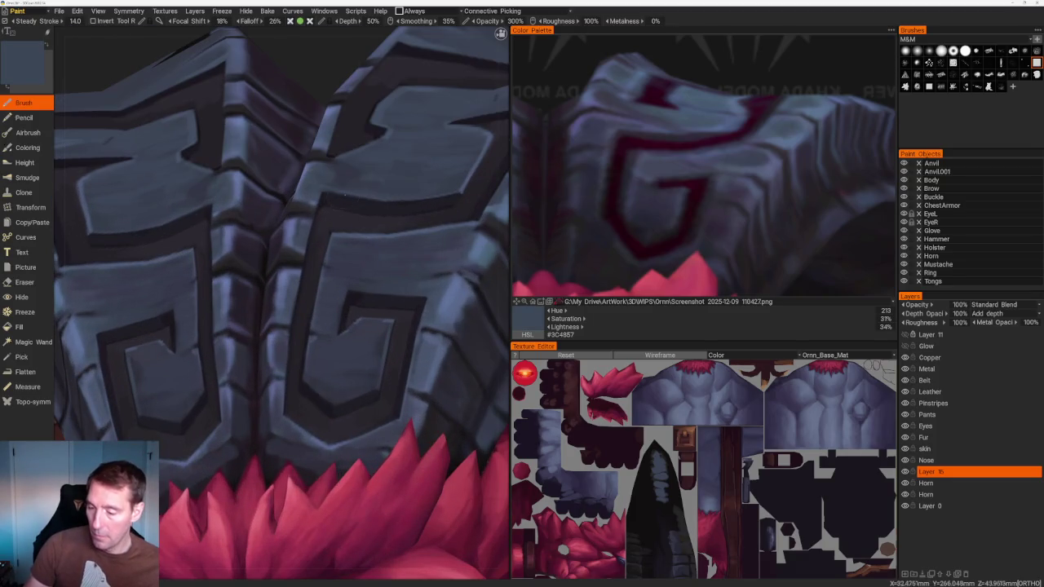
pyautogui.press('v')
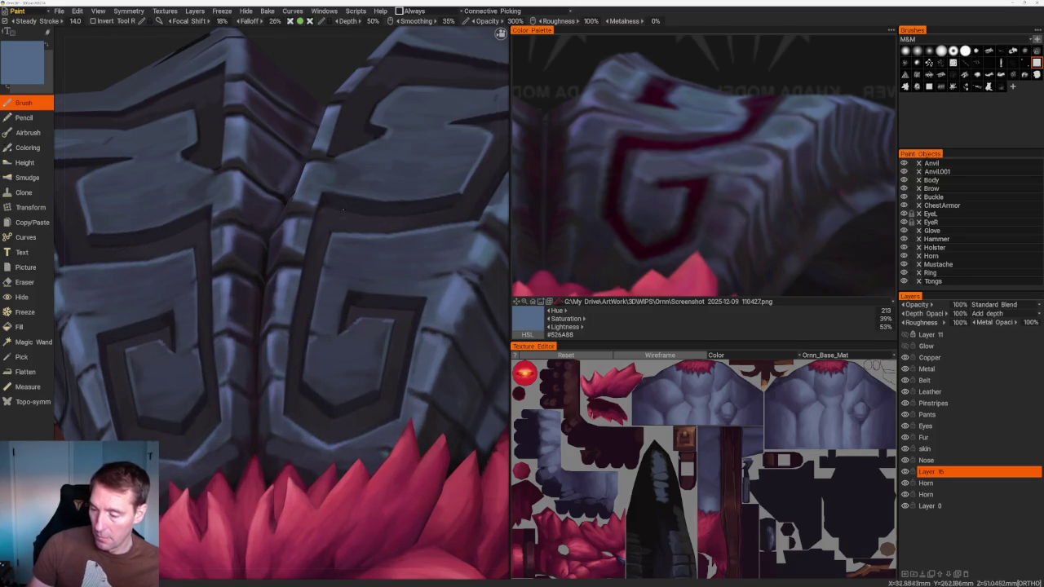
# Turn the G plate upright and resample a bluer grey, #59668C
pyautogui.scroll(3, 324, 197)
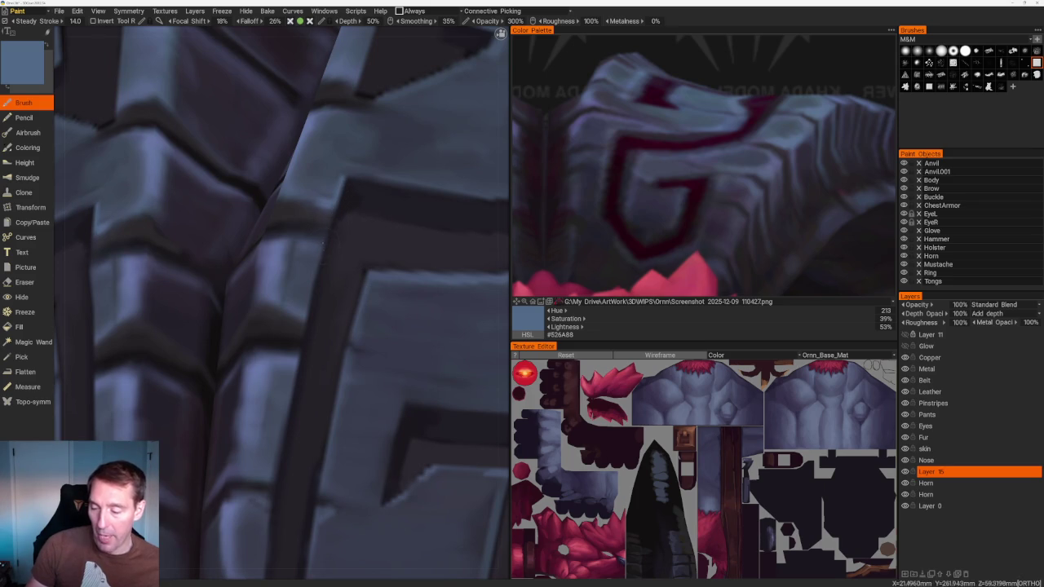
pyautogui.moveTo(321, 241); pyautogui.dragTo(315, 167, button='middle')
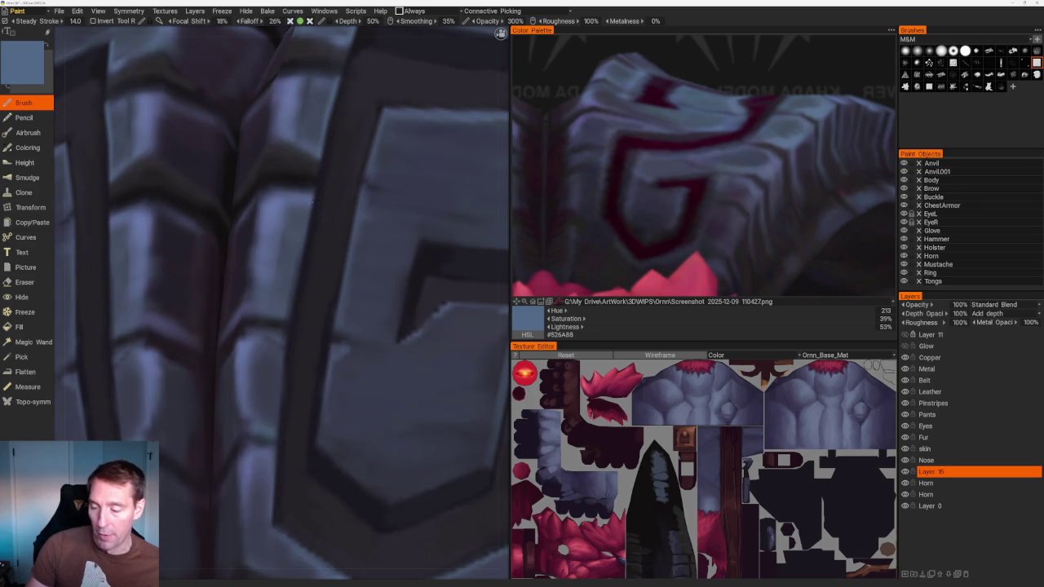
pyautogui.press('v')
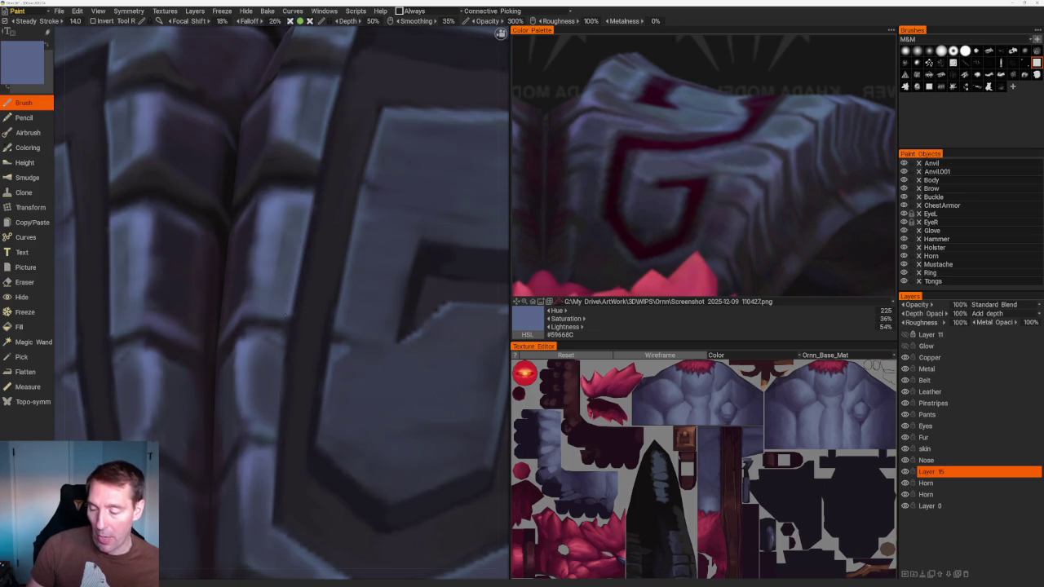
# Orbit and zoom around the forehead plates to inspect them
pyautogui.scroll(-5, 280, 97)
pyautogui.moveTo(280, 98)
pyautogui.mouseDown(button='middle')
pyautogui.moveTo(264, 103)
pyautogui.moveTo(279, 214)
pyautogui.mouseUp(button='middle')
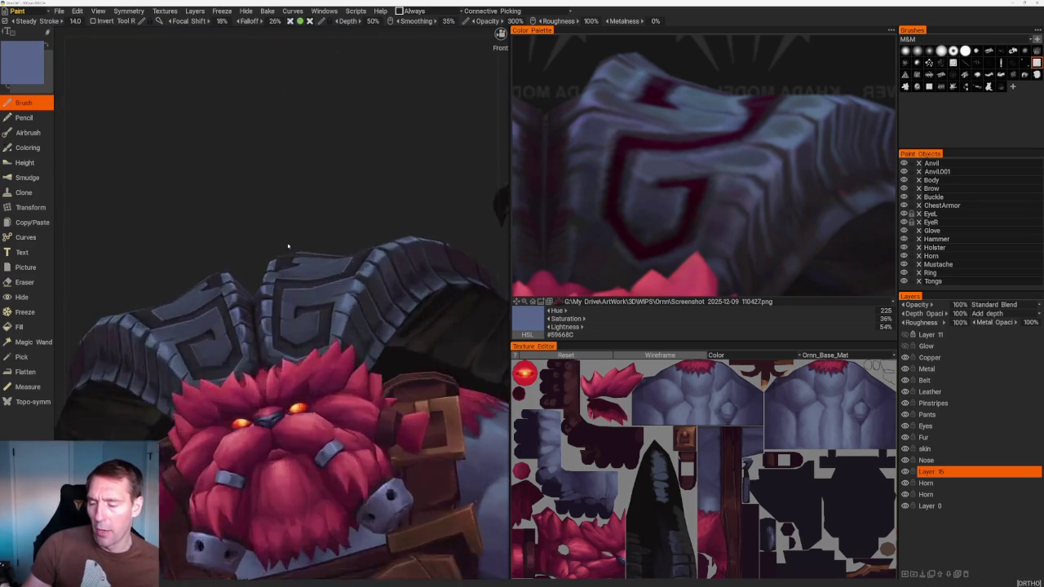
pyautogui.scroll(5, 279, 214)
pyautogui.scroll(2, 277, 269)
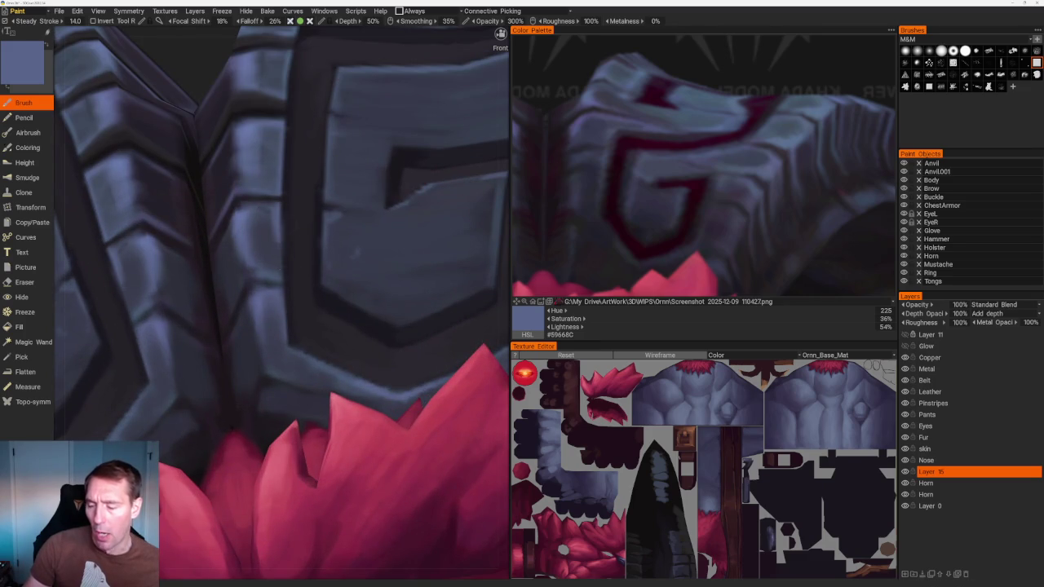
pyautogui.scroll(3, 280, 210)
pyautogui.scroll(-3, 259, 107)
pyautogui.scroll(-4, 260, 108)
pyautogui.scroll(4, 350, 194)
pyautogui.scroll(2, 350, 194)
pyautogui.scroll(1, 350, 195)
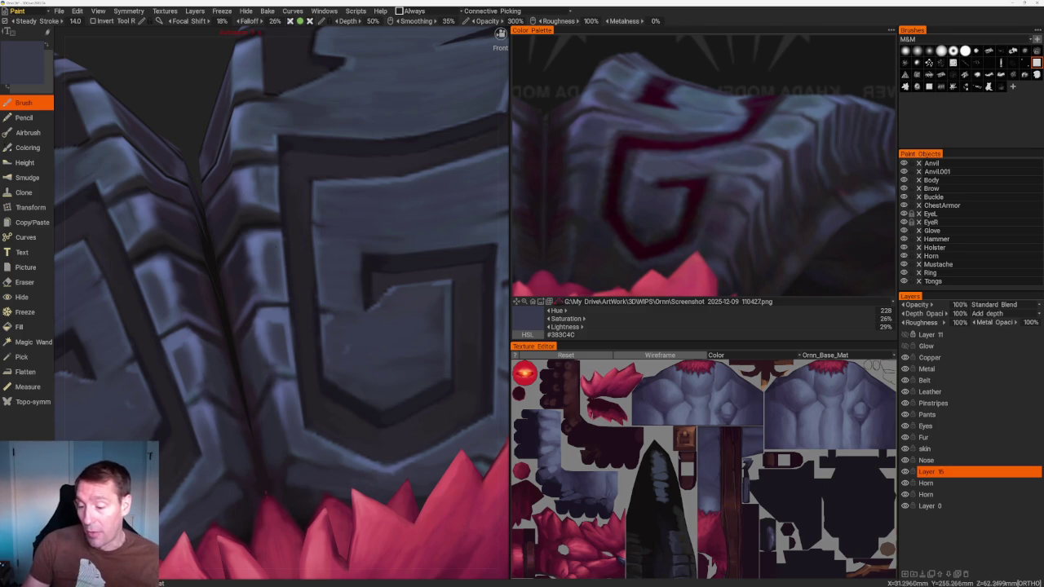
# Sample the G plate's tones, from dark grey #3C4354 to the final mid blue-grey #4F5C7B
pyautogui.moveTo(290, 244); pyautogui.dragTo(327, 331, button='middle')
pyautogui.press('v')
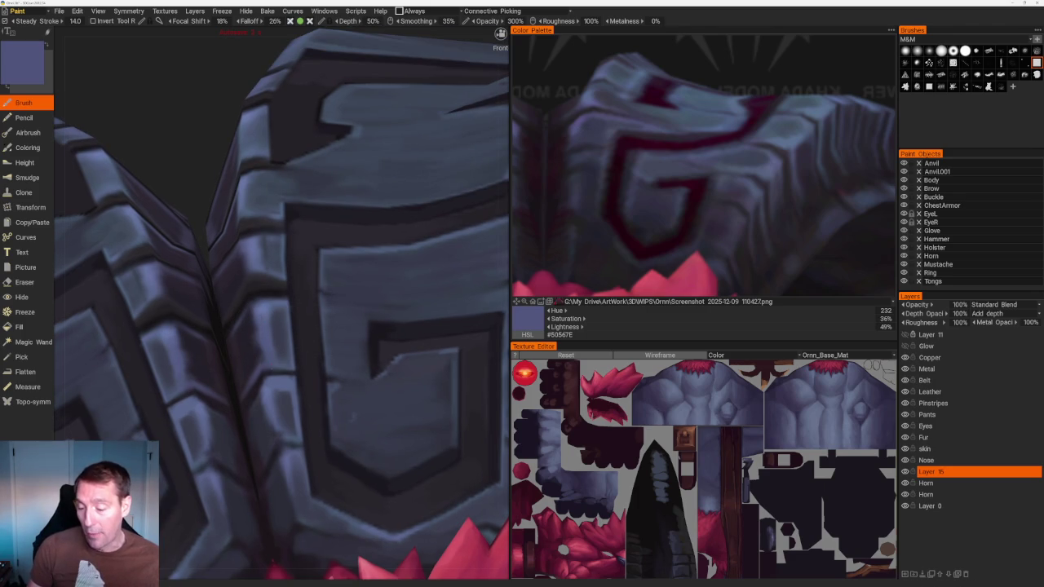
pyautogui.press('v')
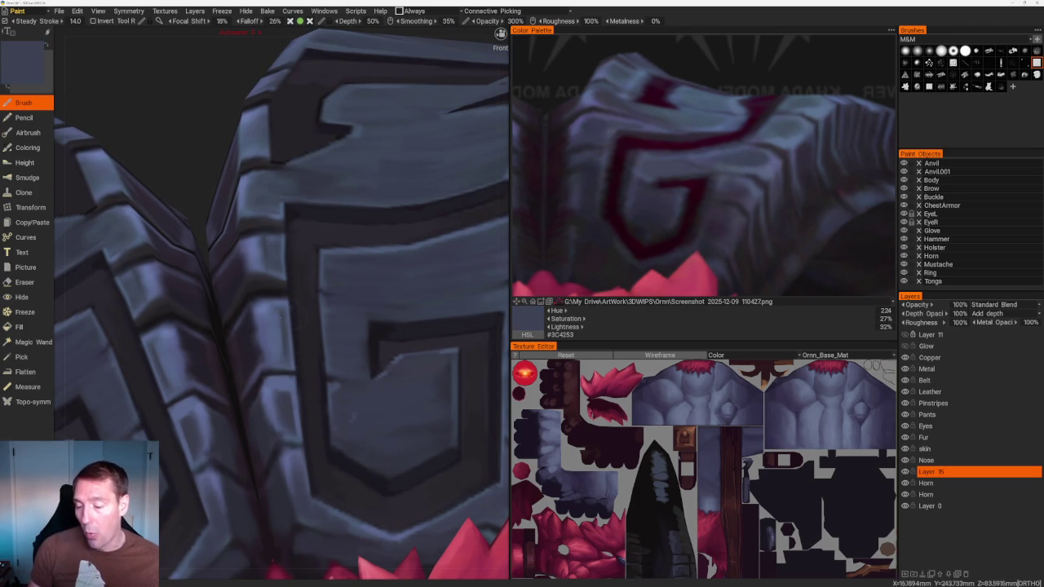
pyautogui.press('v')
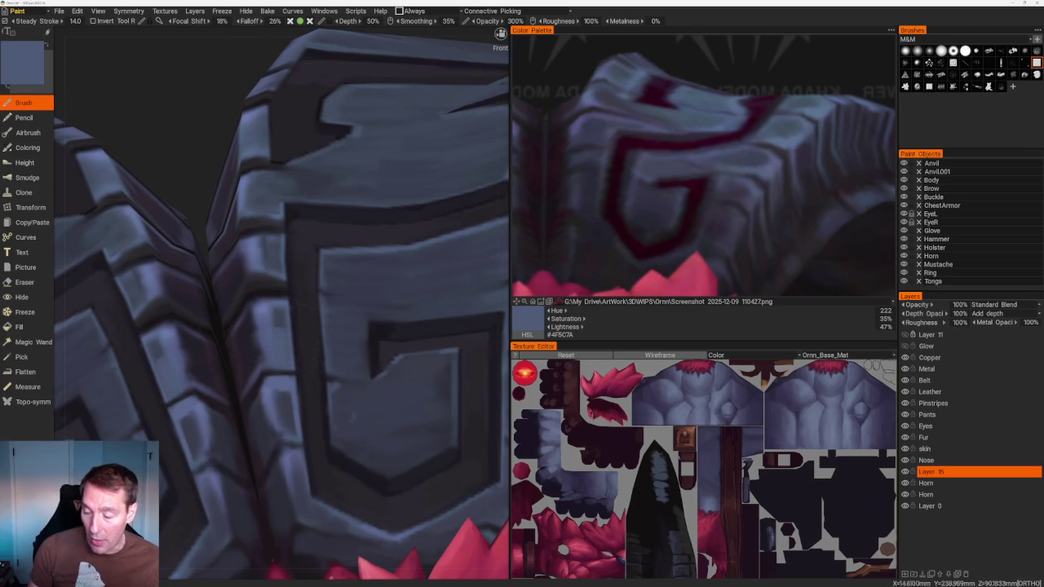
pyautogui.press('v')
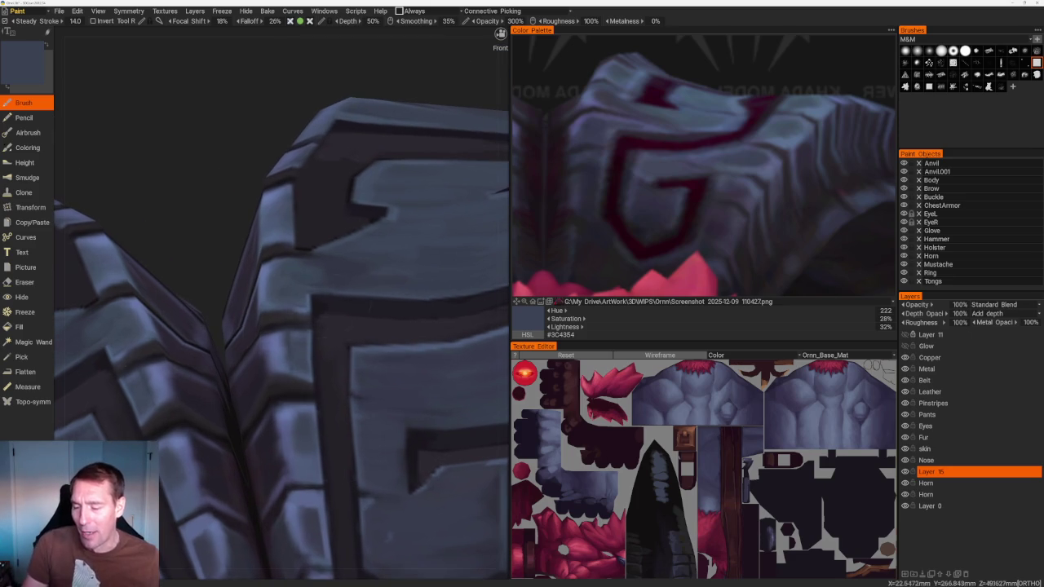
pyautogui.press('v')
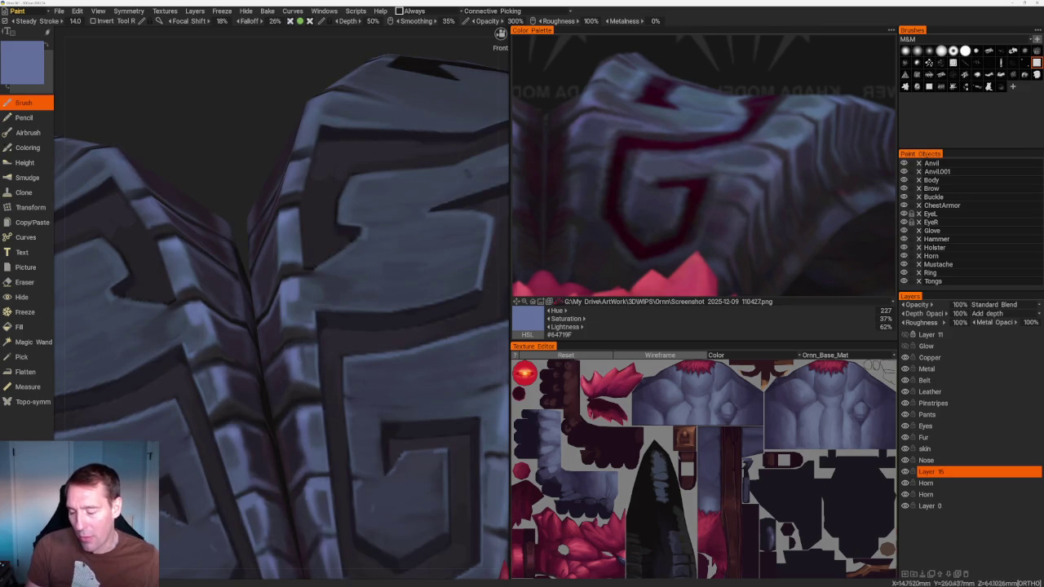
pyautogui.press('v')
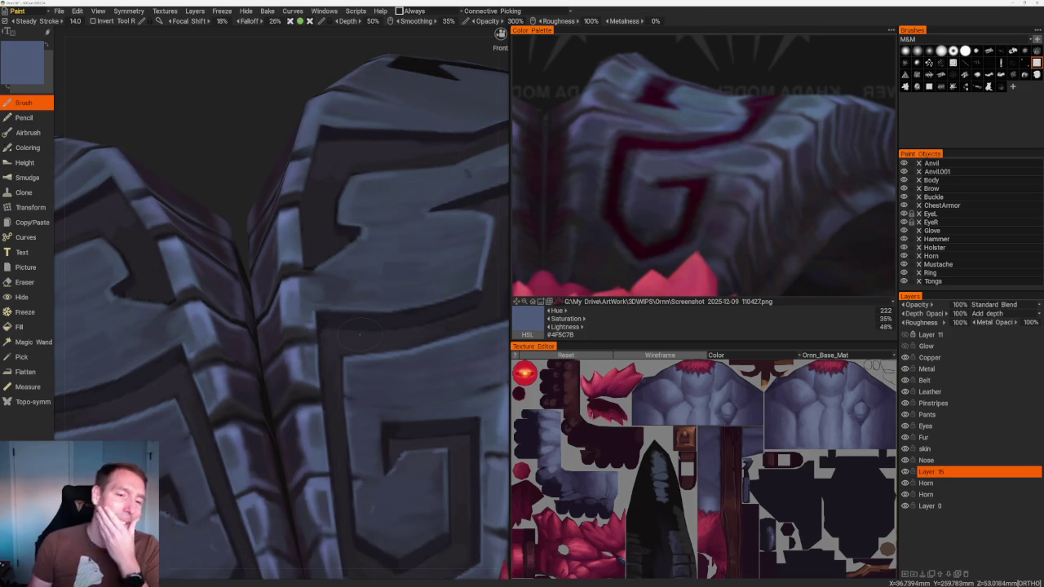
# Look down onto the horns and paint light highlight strokes along the plate edges
pyautogui.scroll(-5, 360, 334)
pyautogui.scroll(-5, 363, 244)
pyautogui.moveTo(366, 171); pyautogui.dragTo(351, 225)
pyautogui.scroll(3, 383, 237)
pyautogui.scroll(2, 337, 214)
pyautogui.scroll(2, 380, 210)
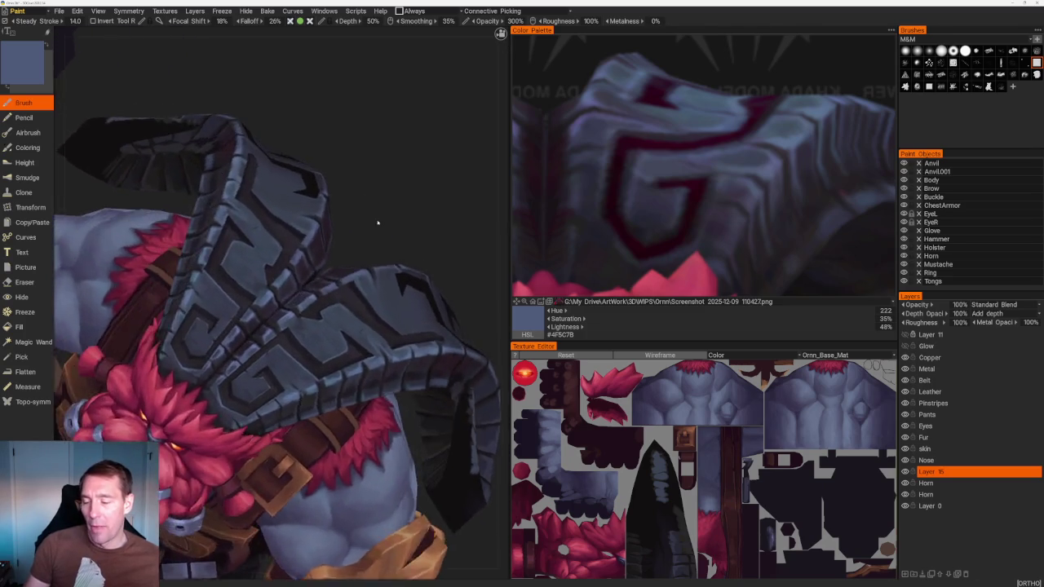
pyautogui.scroll(3, 381, 210)
pyautogui.scroll(2, 262, 294)
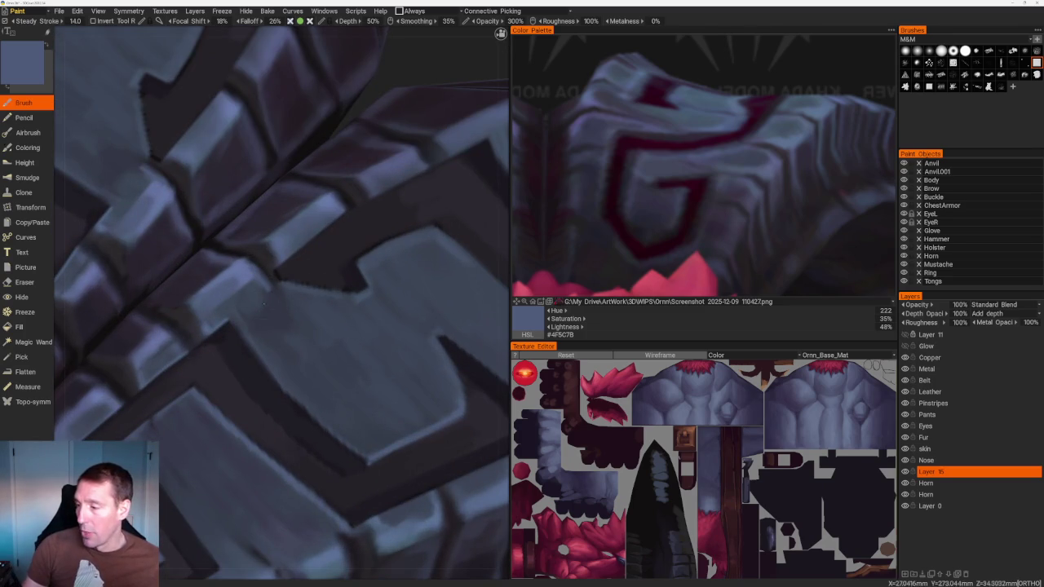
pyautogui.moveTo(249, 287); pyautogui.dragTo(289, 320)
pyautogui.moveTo(116, 148); pyautogui.dragTo(161, 178)
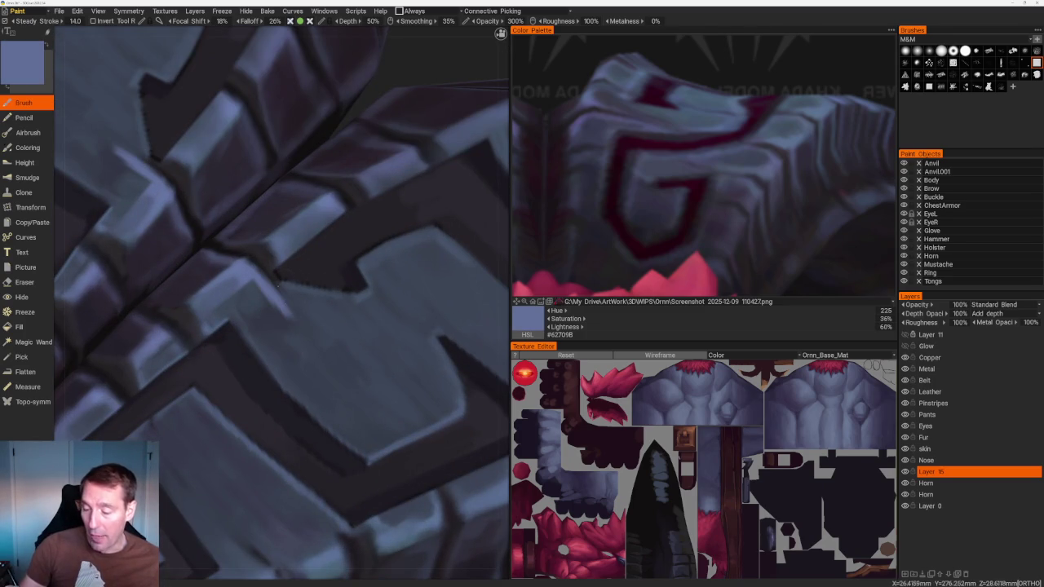
# Undo the darkening over the highlights and sample near-black tones from the carved grooves
pyautogui.press('v')
pyautogui.hotkey('ctrl', 'z')
pyautogui.press('v')
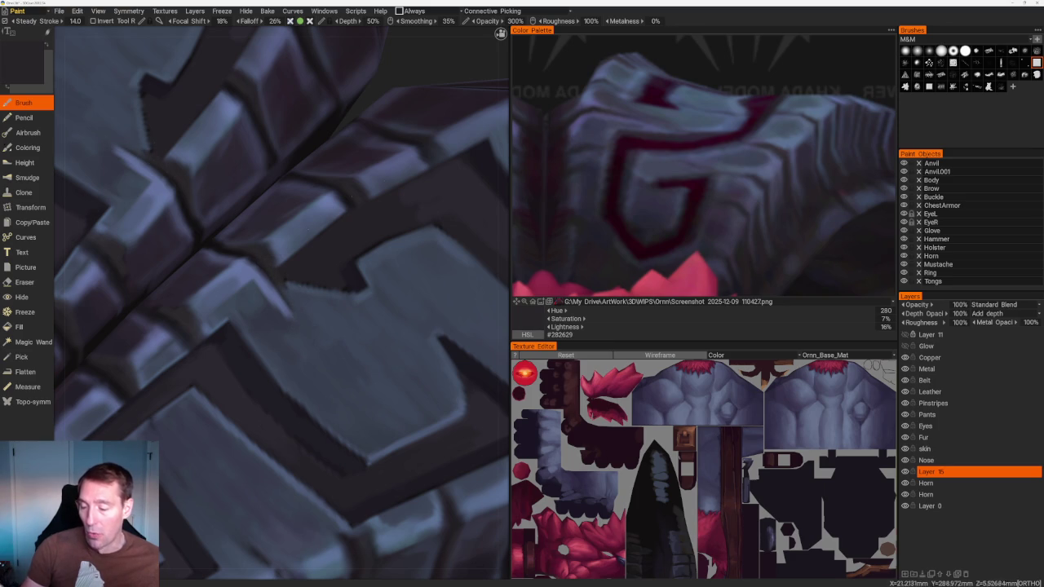
pyautogui.press('v')
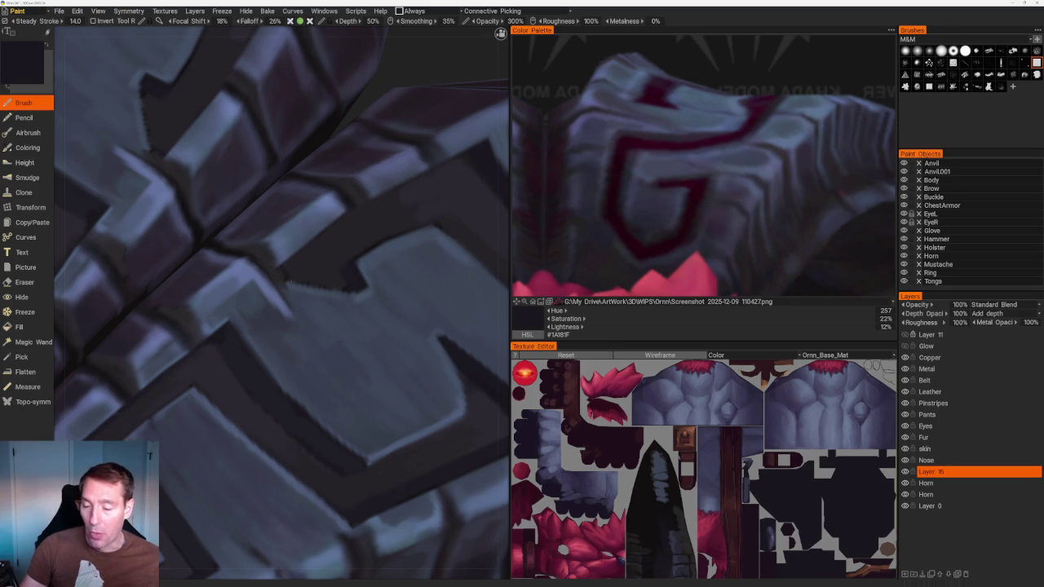
# Sample a range of mid, darker and lighter blue-greys from the plate
pyautogui.scroll(2, 290, 280)
pyautogui.press('v')
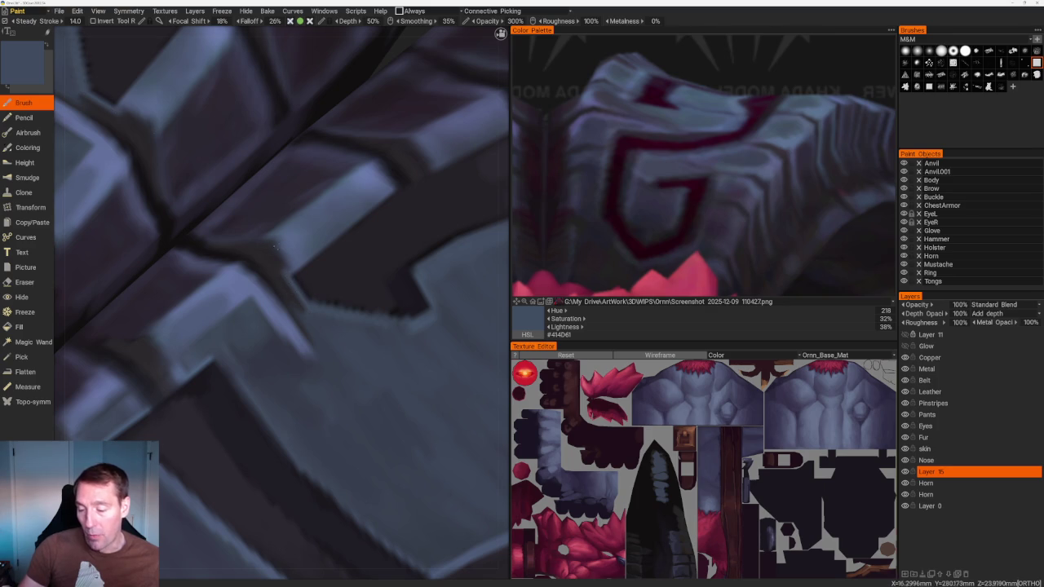
pyautogui.press('v')
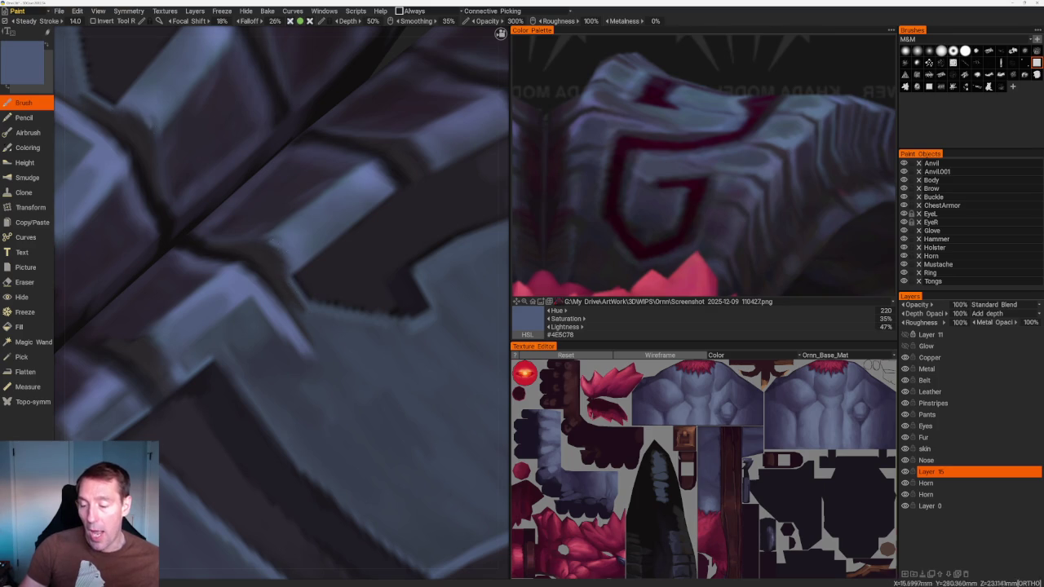
pyautogui.scroll(-5, 305, 122)
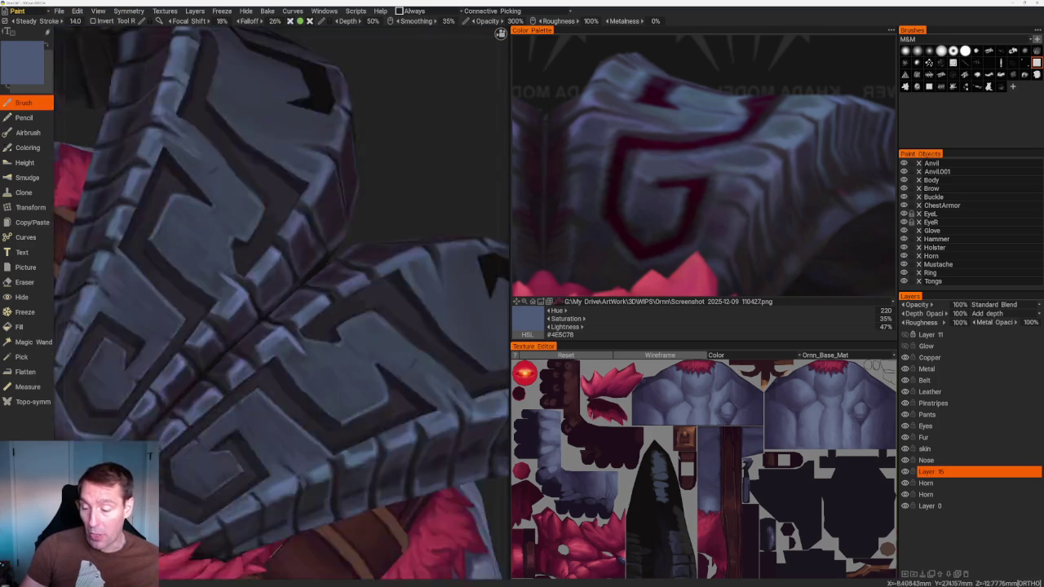
pyautogui.scroll(5, 378, 339)
pyautogui.press('v')
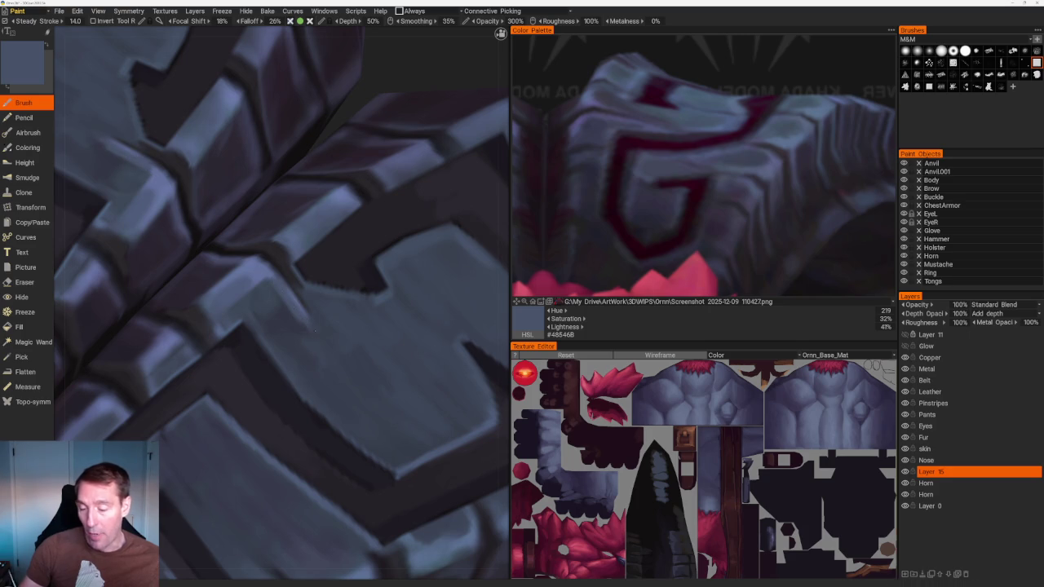
pyautogui.press('v')
pyautogui.press('v')
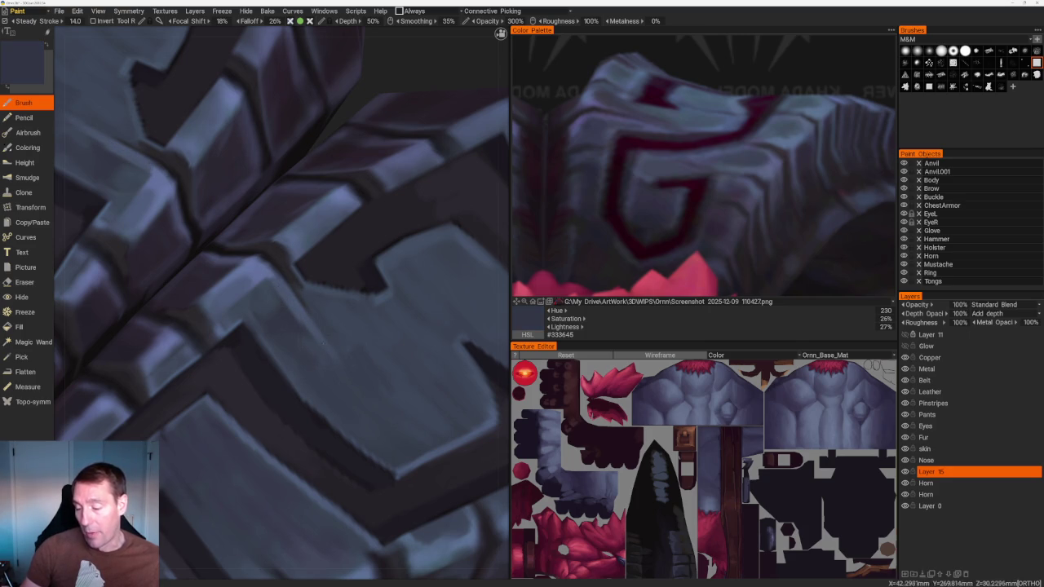
pyautogui.press('v')
pyautogui.press('v')
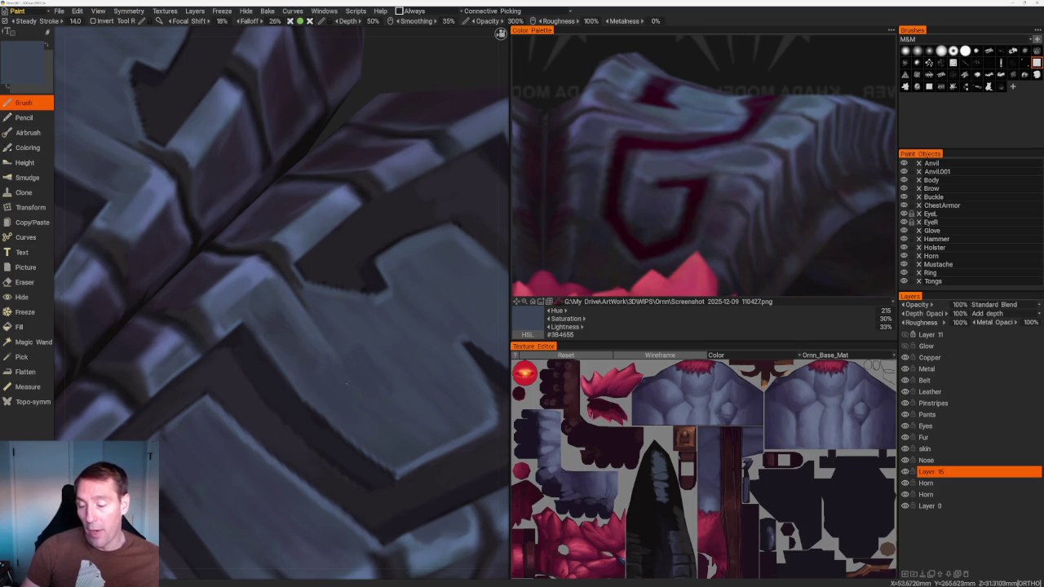
# Move to another horn area and pick the darker blue-grey #394050
pyautogui.keyDown('alt'); pyautogui.moveTo(287, 320); pyautogui.dragTo(327, 310); pyautogui.keyUp('alt')
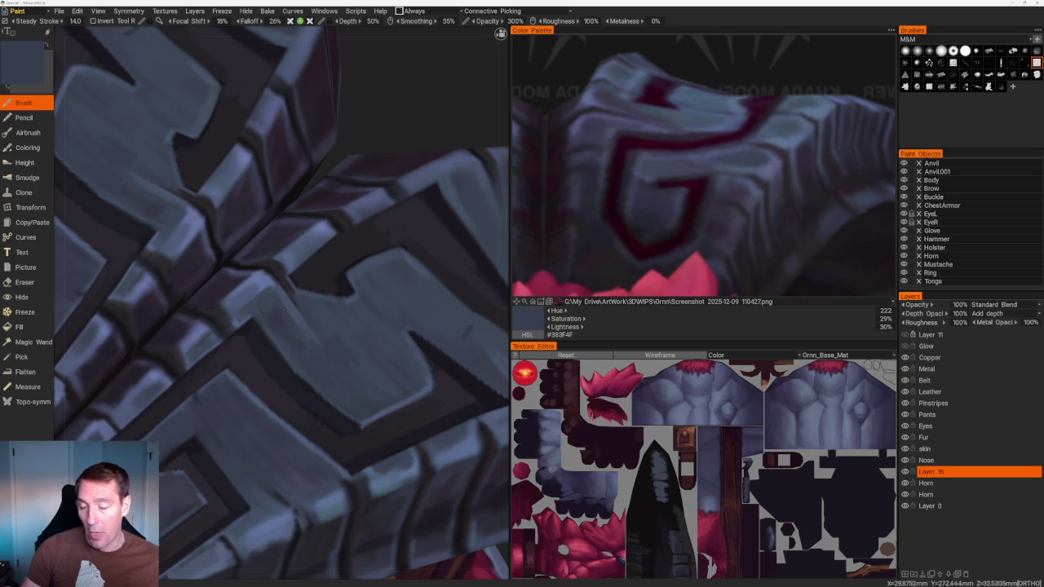
pyautogui.press('v')
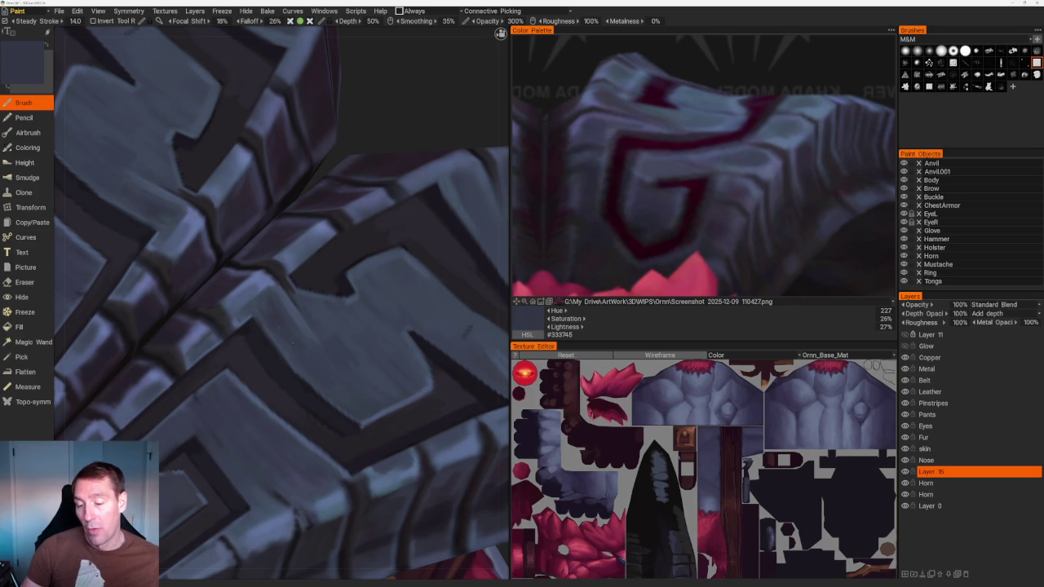
pyautogui.press('v')
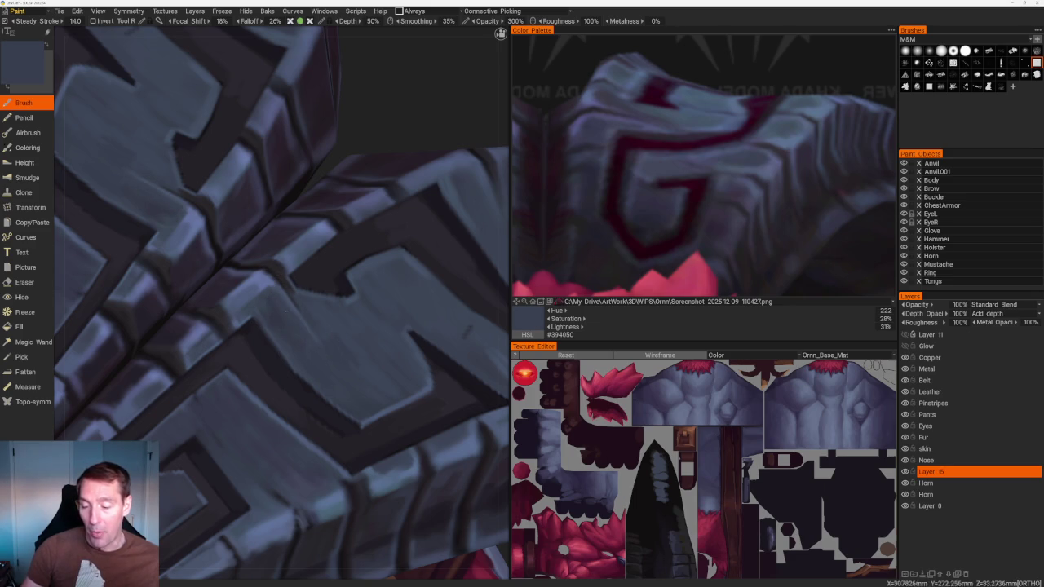
pyautogui.keyDown('alt'); pyautogui.moveTo(294, 322); pyautogui.dragTo(476, 336); pyautogui.keyUp('alt')
pyautogui.scroll(-10, 331, 182)
pyautogui.keyDown('alt'); pyautogui.moveTo(331, 181); pyautogui.dragTo(321, 187); pyautogui.keyUp('alt')
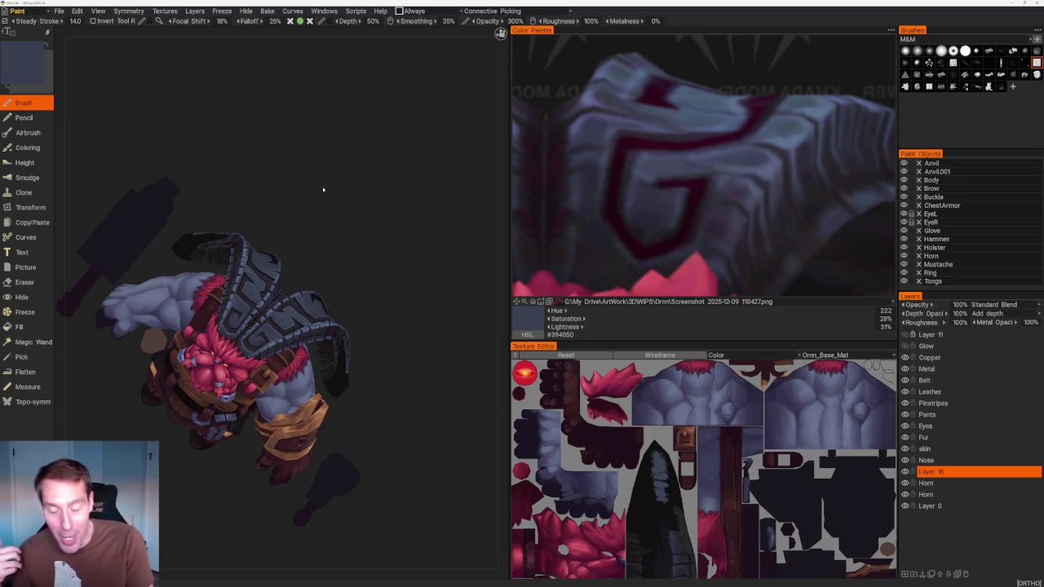
pyautogui.scroll(2, 380, 254)
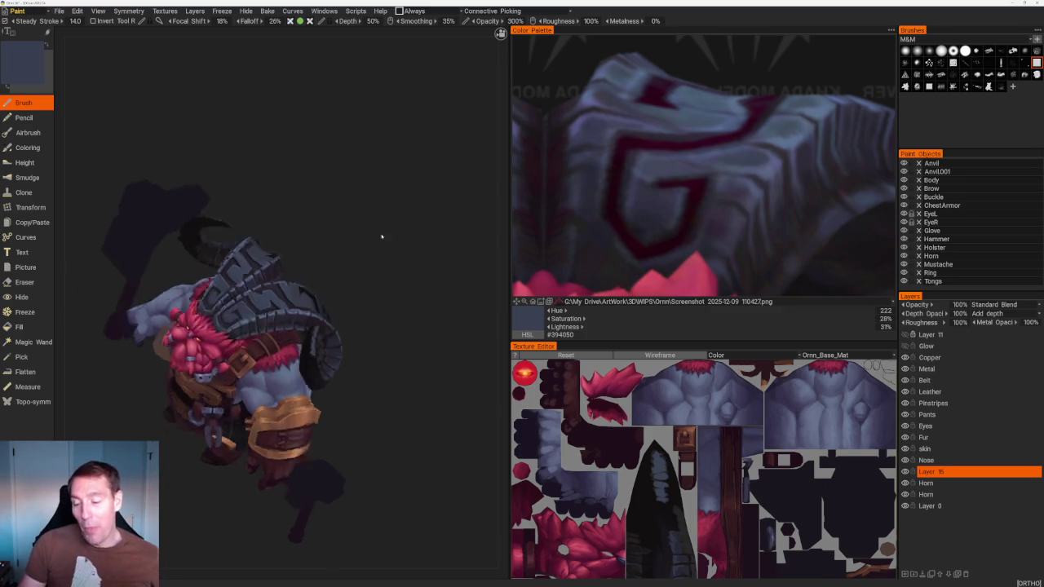
pyautogui.scroll(5, 378, 226)
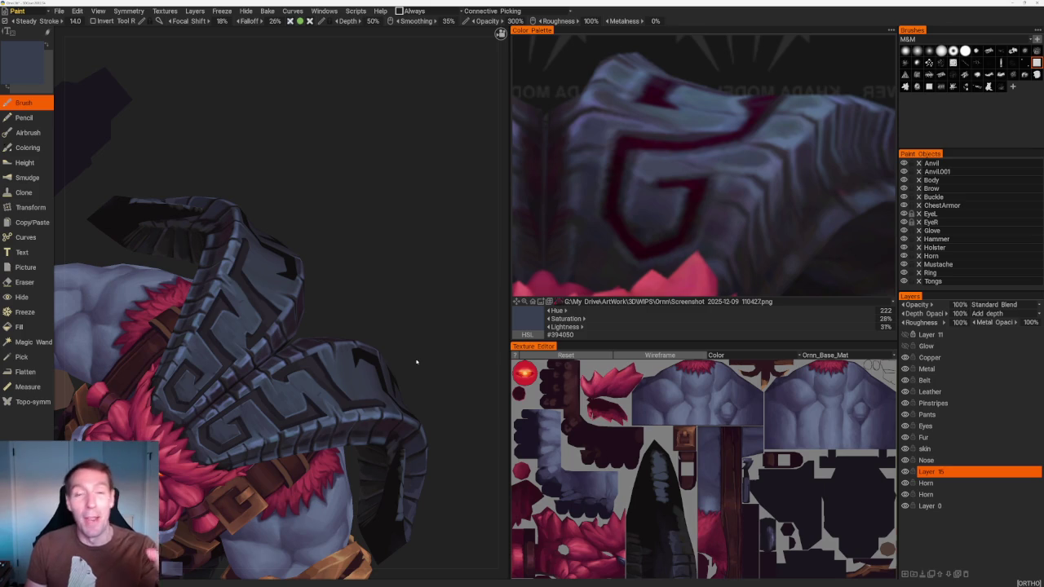
pyautogui.moveTo(366, 256)
pyautogui.mouseDown()
pyautogui.moveTo(298, 212)
pyautogui.moveTo(375, 279)
pyautogui.mouseUp()
pyautogui.scroll(-5, 374, 280)
pyautogui.moveTo(326, 204); pyautogui.dragTo(345, 231)
pyautogui.scroll(3, 422, 277)
pyautogui.scroll(5, 421, 277)
pyautogui.moveTo(422, 277); pyautogui.dragTo(342, 312)
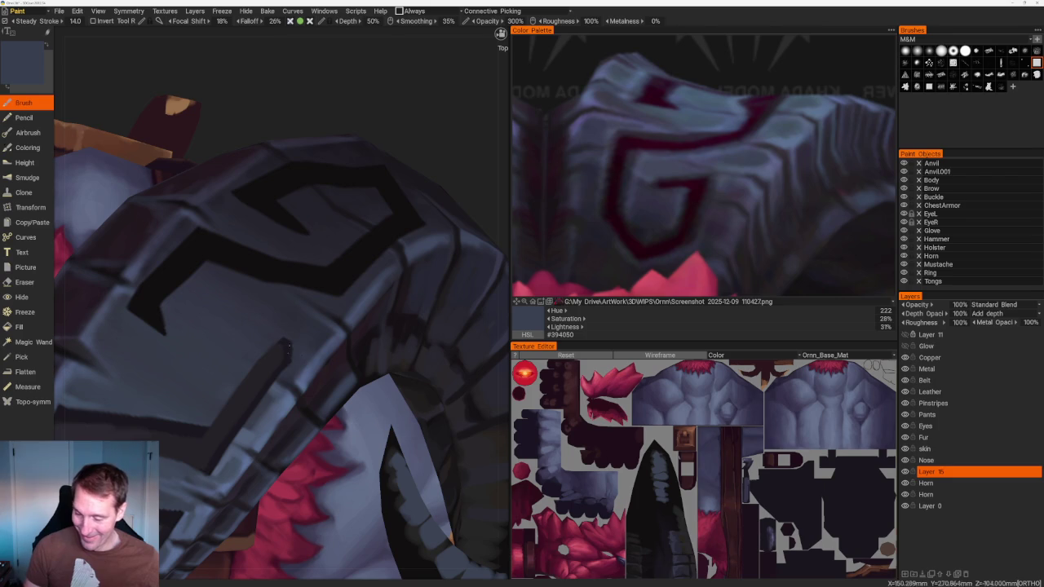
# Sample dark glyph colours #110F10 and #1A181F from the horn
pyautogui.press('v')
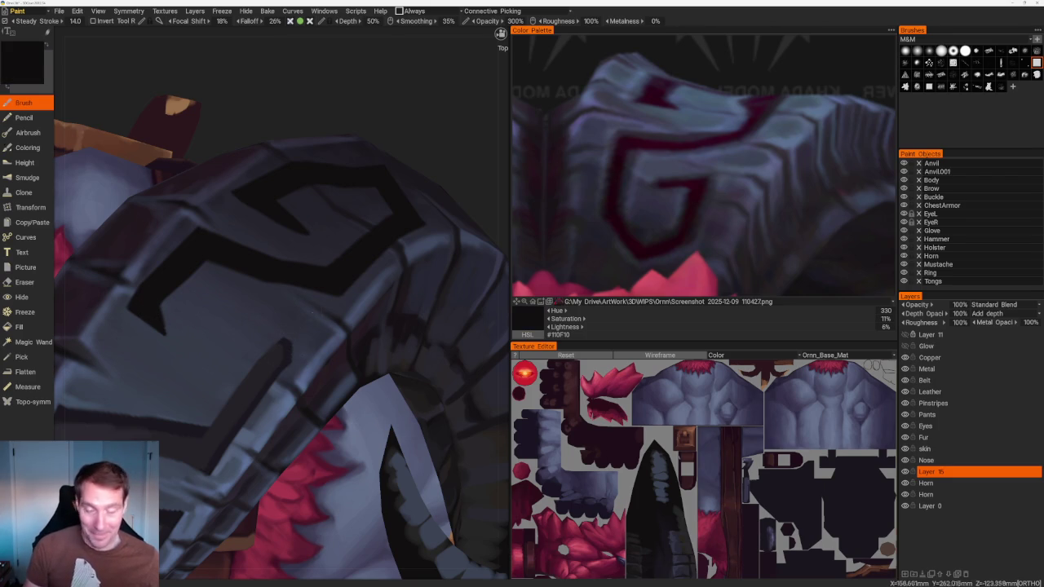
pyautogui.press('v')
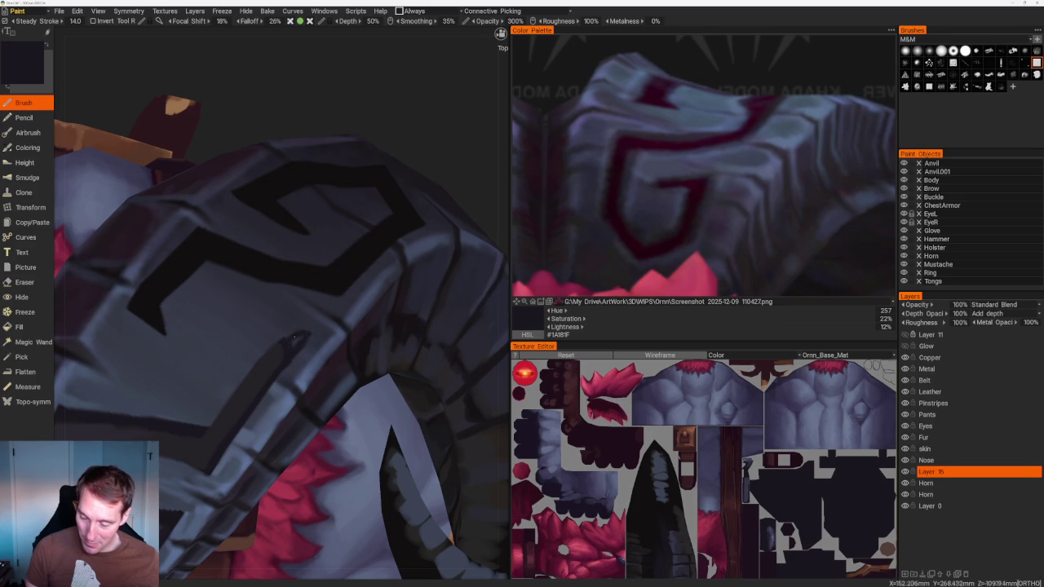
pyautogui.press('v')
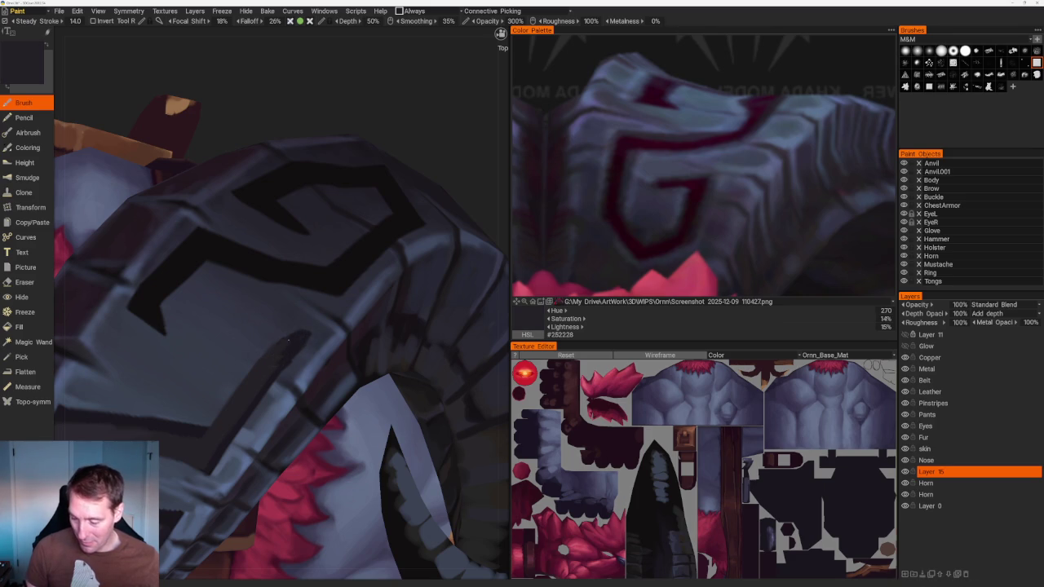
pyautogui.scroll(-1, 294, 269)
pyautogui.scroll(-8, 321, 178)
pyautogui.scroll(2, 327, 226)
pyautogui.scroll(3, 327, 226)
pyautogui.scroll(3, 327, 226)
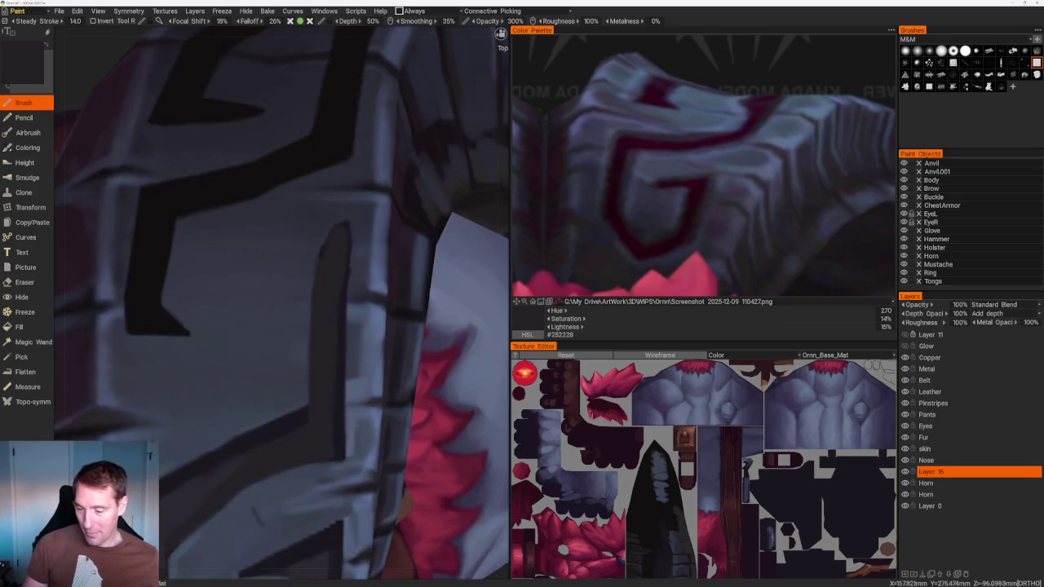
pyautogui.scroll(2, 327, 226)
# Erase the vertical glyph bar, repaint it dark purple-grey, and end on near-black #252228
pyautogui.press('e')
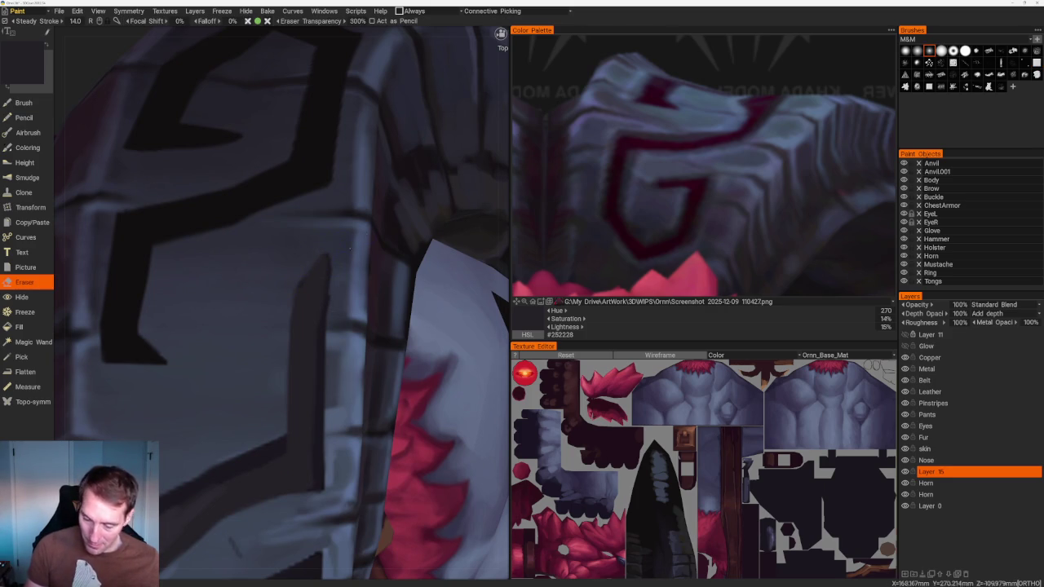
pyautogui.press('b')
pyautogui.press('v')
pyautogui.moveTo(331, 259); pyautogui.dragTo(324, 304)
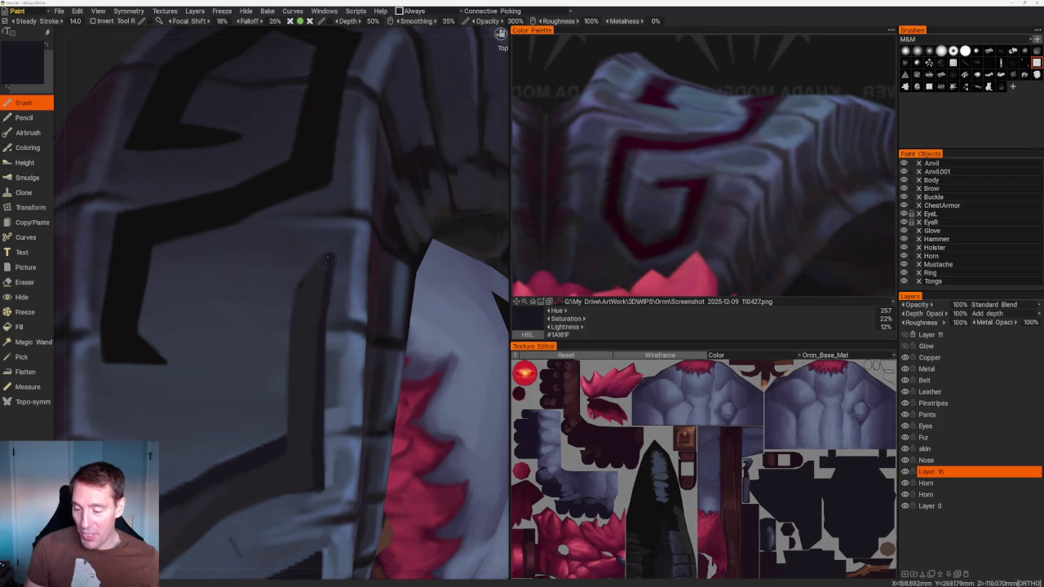
pyautogui.click(326, 255)
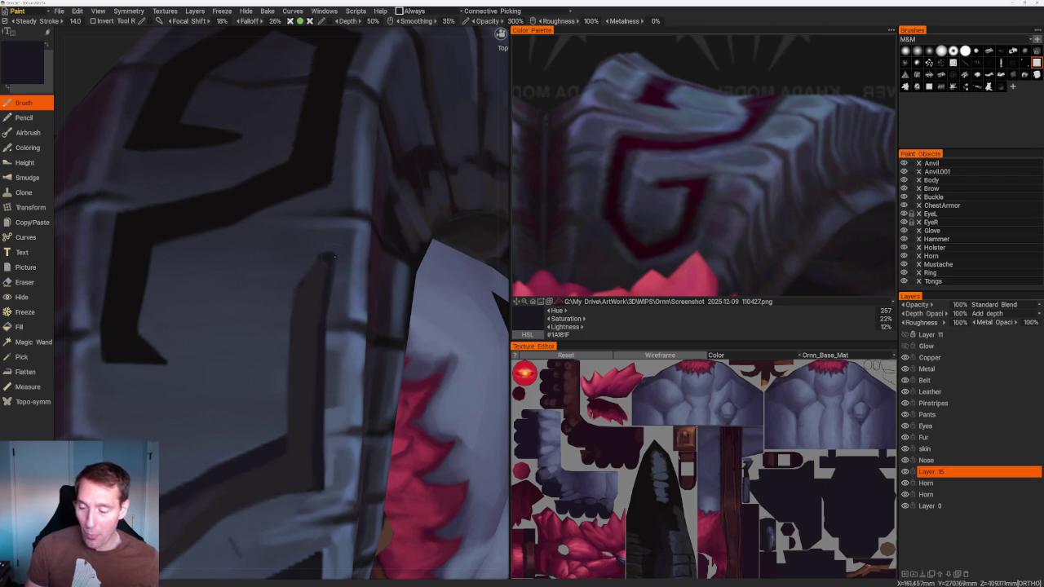
pyautogui.press('v')
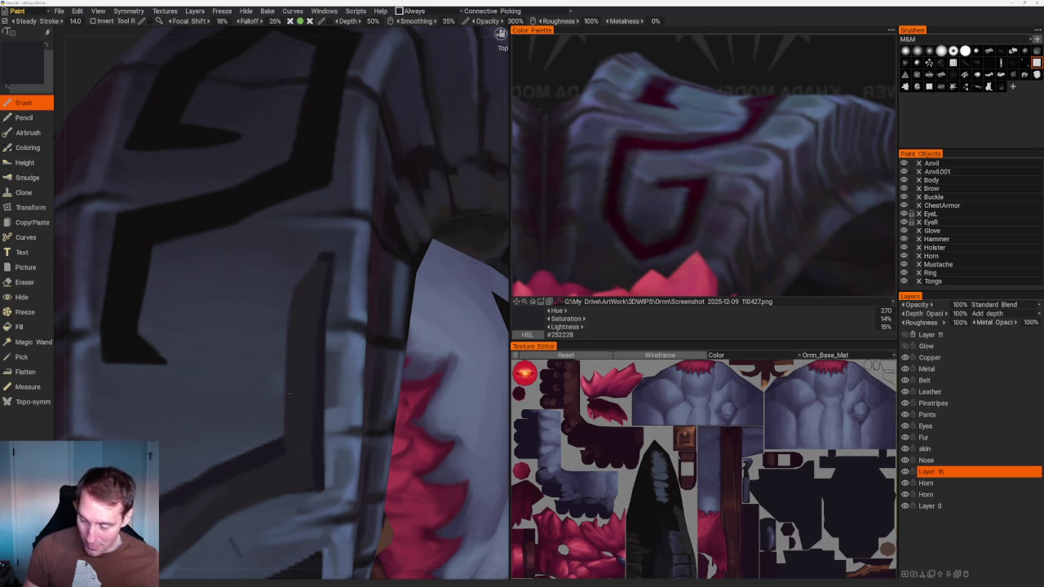
pyautogui.moveTo(288, 447); pyautogui.dragTo(296, 252, button='middle')
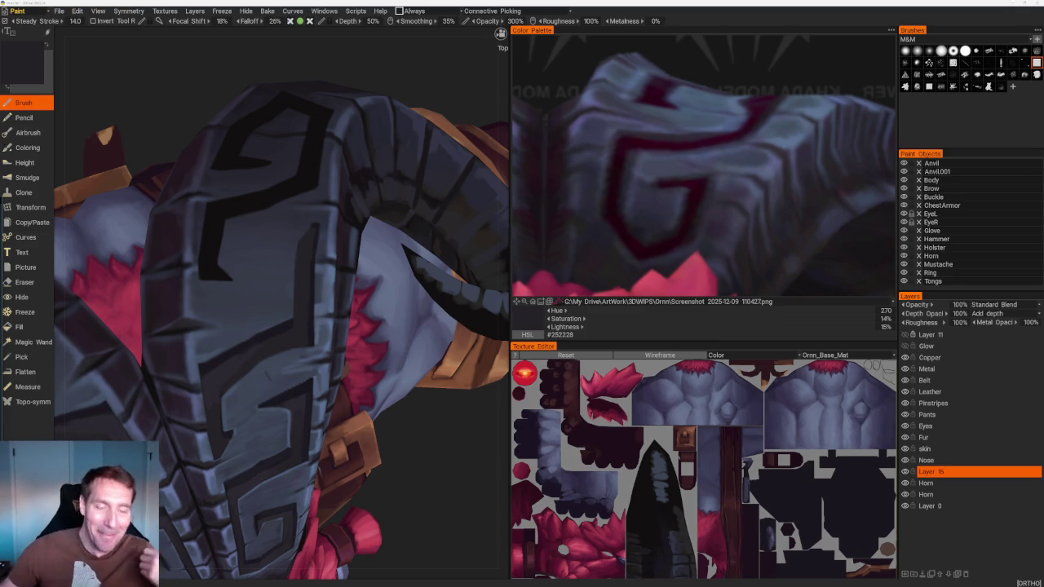
# Swing to a side view and sample blue-grey and darker blue-grey from the horn
pyautogui.moveTo(444, 454)
pyautogui.mouseDown(button='right')
pyautogui.moveTo(380, 245)
pyautogui.moveTo(425, 444)
pyautogui.moveTo(277, 199)
pyautogui.moveTo(318, 383)
pyautogui.mouseUp(button='right')
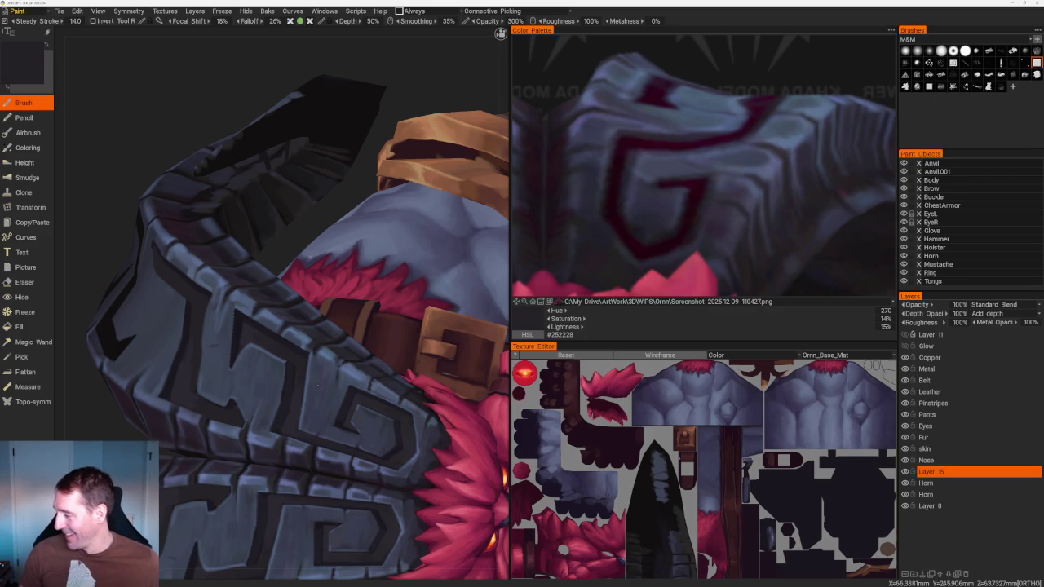
pyautogui.scroll(-5, 253, 194)
pyautogui.moveTo(253, 194); pyautogui.dragTo(319, 147, button='middle')
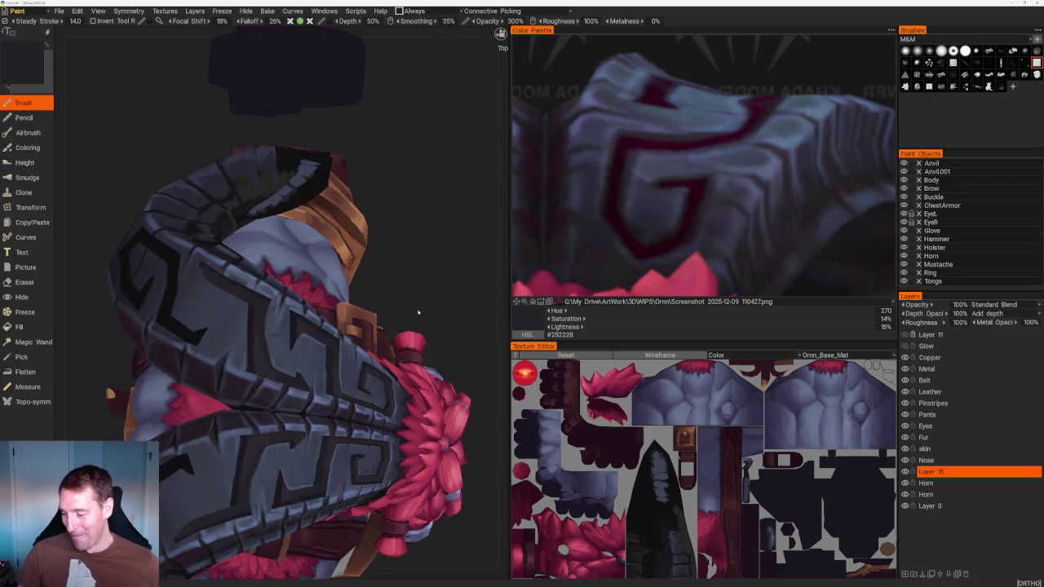
pyautogui.scroll(5, 319, 147)
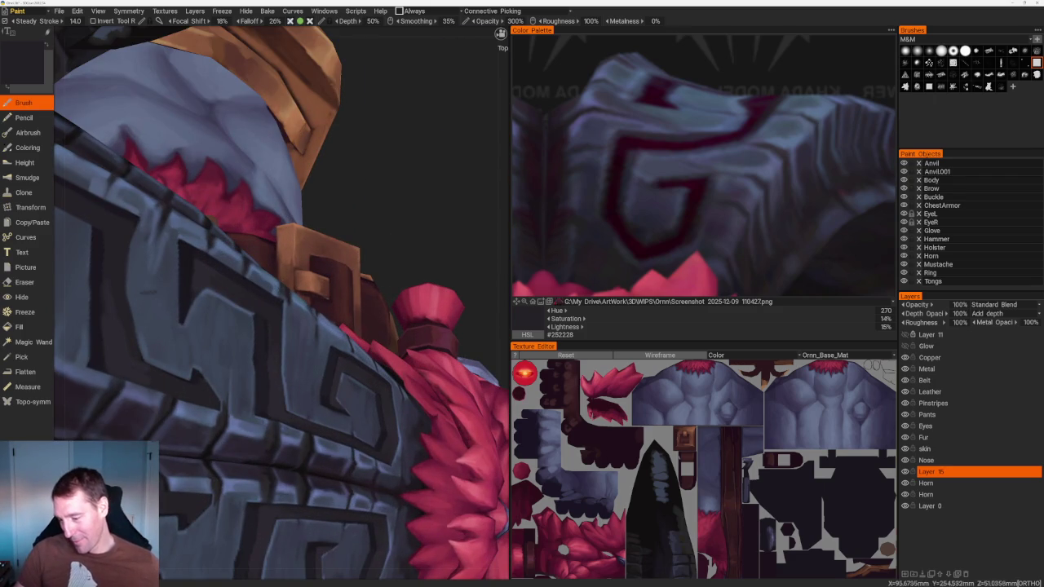
pyautogui.press('v')
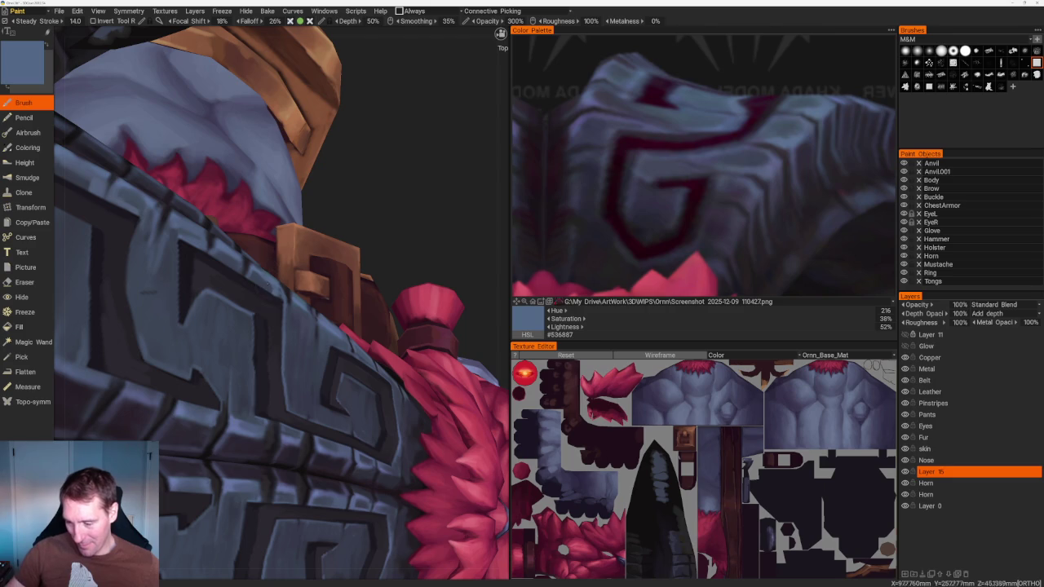
pyautogui.press('v')
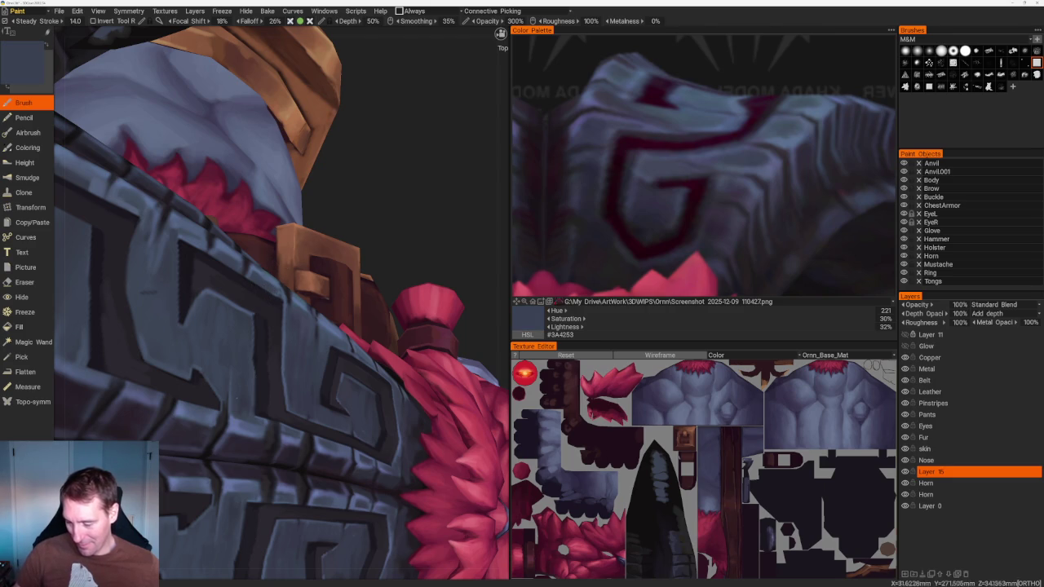
# Close in on the horn glyphs and pick a lighter blue for edge highlights
pyautogui.moveTo(148, 292); pyautogui.dragTo(283, 414, button='middle')
pyautogui.press('v')
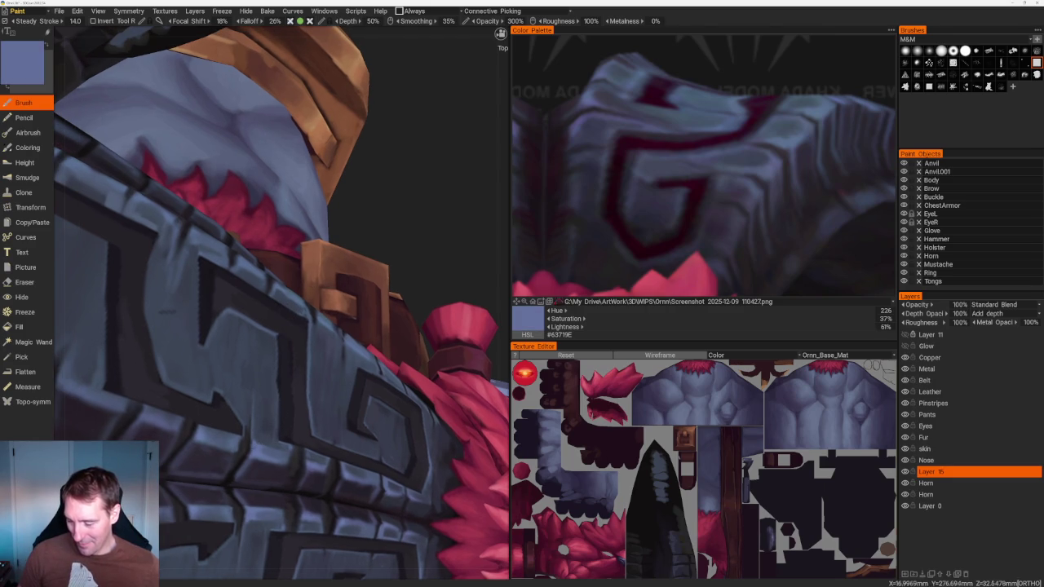
pyautogui.scroll(-5, 359, 223)
pyautogui.scroll(3, 360, 244)
pyautogui.moveTo(391, 320); pyautogui.dragTo(392, 326)
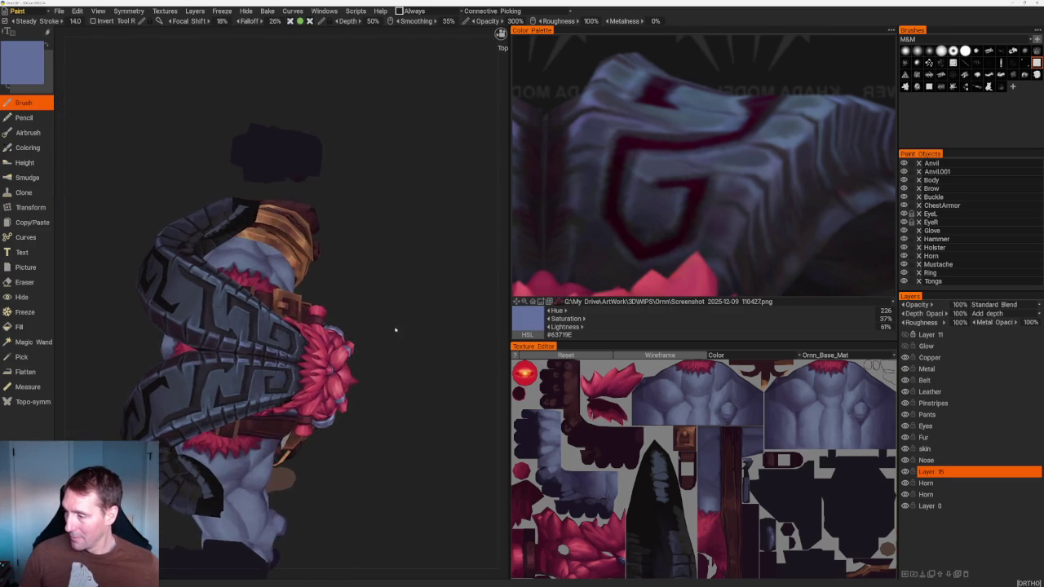
pyautogui.scroll(5, 392, 327)
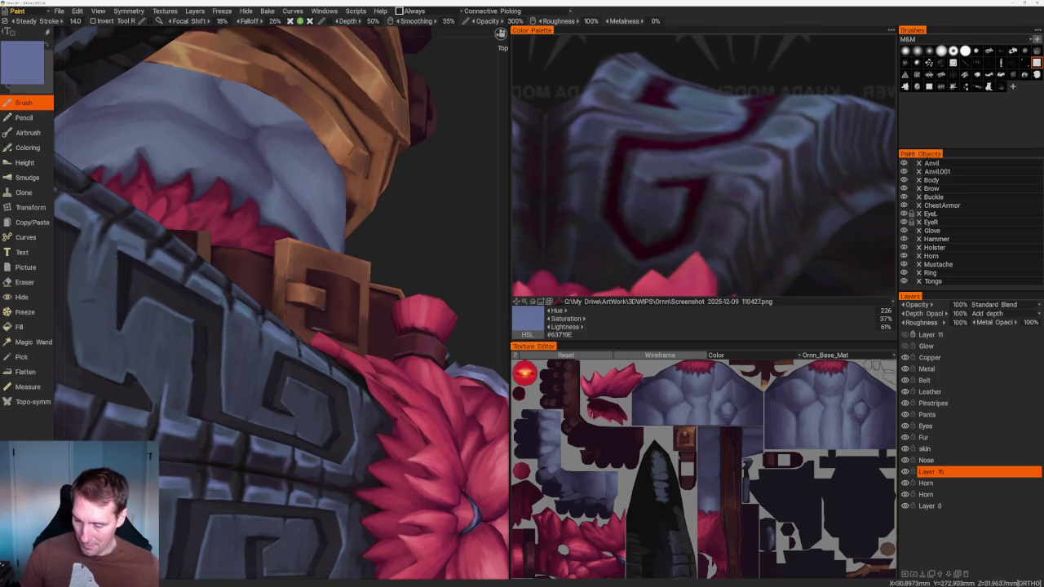
# Sample progressively darker blues down to slate blue #343A48
pyautogui.press('v')
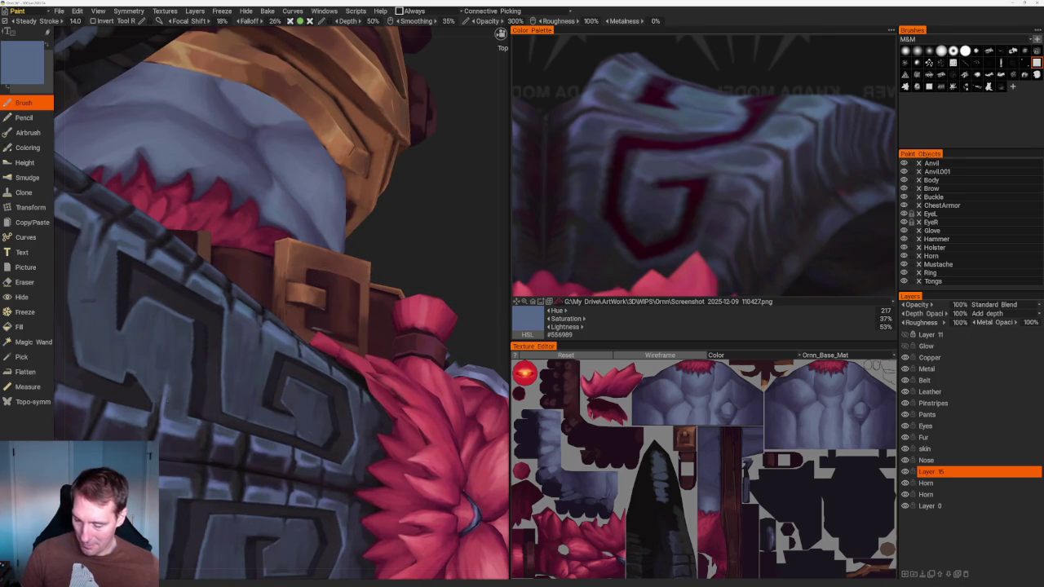
pyautogui.press('v')
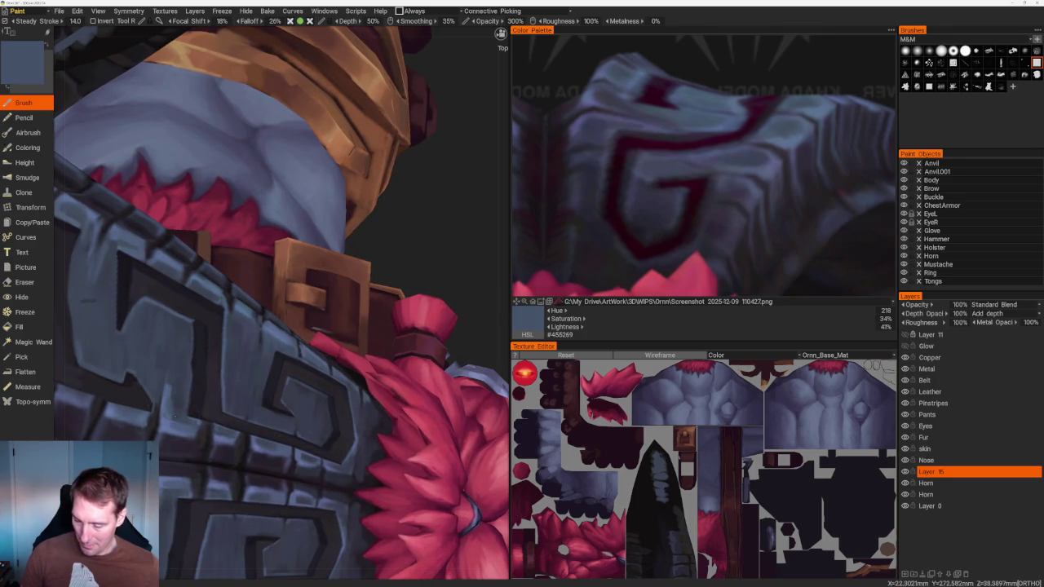
pyautogui.press('v')
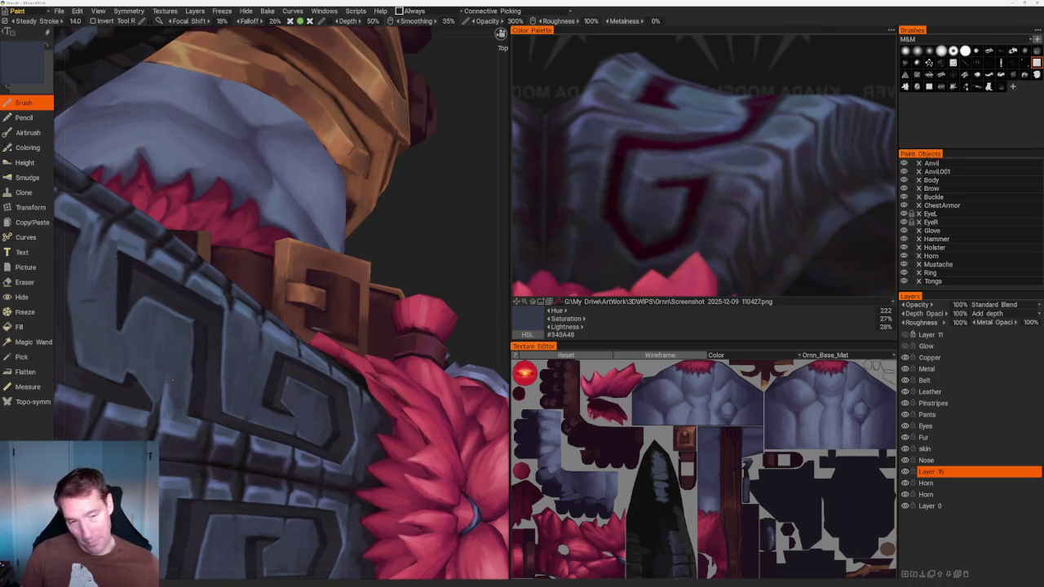
pyautogui.moveTo(392, 269)
pyautogui.mouseDown(button='right')
pyautogui.moveTo(426, 264)
pyautogui.moveTo(361, 170)
pyautogui.moveTo(363, 202)
pyautogui.mouseUp(button='right')
pyautogui.scroll(2, 408, 245)
pyautogui.scroll(1, 389, 168)
pyautogui.scroll(3, 389, 196)
pyautogui.scroll(2, 389, 221)
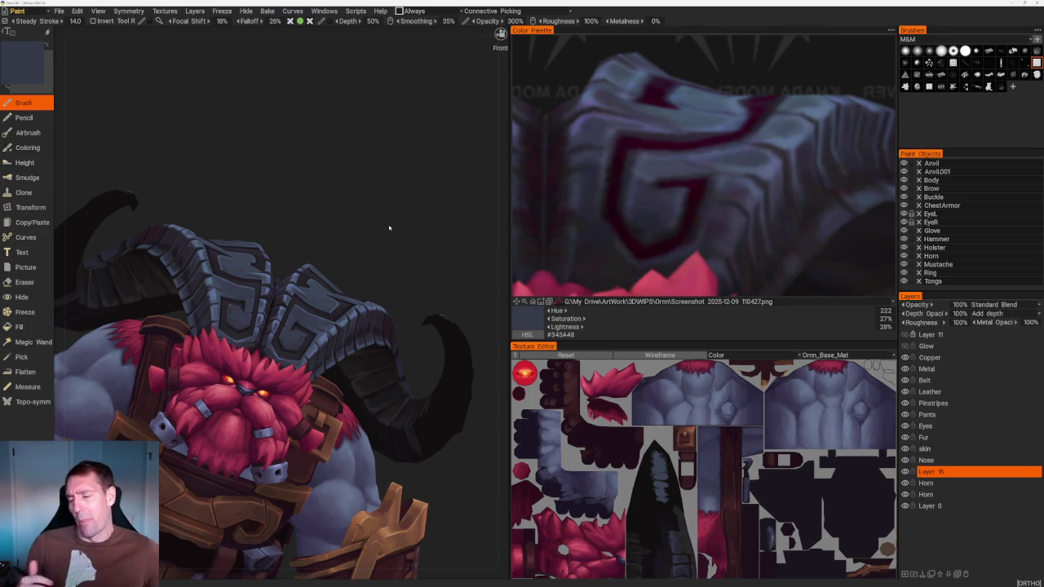
# Sample lighter, bluer and muted grey-blue tones from the horn ridges
pyautogui.scroll(2, 282, 179)
pyautogui.scroll(3, 290, 213)
pyautogui.moveTo(294, 228)
pyautogui.mouseDown()
pyautogui.moveTo(341, 192)
pyautogui.moveTo(338, 133)
pyautogui.mouseUp()
pyautogui.scroll(5, 337, 132)
pyautogui.press('v')
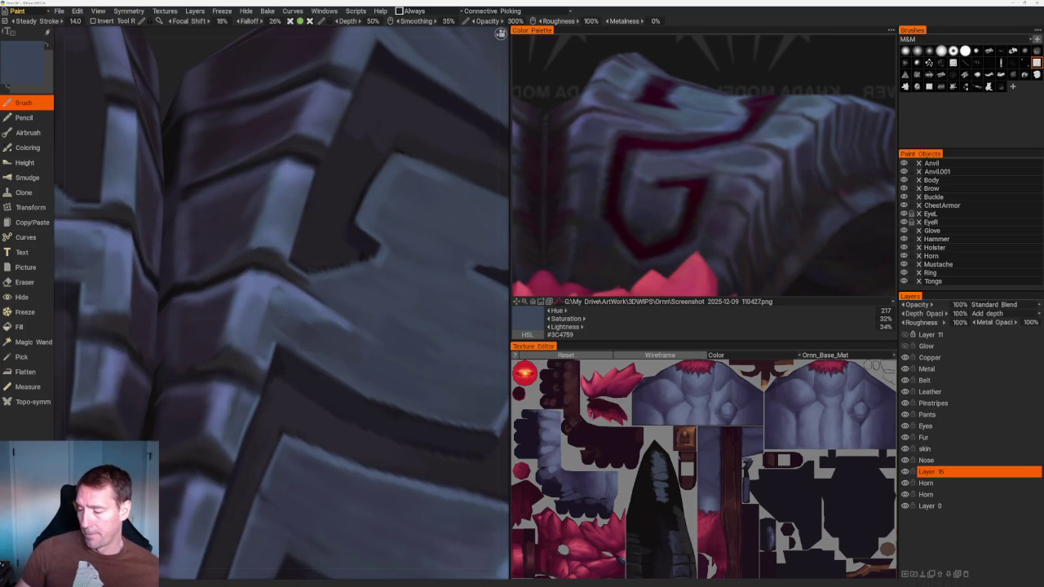
pyautogui.scroll(-5, 349, 145)
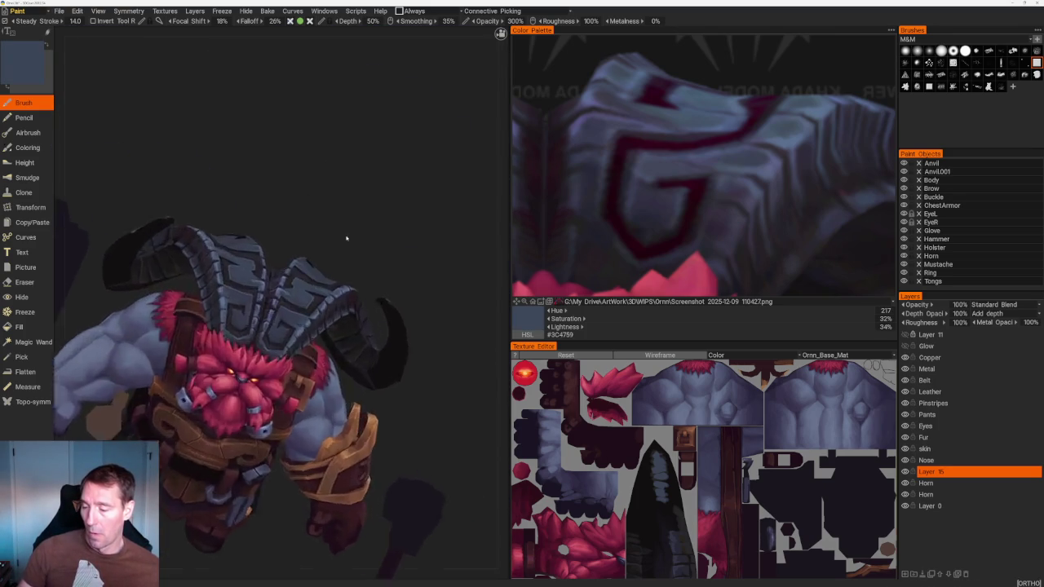
pyautogui.scroll(5, 349, 144)
pyautogui.press('v')
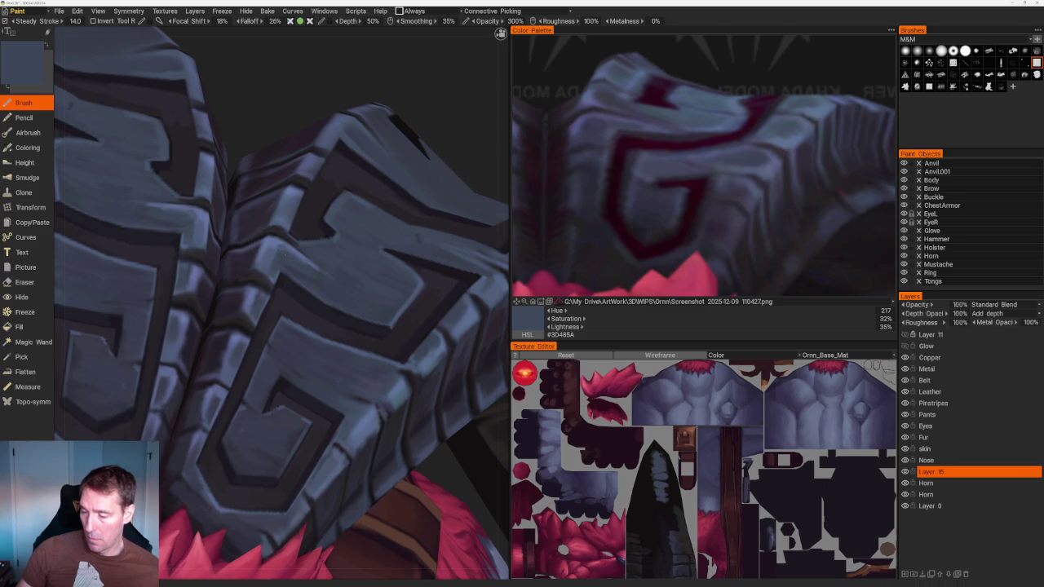
pyautogui.press('v')
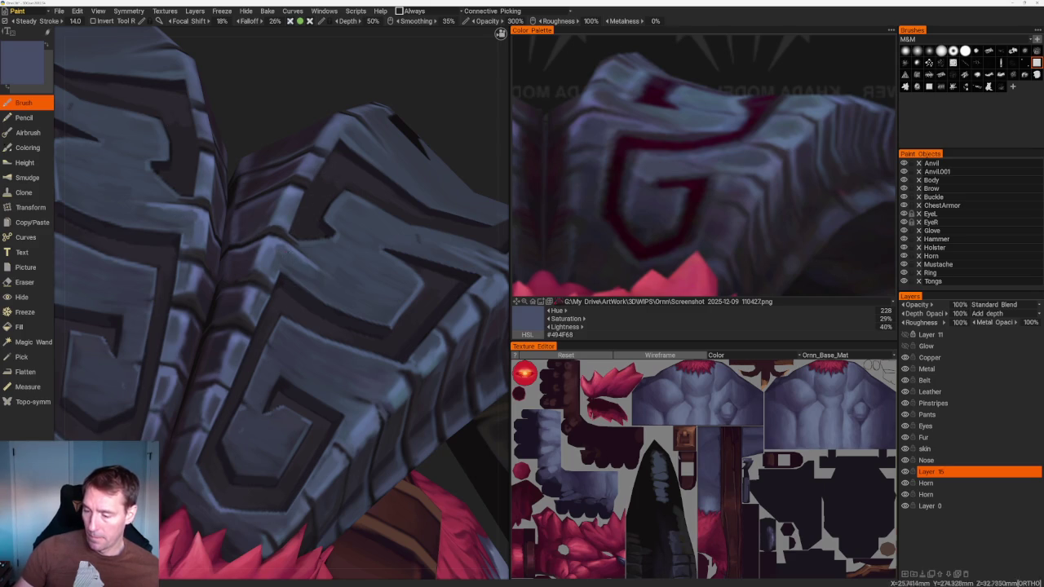
pyautogui.press('v')
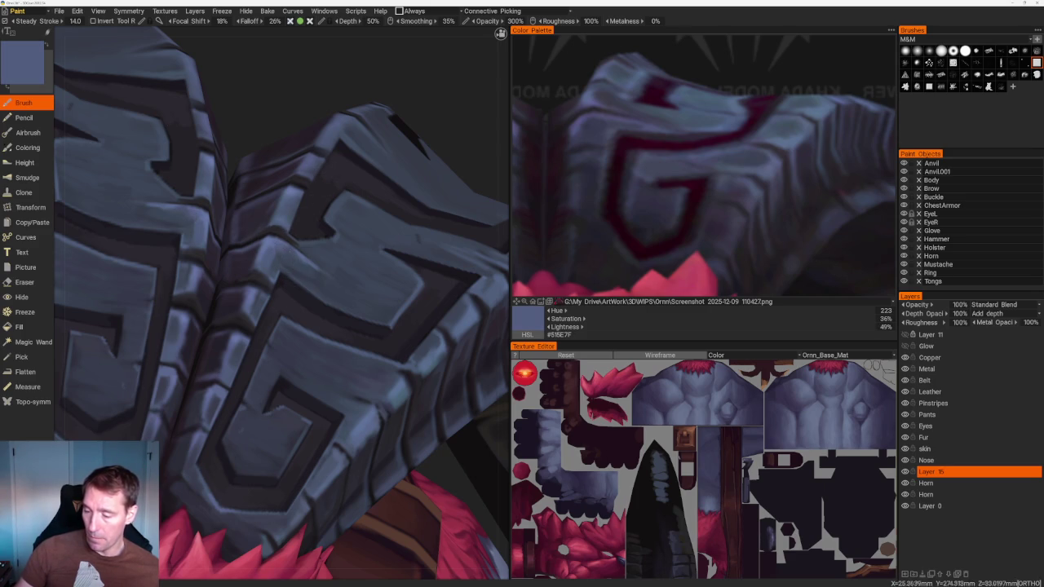
# Close in on the horned helmet and sample a shadow blue and a mid grey-blue
pyautogui.scroll(-3, 282, 310)
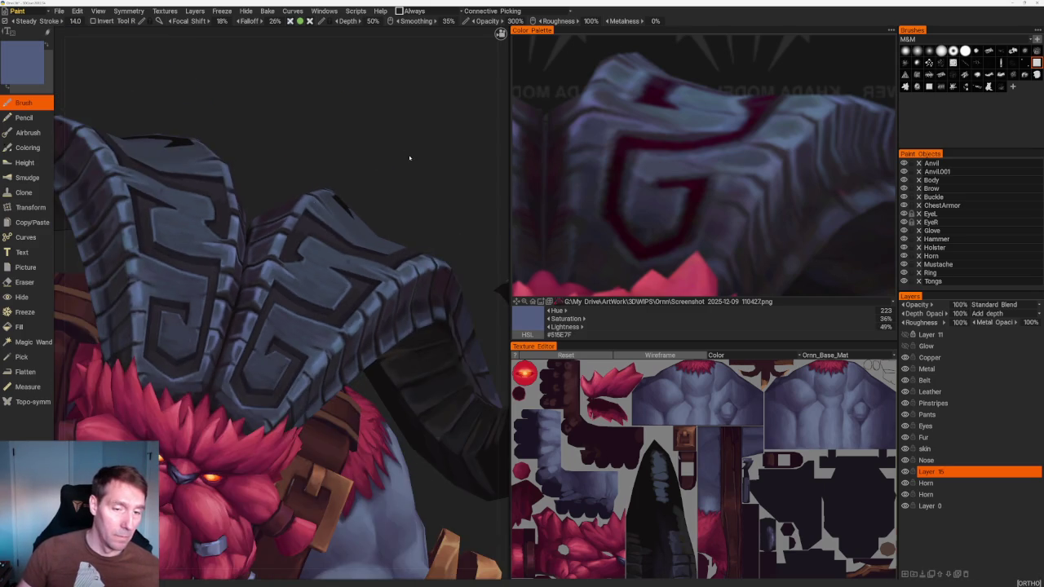
pyautogui.moveTo(410, 153); pyautogui.dragTo(401, 162)
pyautogui.scroll(3, 401, 160)
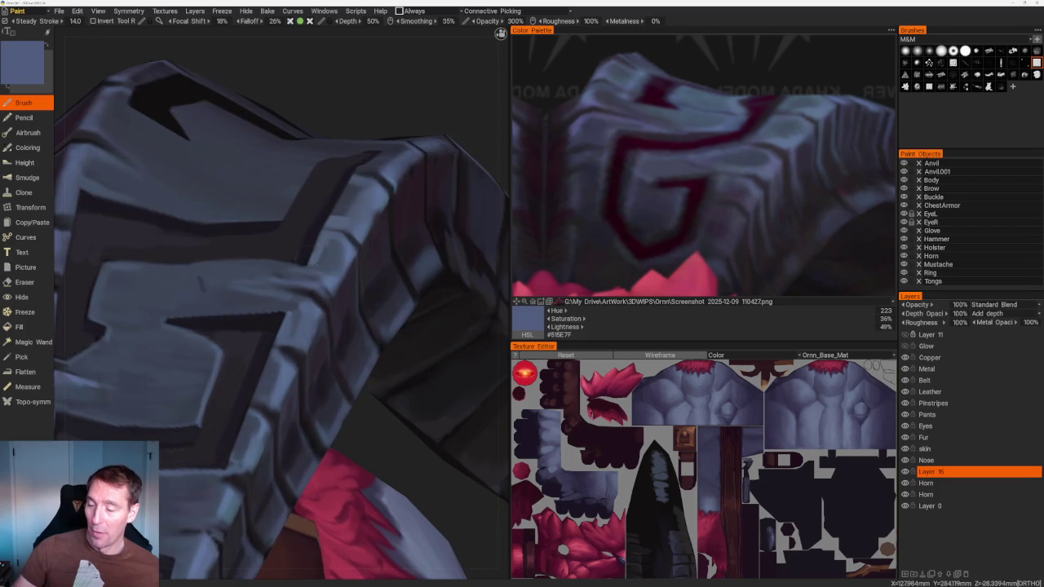
pyautogui.press('v')
pyautogui.press('v')
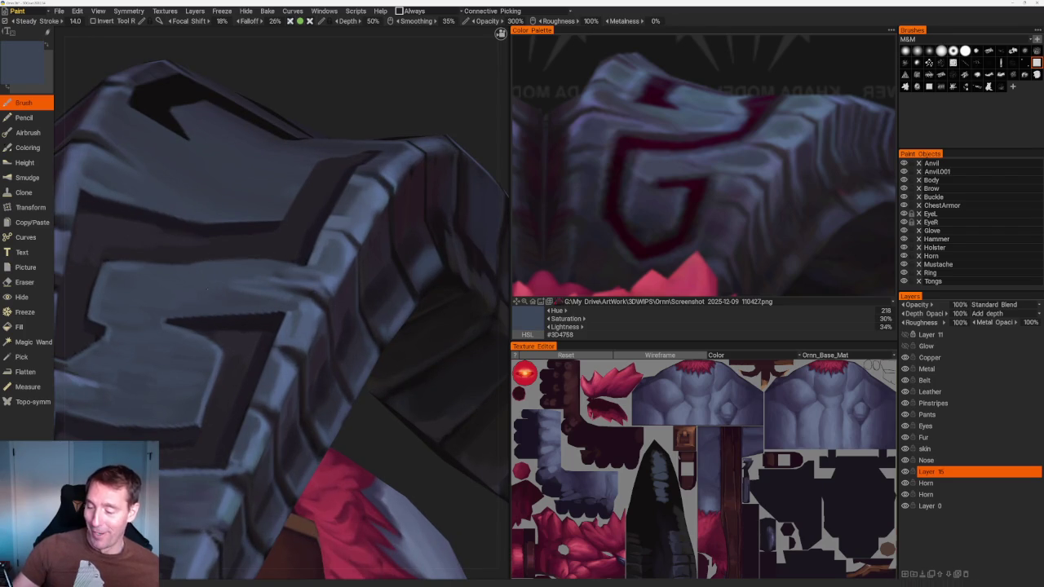
pyautogui.scroll(-5, 370, 190)
pyautogui.moveTo(369, 191); pyautogui.dragTo(422, 201)
pyautogui.scroll(4, 421, 201)
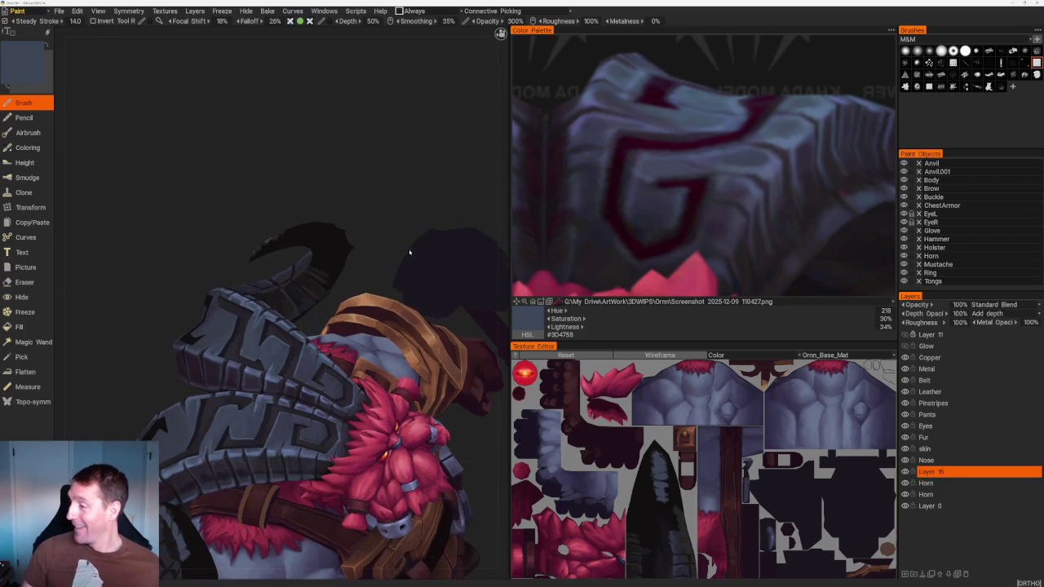
pyautogui.press('v')
pyautogui.scroll(3, 282, 396)
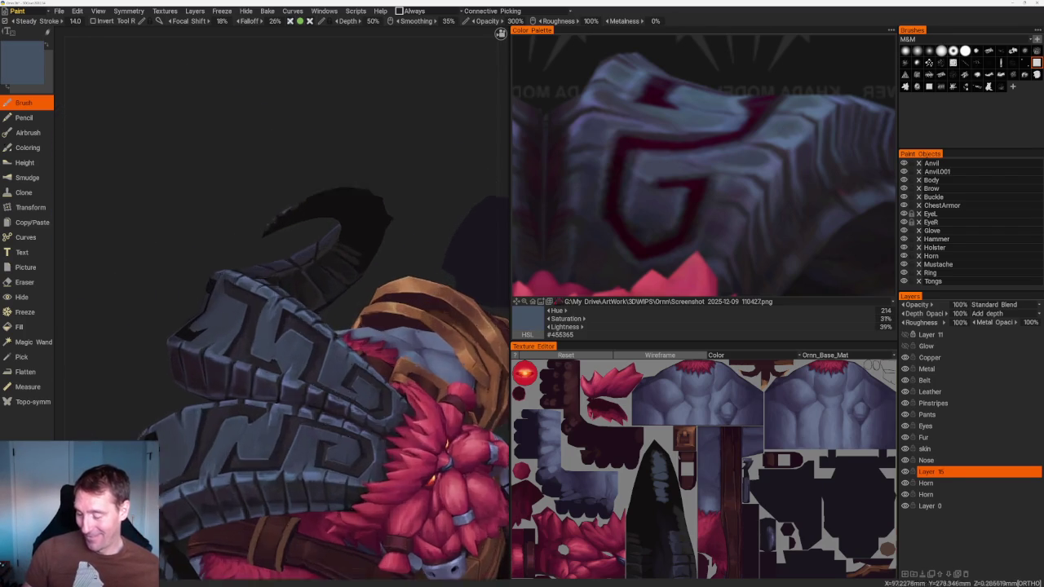
pyautogui.scroll(2, 352, 281)
pyautogui.scroll(1, 352, 281)
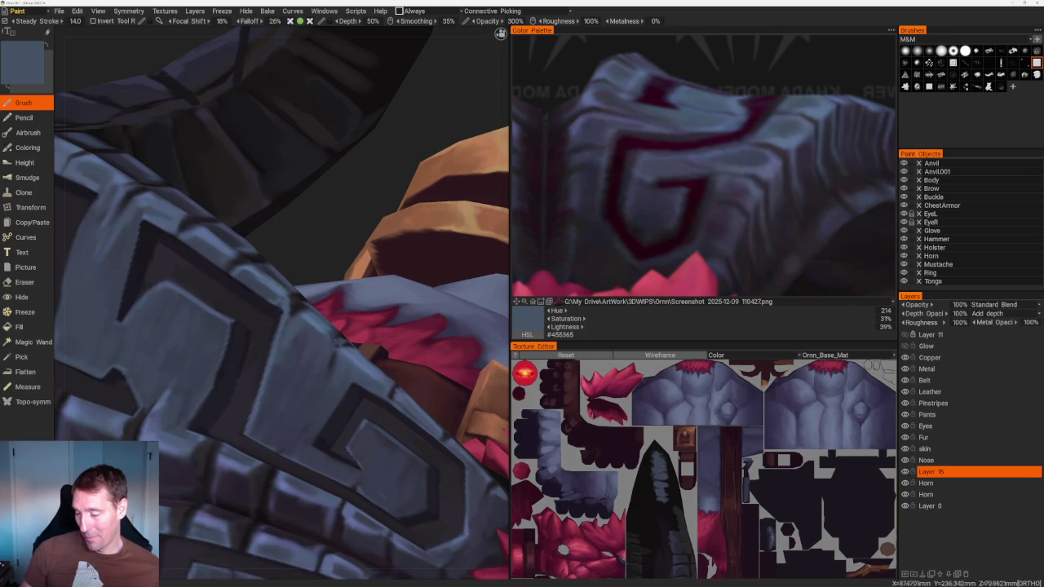
# Pick a lighter blue from the reference, then sample horn tones ending on indigo-grey #323342
pyautogui.click(785, 145)
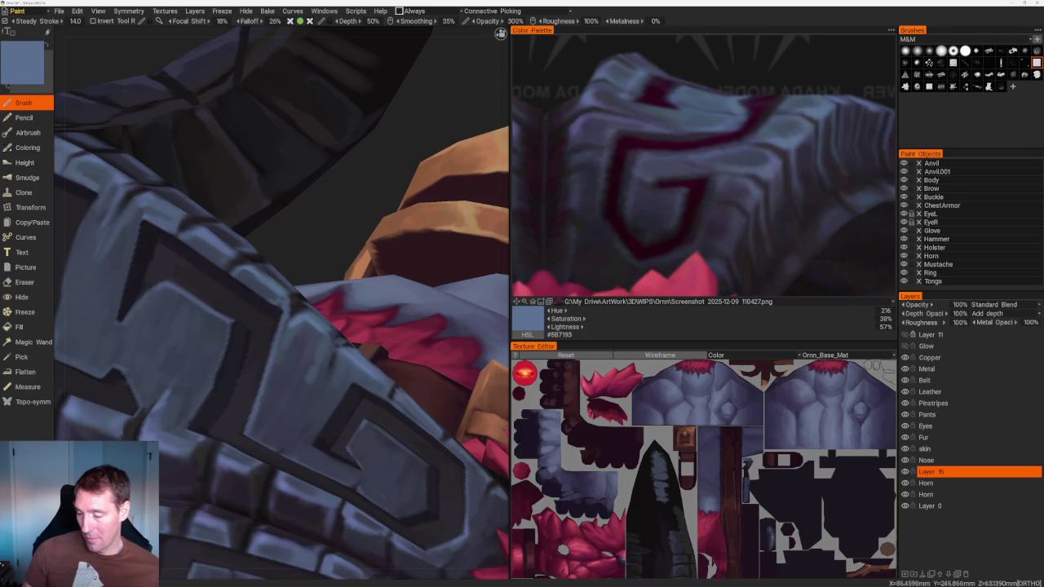
pyautogui.press('v')
pyautogui.press('v')
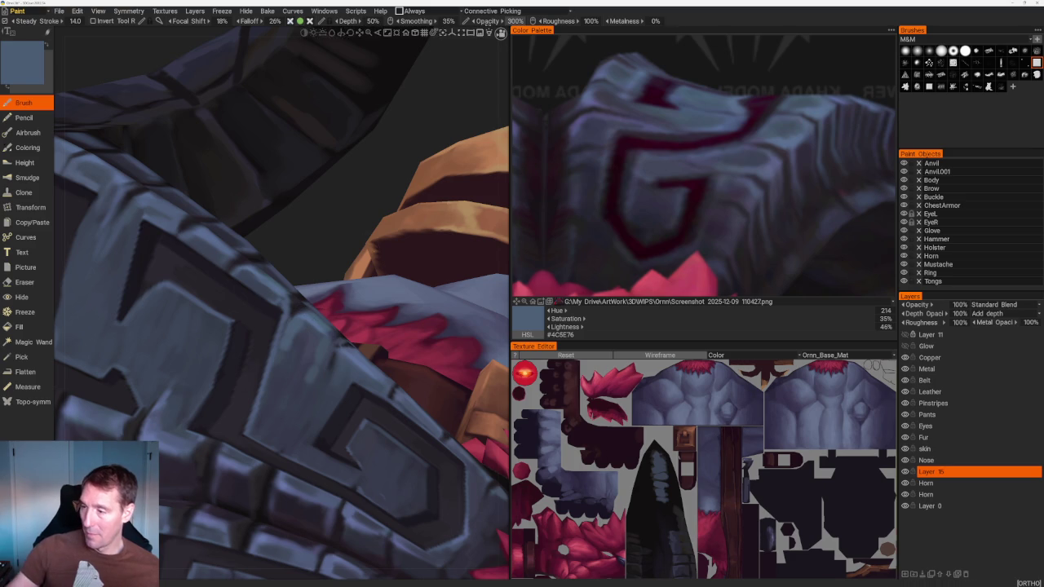
pyautogui.press('v')
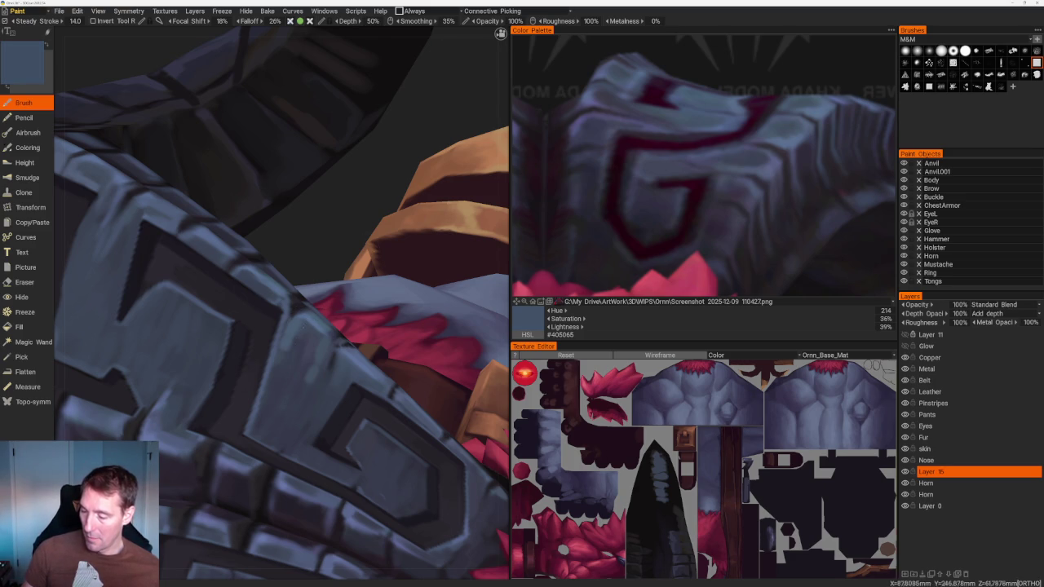
pyautogui.press('v')
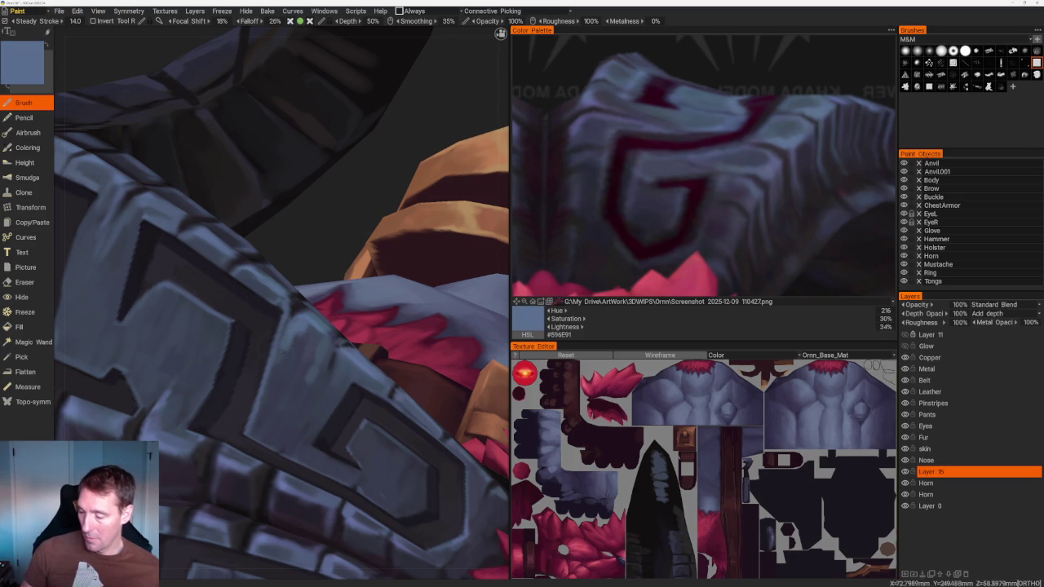
pyautogui.press('v')
pyautogui.press('v')
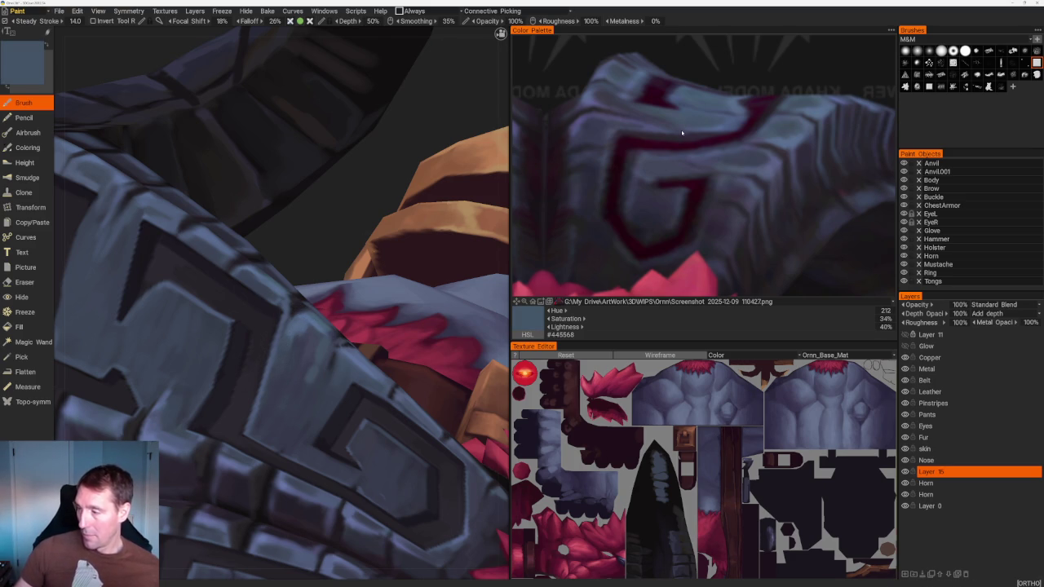
pyautogui.press('v')
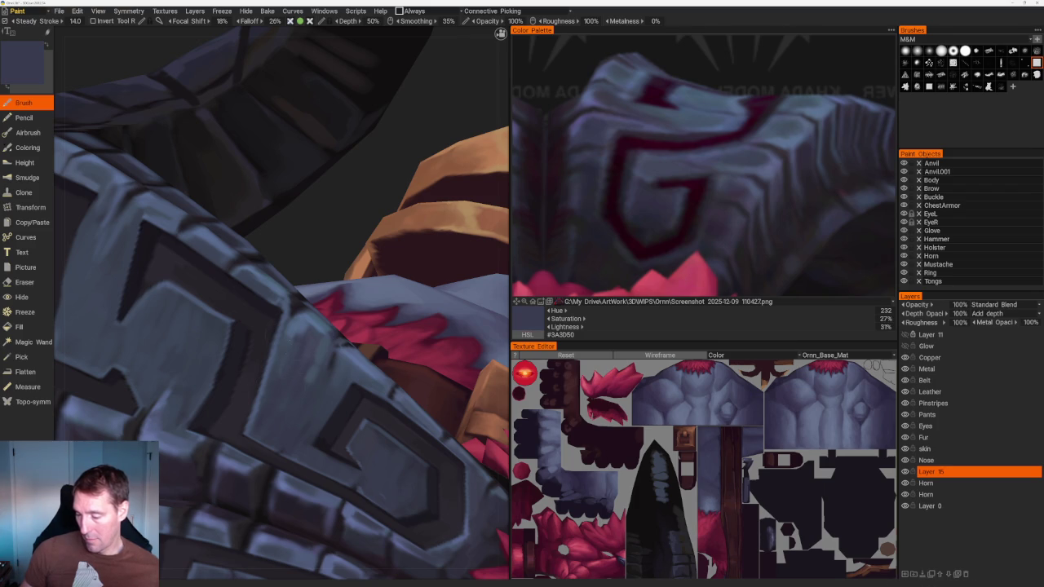
pyautogui.press('v')
pyautogui.keyDown('alt'); pyautogui.moveTo(269, 359); pyautogui.dragTo(287, 337); pyautogui.keyUp('alt')
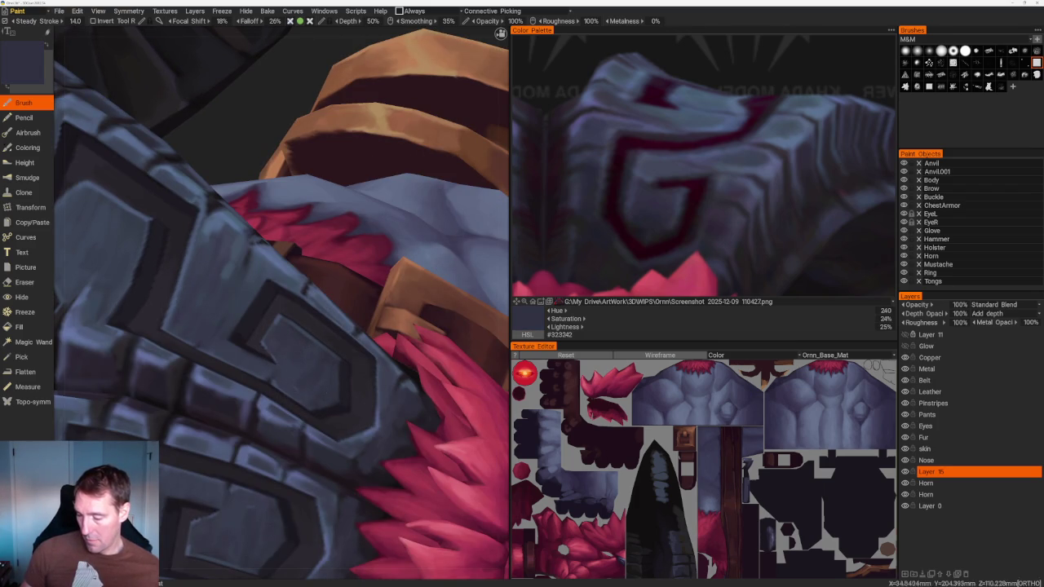
pyautogui.scroll(-5, 286, 245)
pyautogui.keyDown('alt'); pyautogui.moveTo(263, 154); pyautogui.dragTo(280, 236); pyautogui.keyUp('alt')
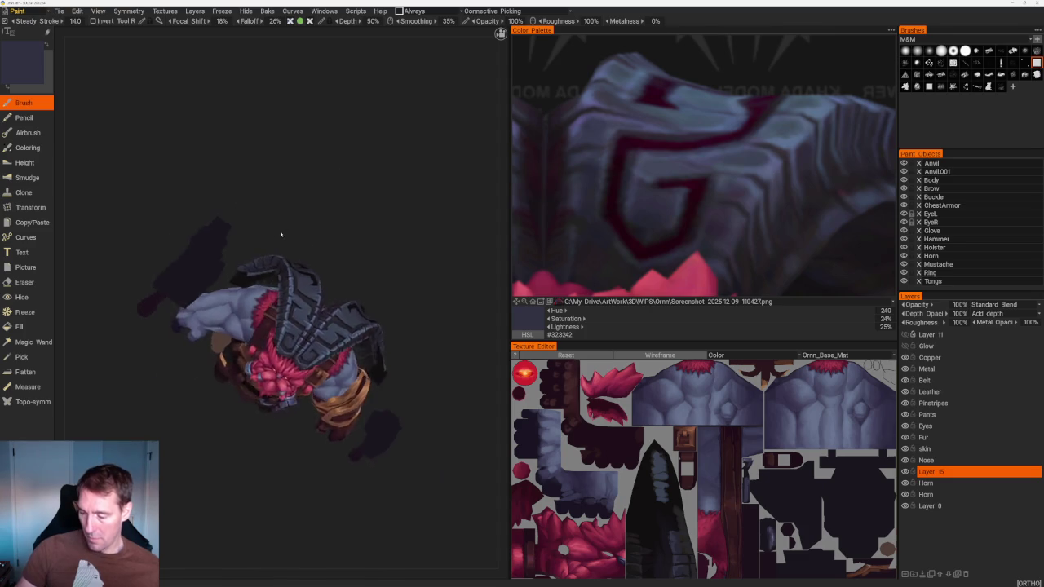
# Eyedrop a dark slate tone and several lighter and darker blues from the horns
pyautogui.scroll(5, 279, 236)
pyautogui.press('v')
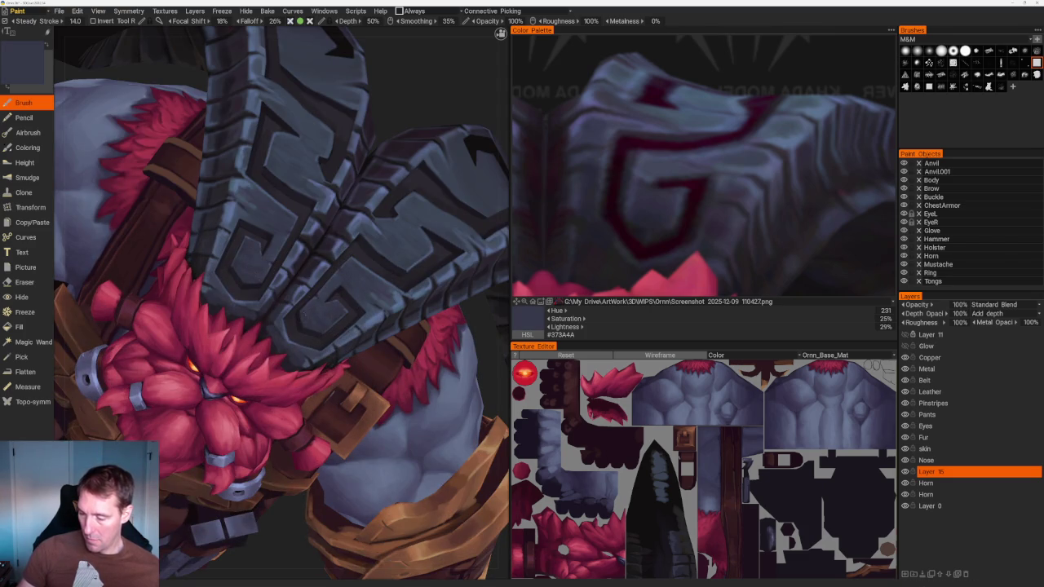
pyautogui.scroll(-5, 306, 161)
pyautogui.keyDown('alt'); pyautogui.moveTo(306, 161); pyautogui.dragTo(331, 168); pyautogui.keyUp('alt')
pyautogui.scroll(5, 332, 168)
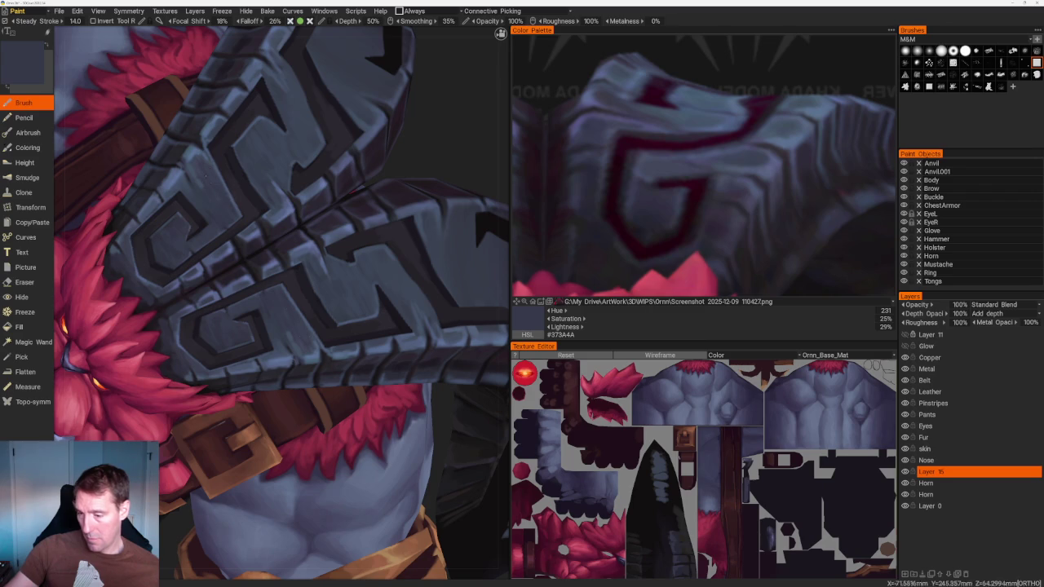
pyautogui.press('v')
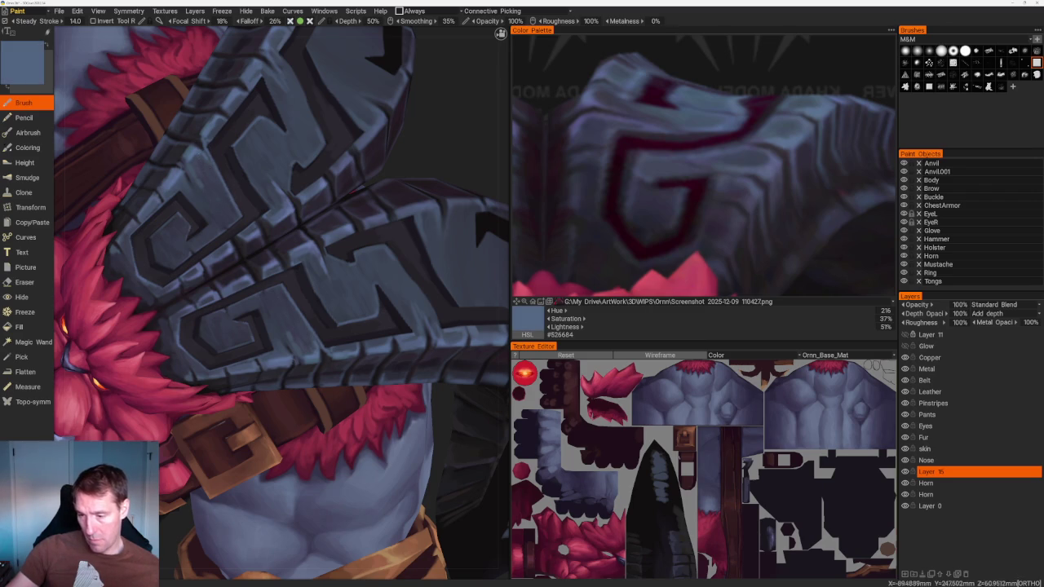
pyautogui.scroll(3, 281, 302)
pyautogui.scroll(2, 281, 302)
pyautogui.press('v')
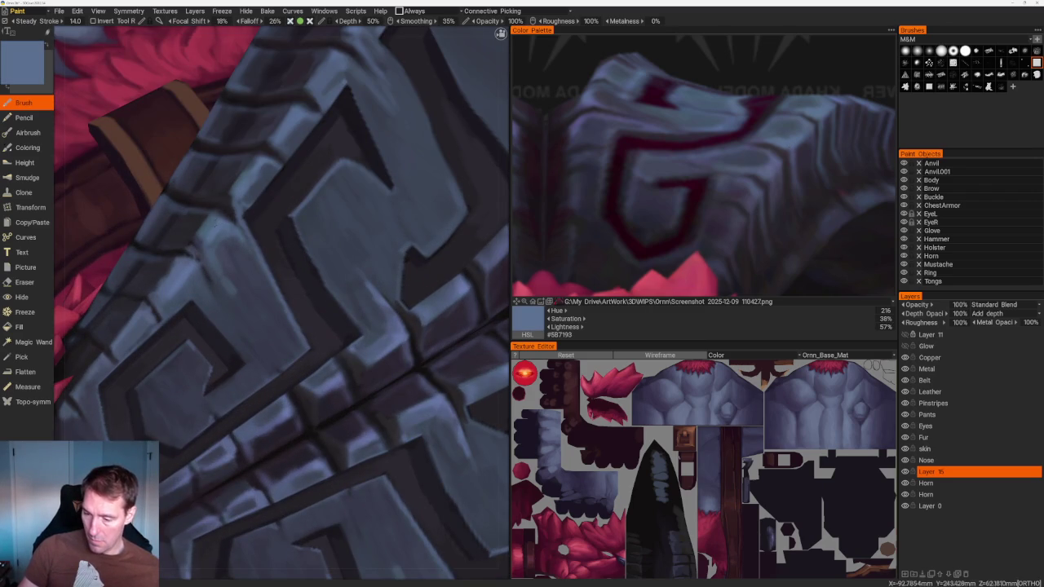
pyautogui.press('v')
pyautogui.press('v')
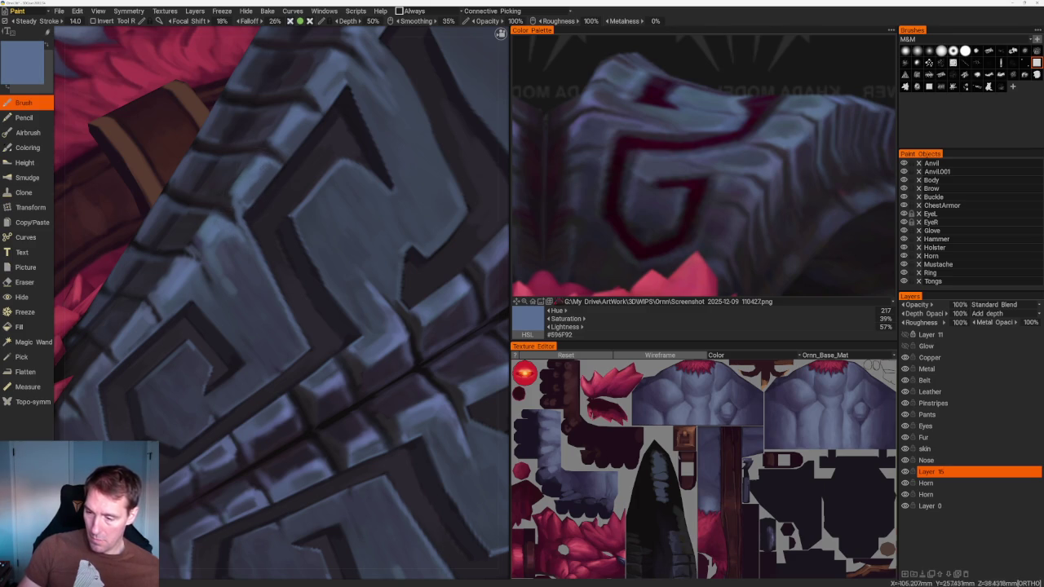
# Paint a dark blue-grey shadow stroke along the armour band edge
pyautogui.scroll(-10, 226, 92)
pyautogui.moveTo(226, 93); pyautogui.dragTo(301, 166)
pyautogui.scroll(10, 301, 166)
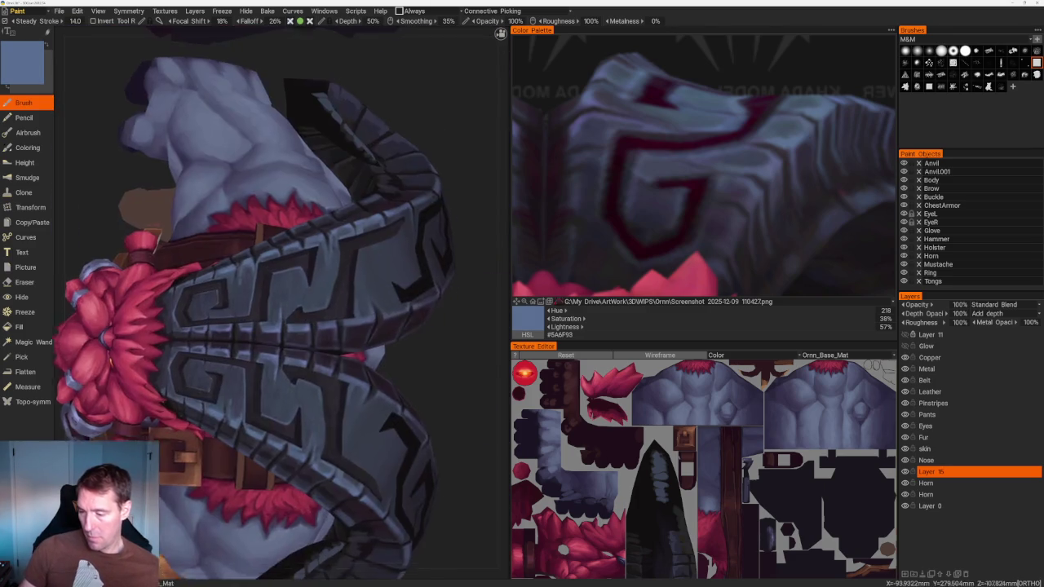
pyautogui.scroll(3, 297, 294)
pyautogui.press('v')
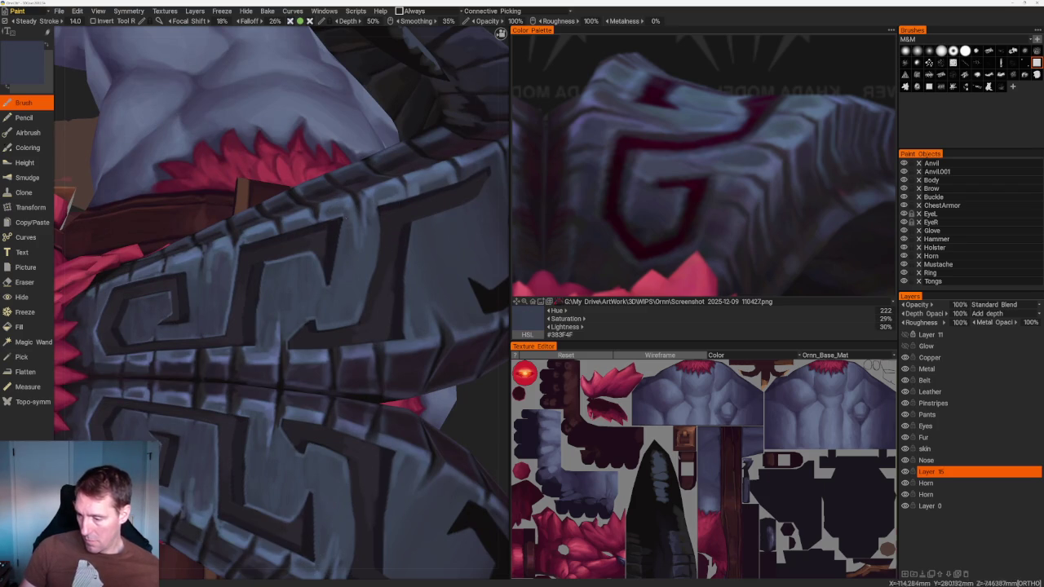
pyautogui.scroll(3, 351, 212)
pyautogui.moveTo(364, 199); pyautogui.dragTo(354, 230)
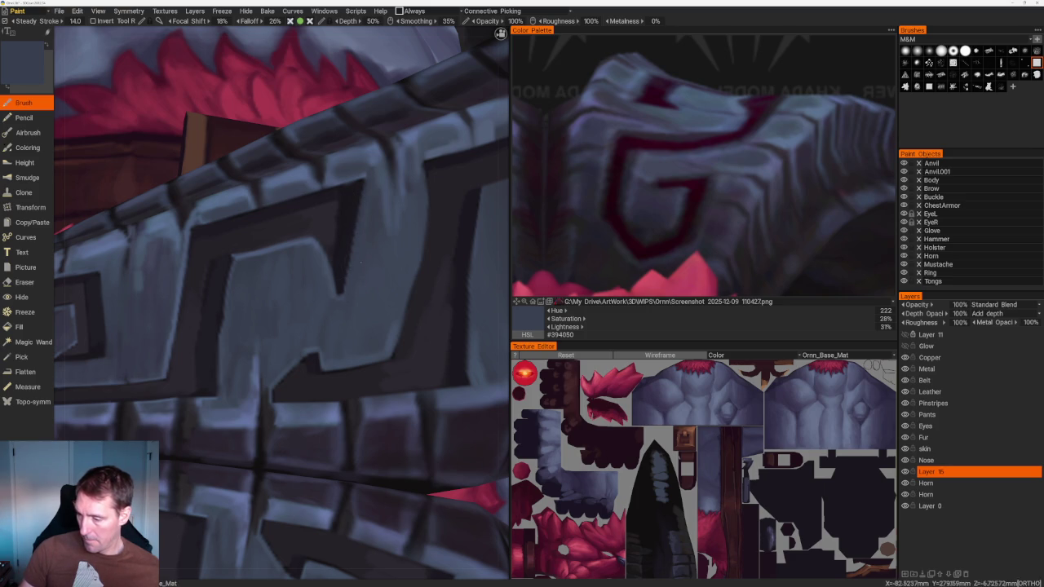
pyautogui.moveTo(368, 243); pyautogui.dragTo(285, 316, button='middle')
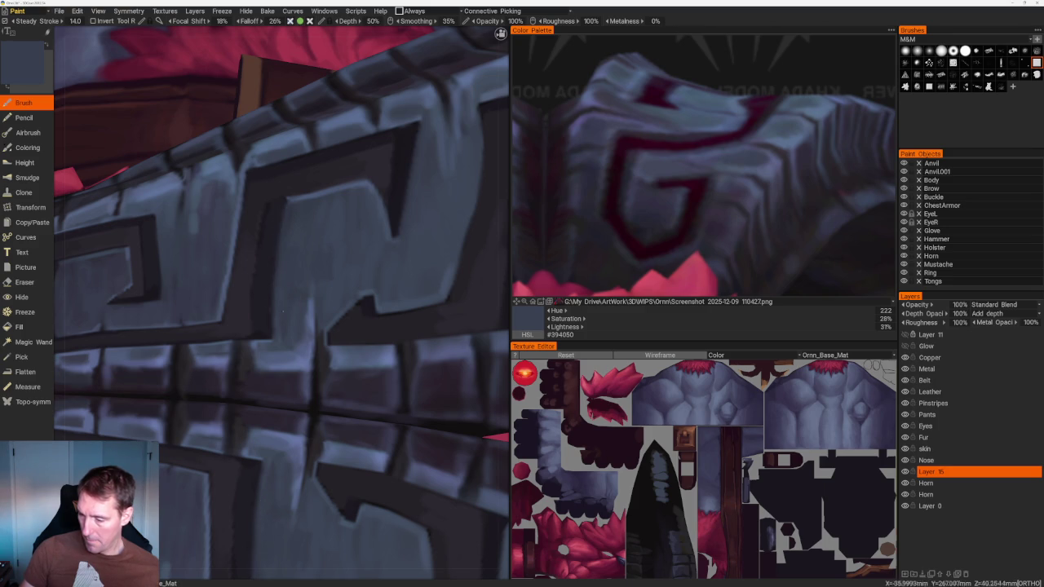
# Frame the whole model and sample near-black shadow colours for the glyph grooves
pyautogui.press('Home')
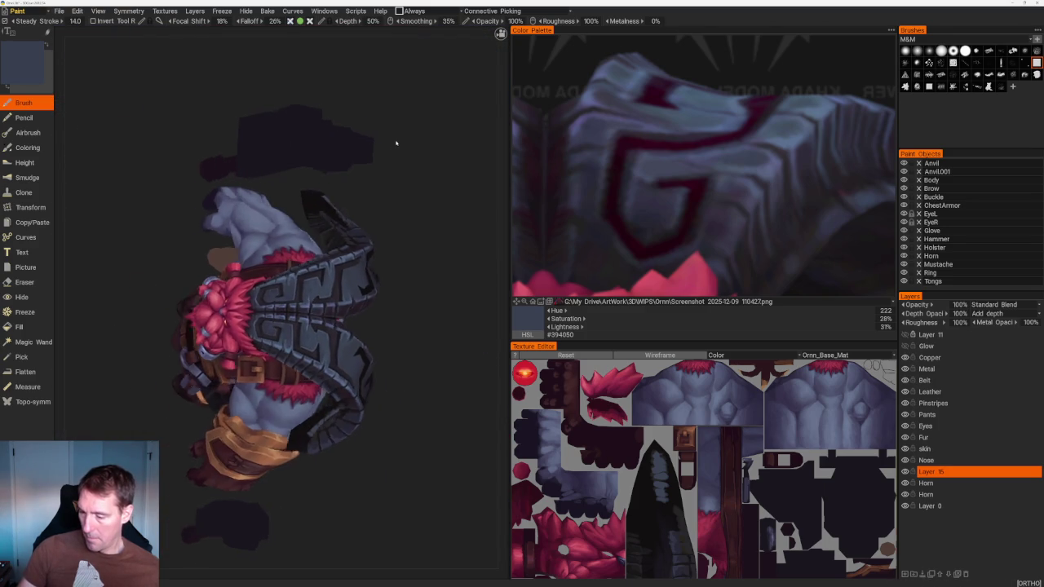
pyautogui.scroll(5, 273, 247)
pyautogui.scroll(4, 272, 247)
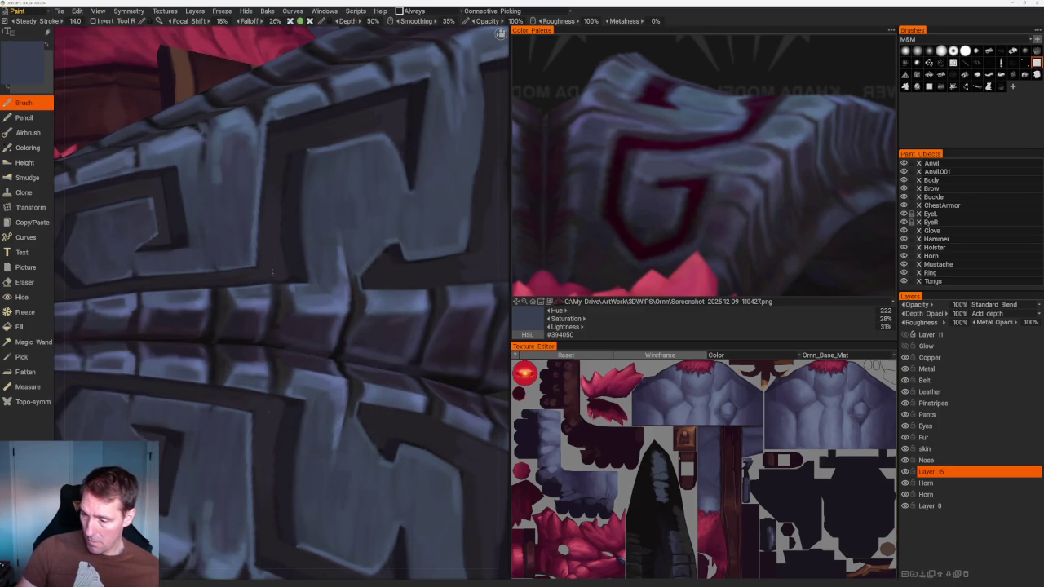
pyautogui.press('v')
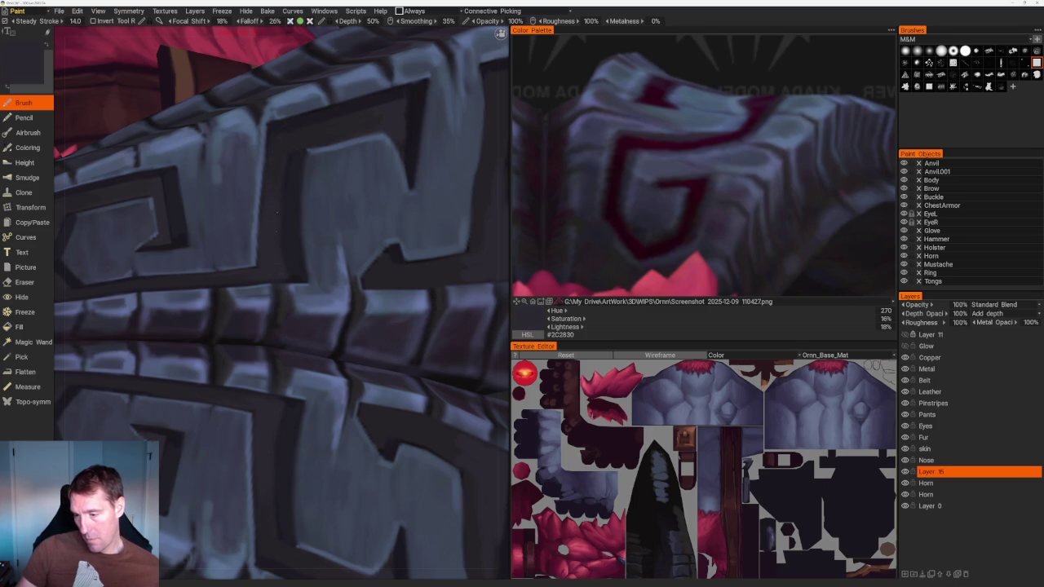
pyautogui.scroll(-10, 329, 135)
pyautogui.scroll(-2, 329, 135)
pyautogui.scroll(5, 390, 174)
pyautogui.scroll(5, 390, 174)
pyautogui.press('v')
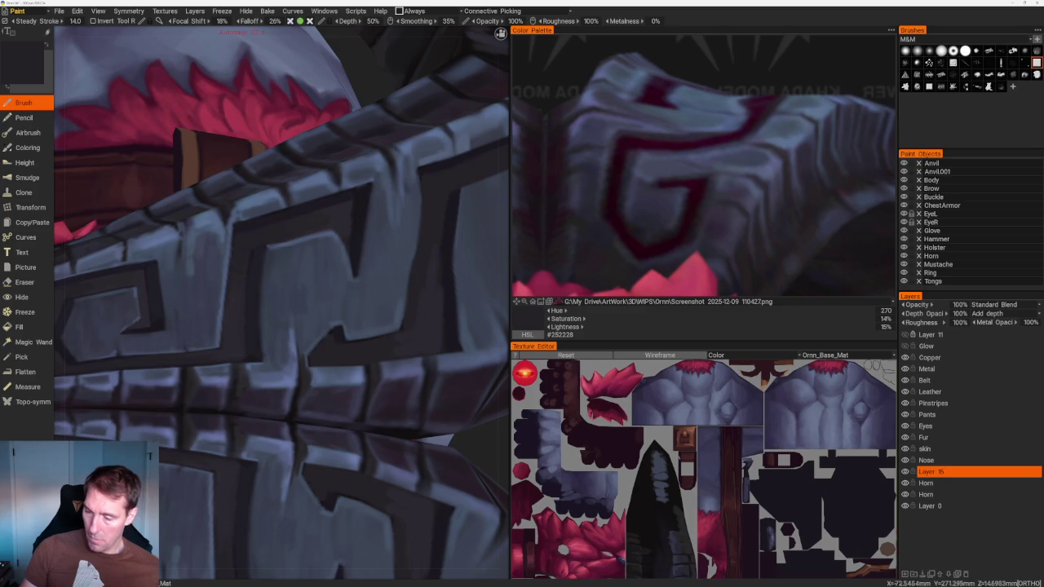
# Switch to the top view, then orbit around the horn armour to inspect the glyphs
pyautogui.click(501, 34)
pyautogui.moveTo(371, 166); pyautogui.dragTo(380, 236)
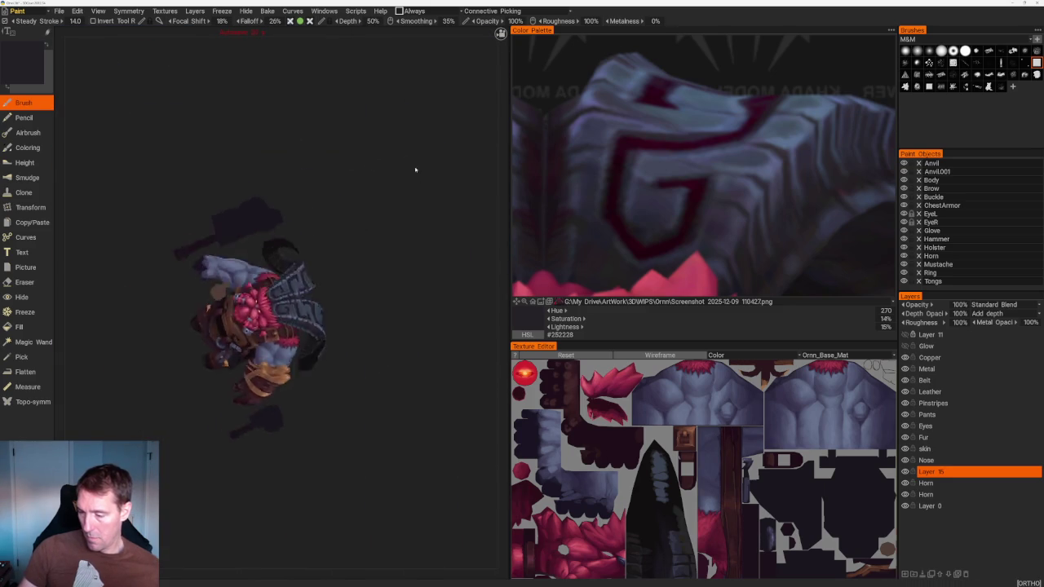
pyautogui.scroll(5, 357, 240)
pyautogui.scroll(3, 356, 239)
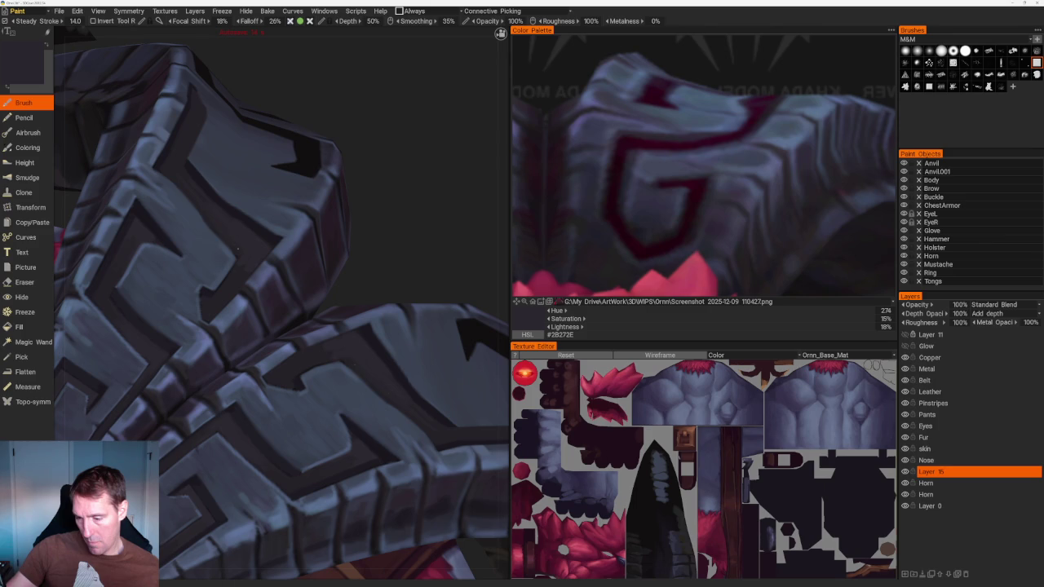
pyautogui.scroll(-6, 398, 195)
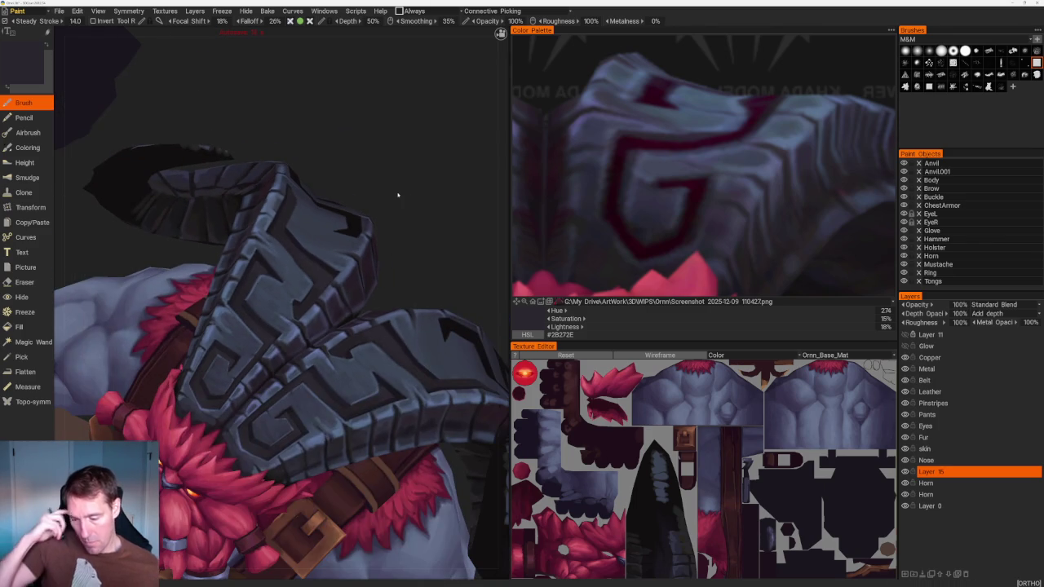
pyautogui.moveTo(398, 195); pyautogui.dragTo(341, 289)
pyautogui.scroll(5, 341, 289)
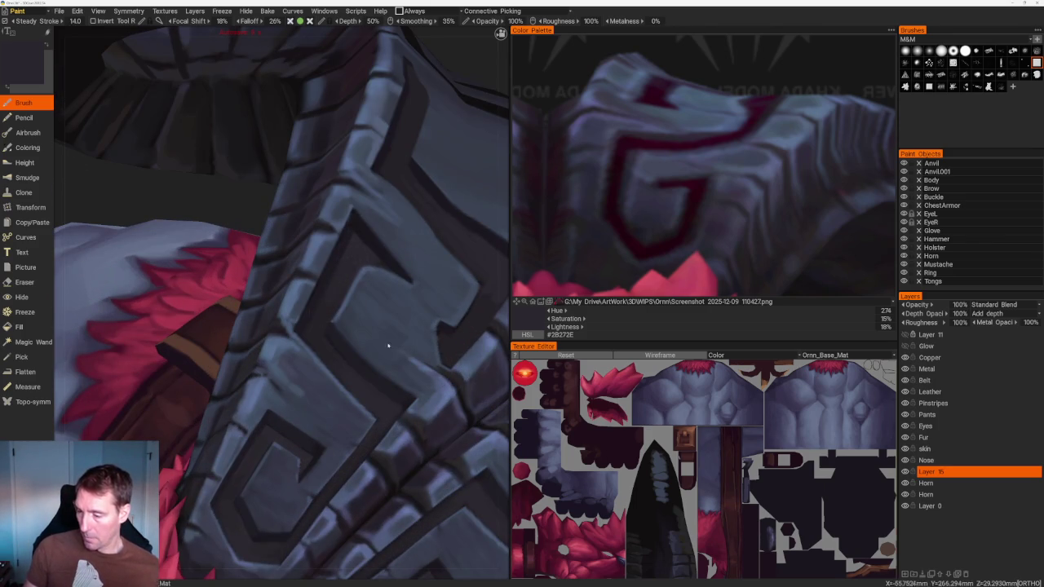
# Re-frame the character and check the glyphs from front, top-down and shoulder angles
pyautogui.press('Home')
pyautogui.moveTo(337, 102)
pyautogui.mouseDown()
pyautogui.moveTo(387, 144)
pyautogui.moveTo(392, 236)
pyautogui.mouseUp()
pyautogui.scroll(4, 420, 308)
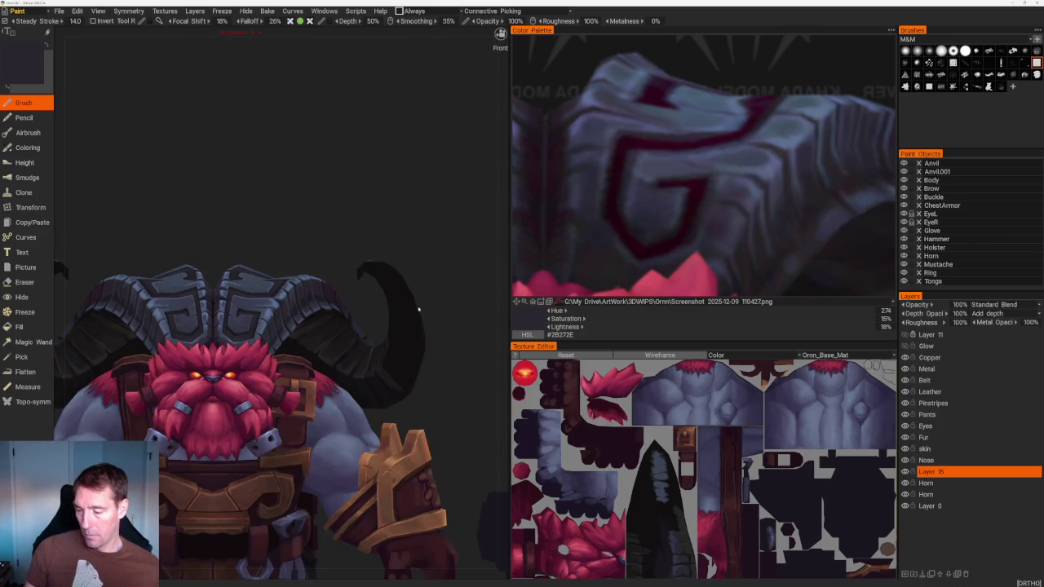
pyautogui.moveTo(448, 275)
pyautogui.mouseDown()
pyautogui.moveTo(351, 212)
pyautogui.moveTo(345, 226)
pyautogui.moveTo(399, 251)
pyautogui.mouseUp()
pyautogui.scroll(-5, 340, 201)
pyautogui.moveTo(406, 306)
pyautogui.mouseDown()
pyautogui.moveTo(405, 275)
pyautogui.moveTo(421, 356)
pyautogui.moveTo(387, 275)
pyautogui.moveTo(416, 362)
pyautogui.moveTo(415, 331)
pyautogui.moveTo(543, 228)
pyautogui.mouseUp()
pyautogui.moveTo(408, 326)
pyautogui.mouseDown()
pyautogui.moveTo(392, 285)
pyautogui.moveTo(387, 294)
pyautogui.mouseUp()
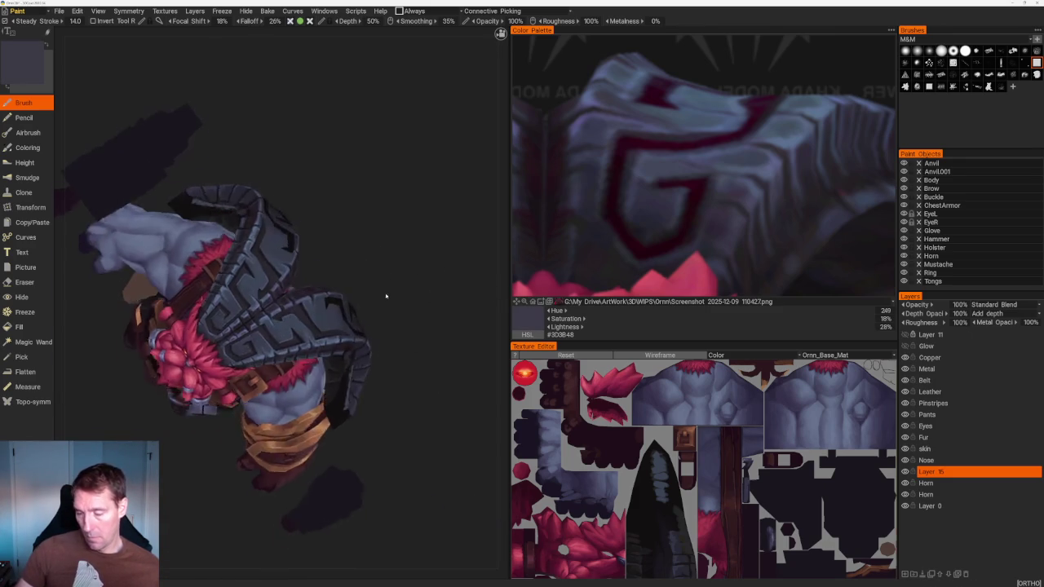
# Orbit from the shoulder armour to the horn and sample its blue-grey colour
pyautogui.scroll(5, 387, 294)
pyautogui.moveTo(440, 326); pyautogui.dragTo(536, 180)
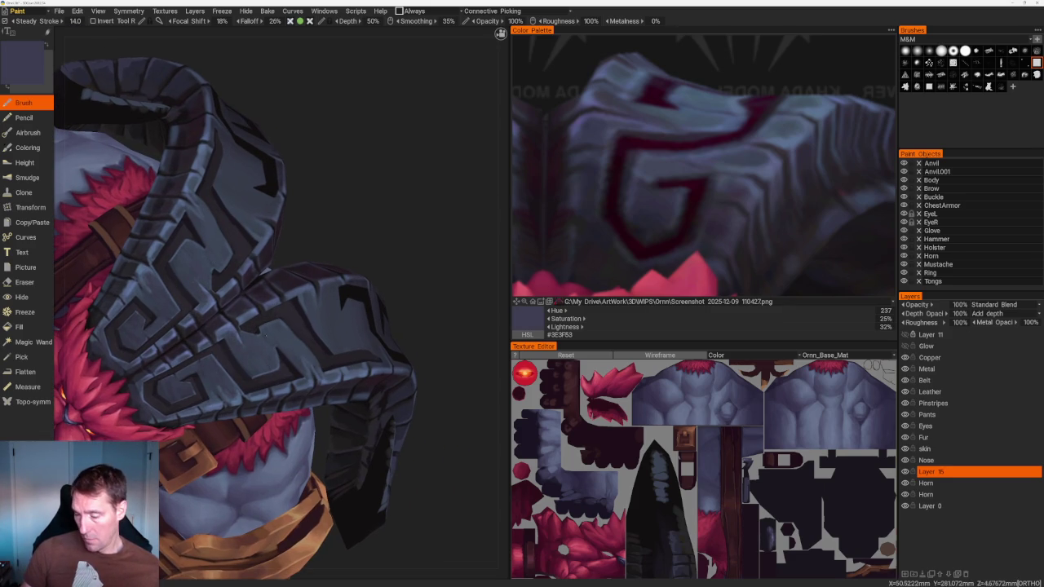
pyautogui.scroll(2, 269, 343)
pyautogui.scroll(3, 270, 343)
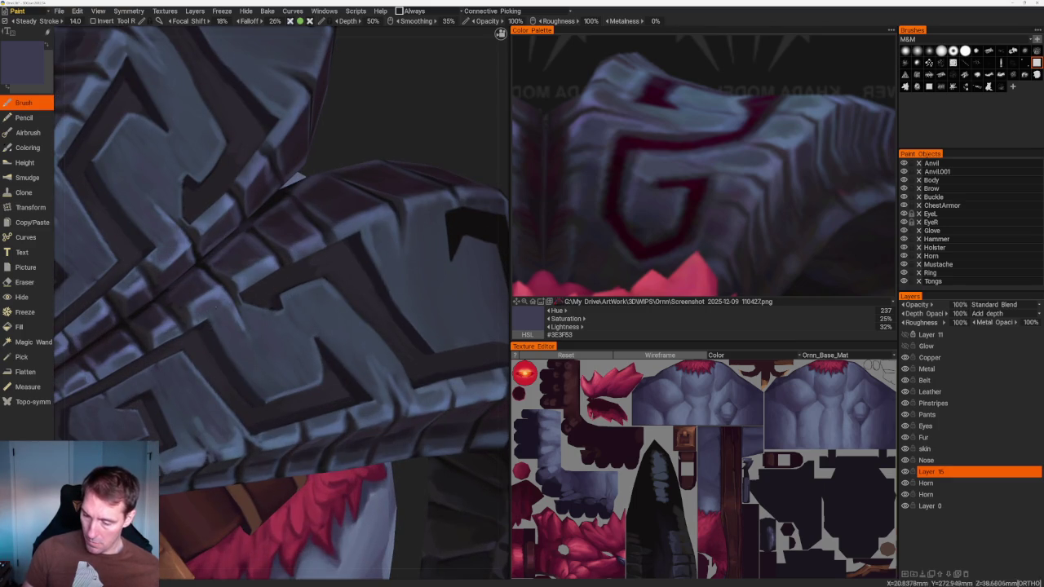
pyautogui.scroll(-5, 419, 199)
pyautogui.moveTo(419, 199); pyautogui.dragTo(432, 244, button='middle')
pyautogui.scroll(5, 437, 326)
pyautogui.scroll(2, 437, 326)
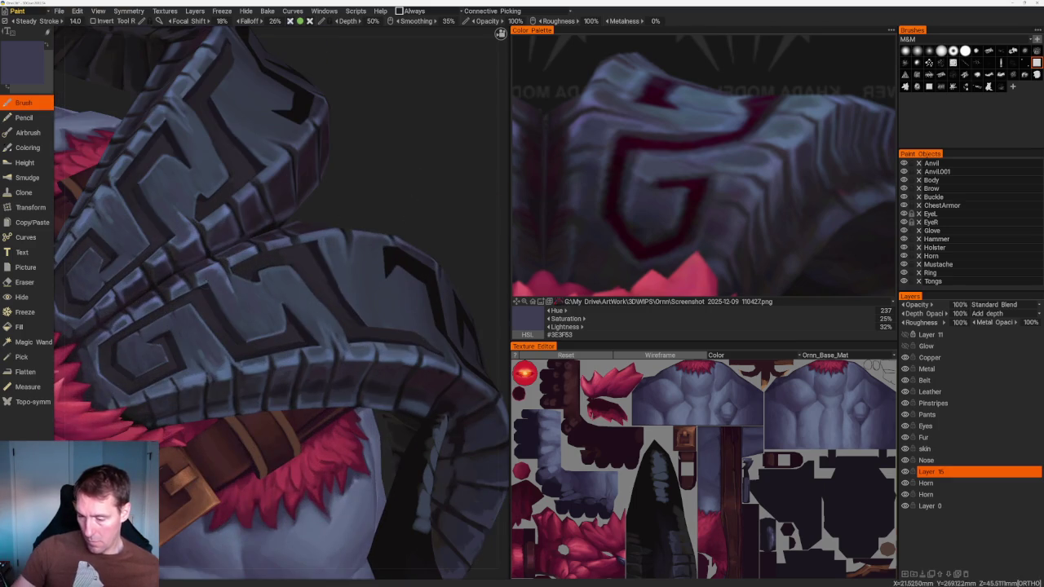
pyautogui.press('v')
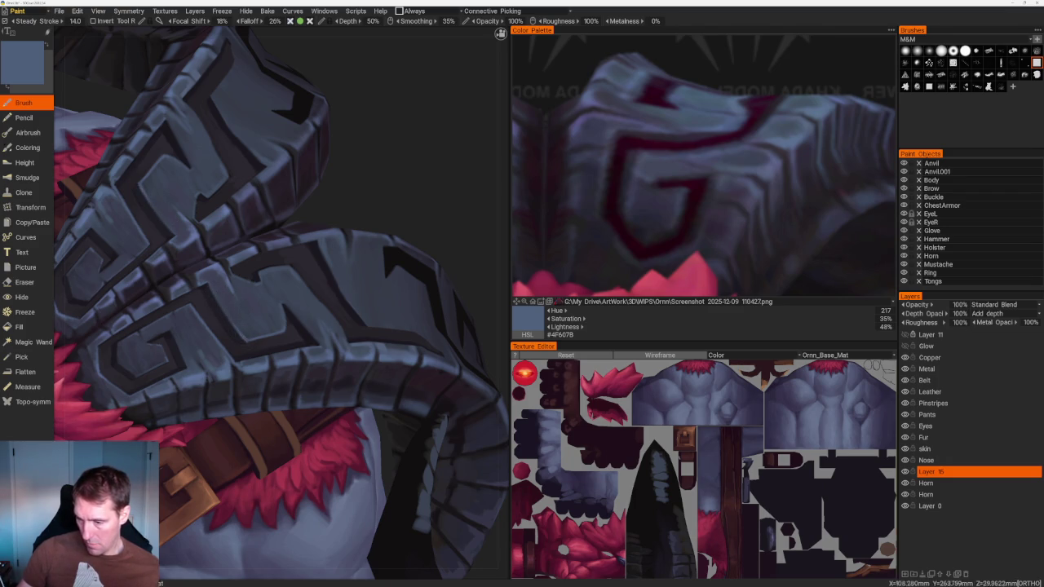
# Sample dark groove tones from the horn, ending on near-black violet-grey #2A262D
pyautogui.scroll(-6, 268, 210)
pyautogui.moveTo(269, 210)
pyautogui.mouseDown()
pyautogui.moveTo(350, 203)
pyautogui.moveTo(294, 221)
pyautogui.moveTo(348, 218)
pyautogui.mouseUp()
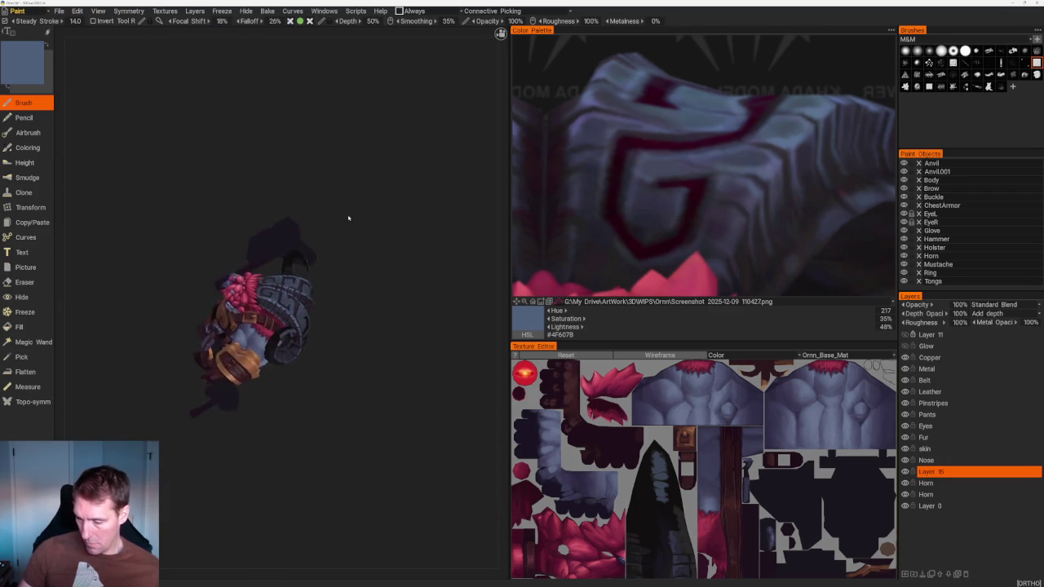
pyautogui.scroll(5, 348, 218)
pyautogui.scroll(3, 348, 218)
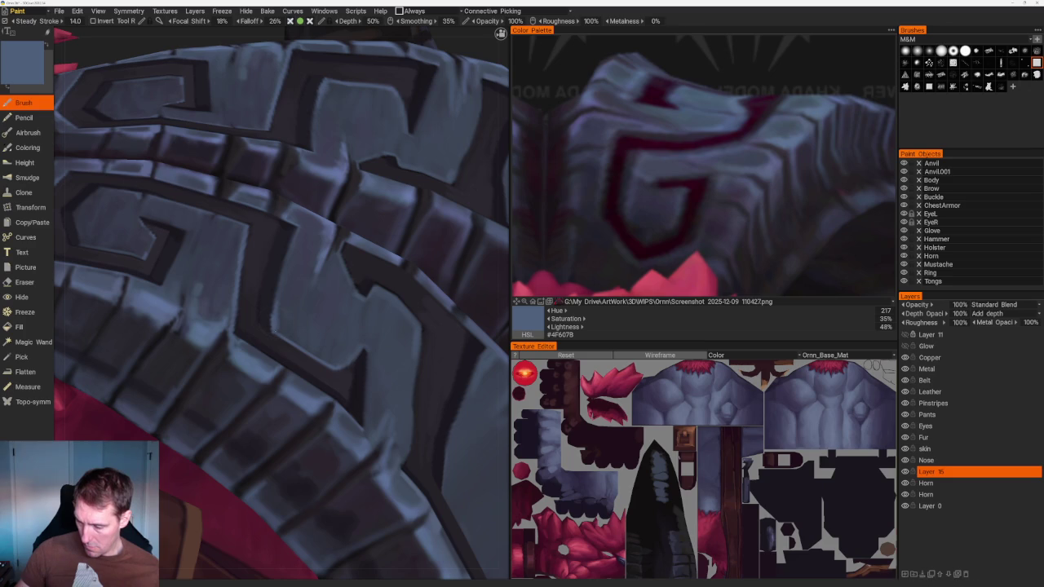
pyautogui.press('v')
pyautogui.scroll(-5, 281, 307)
pyautogui.scroll(-5, 361, 164)
pyautogui.moveTo(362, 163)
pyautogui.mouseDown()
pyautogui.moveTo(343, 188)
pyautogui.moveTo(361, 163)
pyautogui.mouseUp()
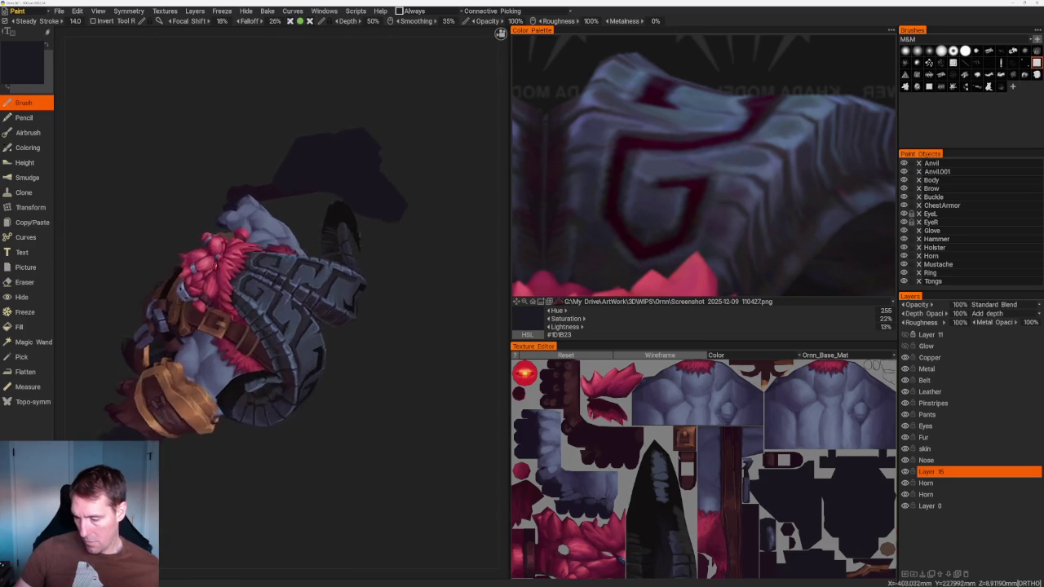
pyautogui.scroll(5, 302, 294)
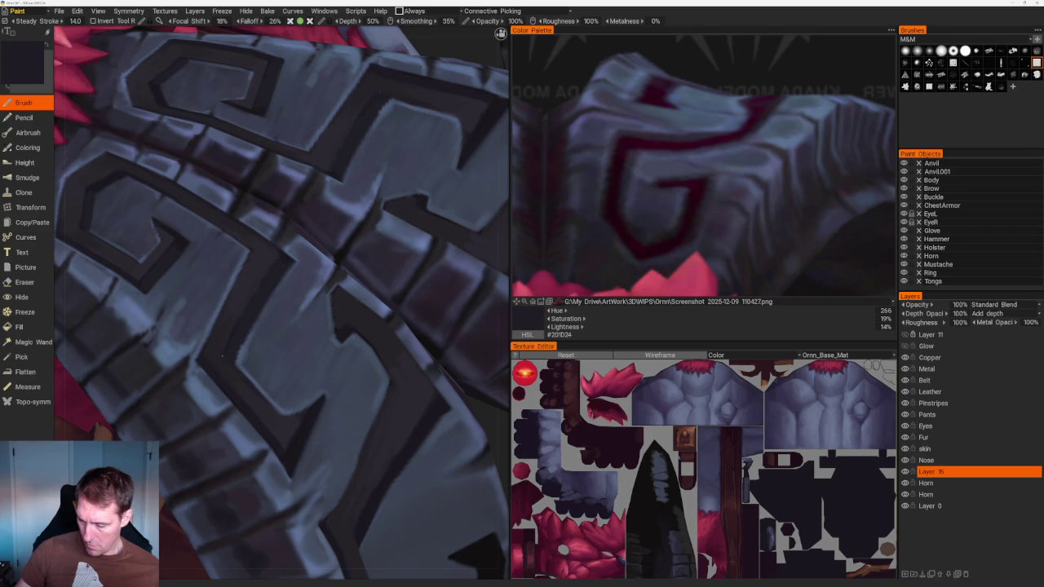
pyautogui.press('v')
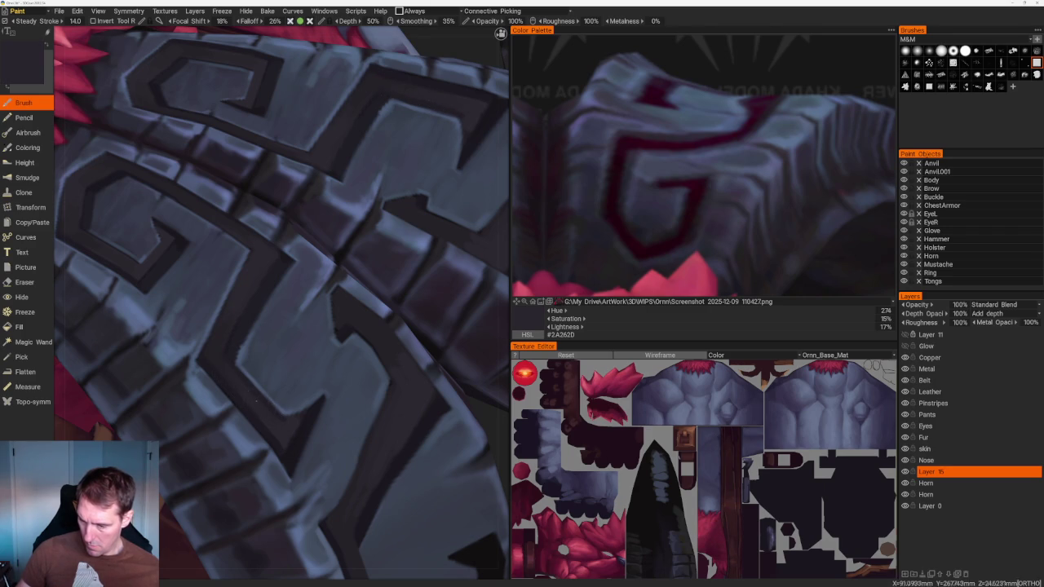
pyautogui.scroll(-5, 295, 208)
pyautogui.moveTo(394, 263)
pyautogui.mouseDown()
pyautogui.moveTo(403, 280)
pyautogui.moveTo(385, 294)
pyautogui.moveTo(429, 261)
pyautogui.moveTo(376, 276)
pyautogui.moveTo(354, 252)
pyautogui.moveTo(379, 282)
pyautogui.mouseUp()
pyautogui.scroll(5, 379, 283)
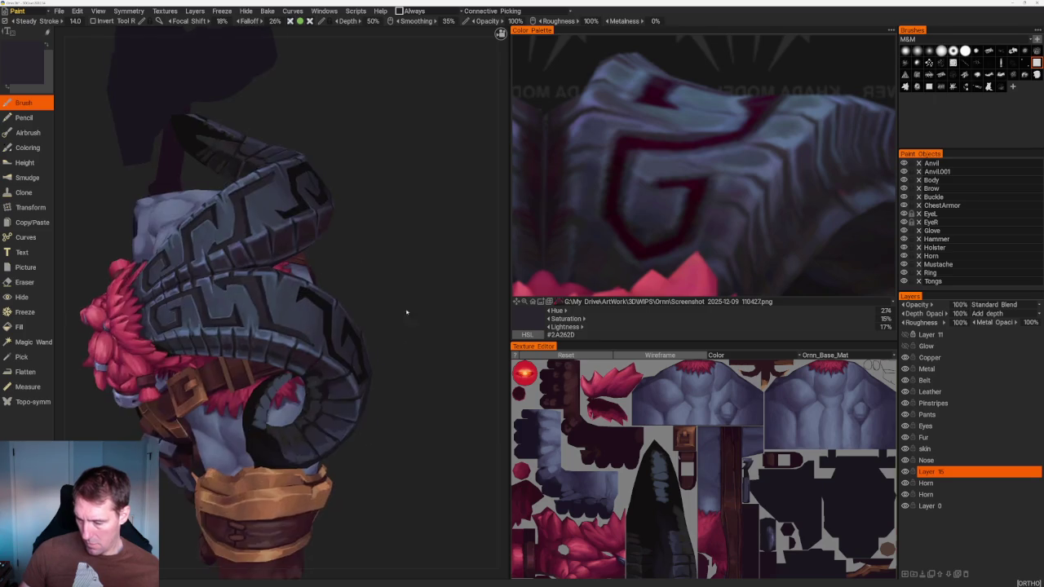
# Alternate the dark groove and blue-grey horn colours on the glyphs
pyautogui.scroll(5, 401, 310)
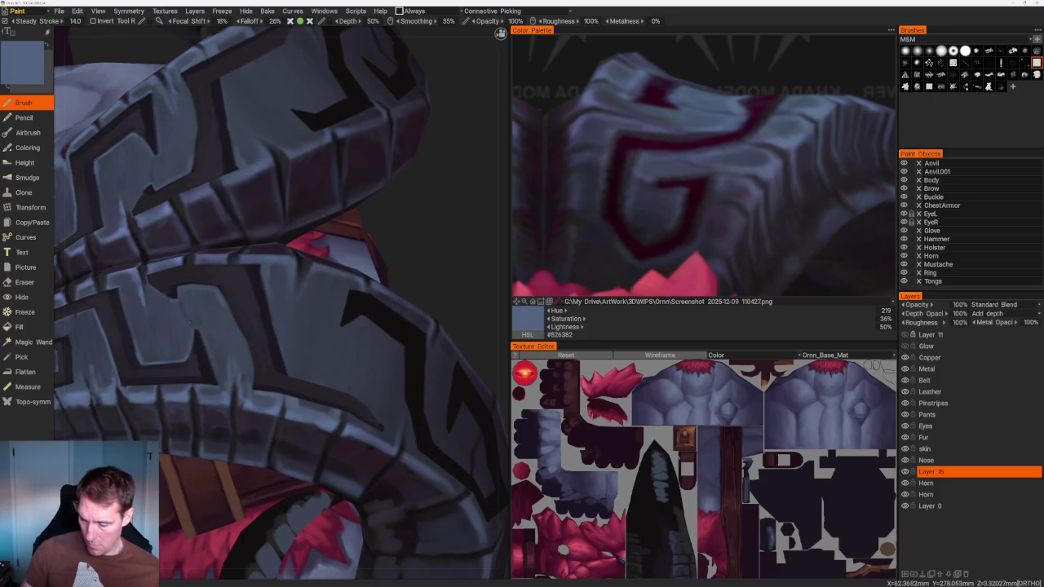
pyautogui.press('v')
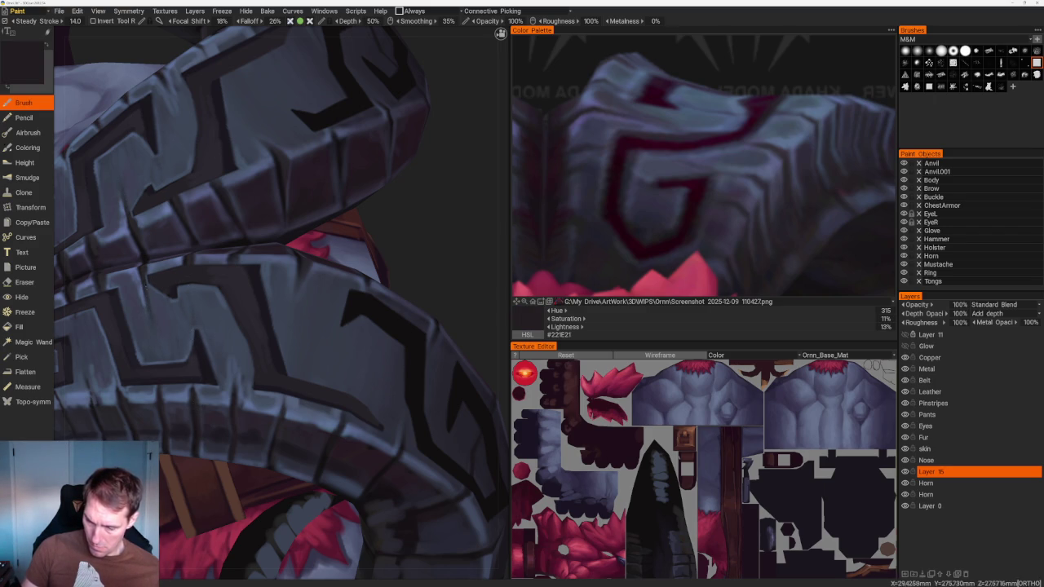
pyautogui.press('v')
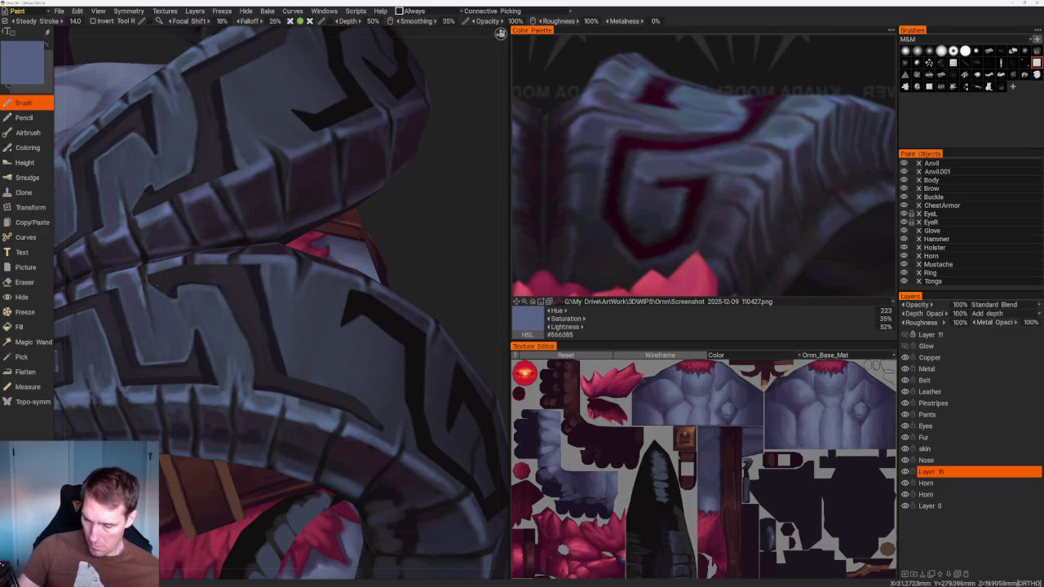
pyautogui.scroll(-5, 294, 177)
pyautogui.moveTo(245, 164); pyautogui.dragTo(294, 177)
pyautogui.scroll(5, 369, 308)
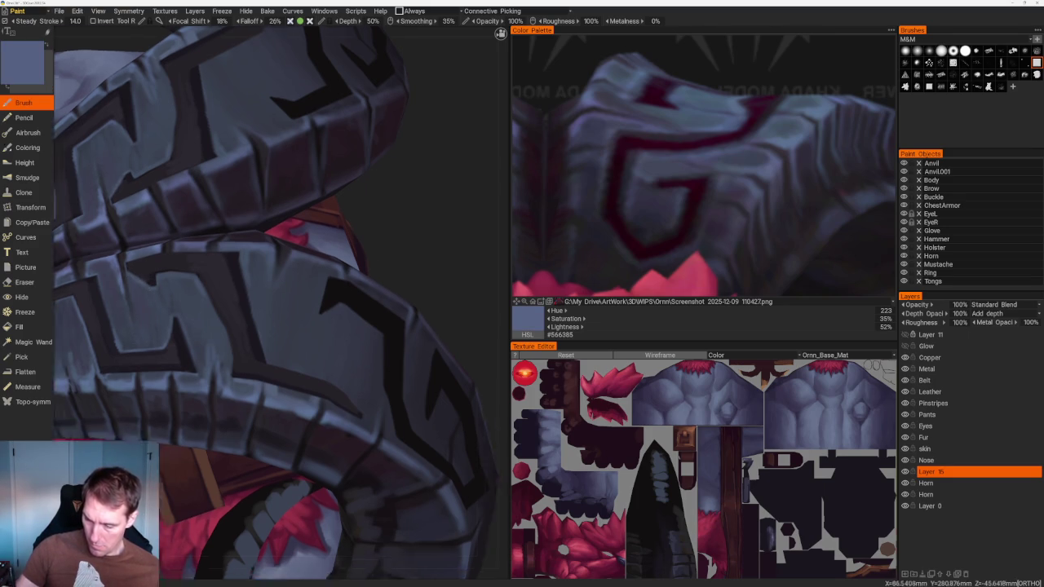
pyautogui.scroll(2, 369, 309)
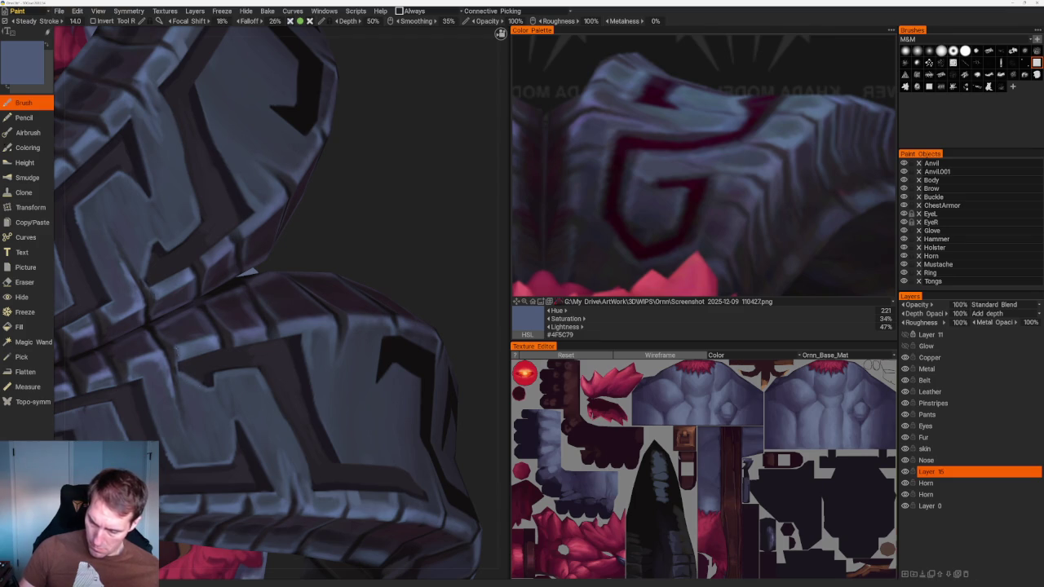
# From a new angle, sample dark groove tones and the blue-grey horn colour for the ridges
pyautogui.scroll(-5, 261, 403)
pyautogui.moveTo(233, 163)
pyautogui.mouseDown()
pyautogui.moveTo(289, 174)
pyautogui.moveTo(261, 179)
pyautogui.moveTo(275, 181)
pyautogui.mouseUp()
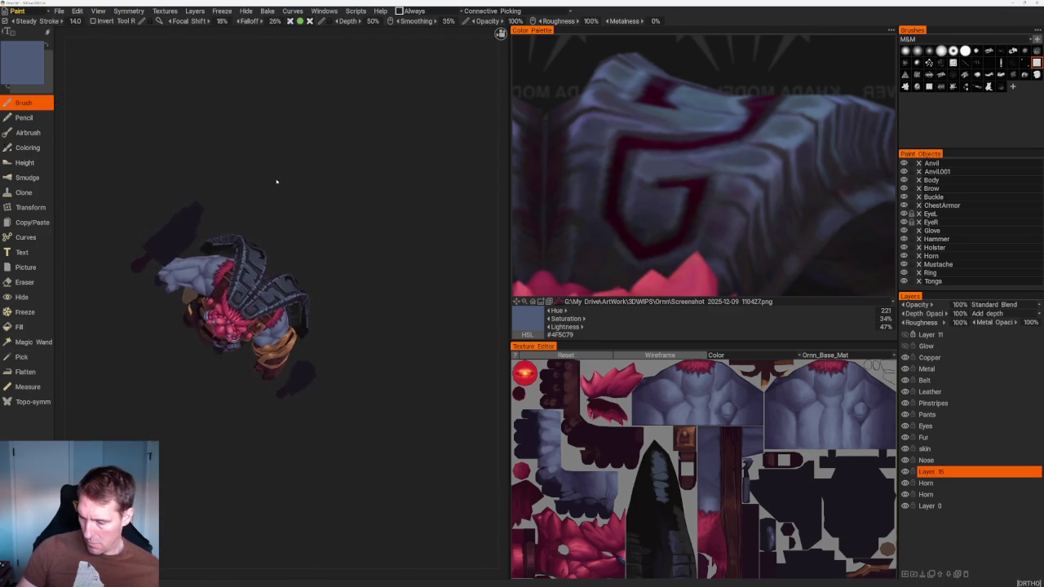
pyautogui.scroll(3, 275, 181)
pyautogui.scroll(4, 275, 181)
pyautogui.scroll(3, 275, 181)
pyautogui.press('v')
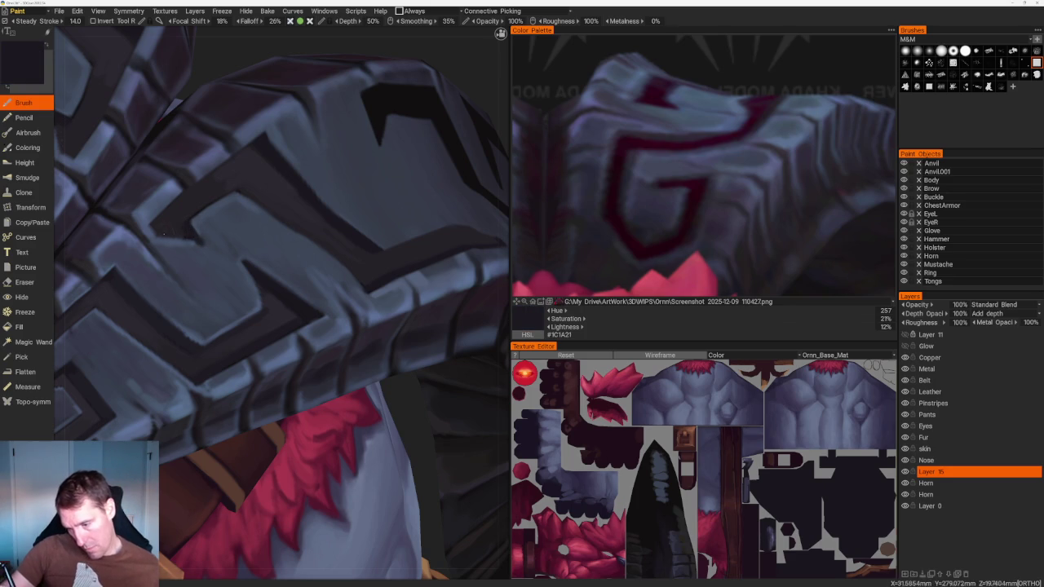
pyautogui.press('v')
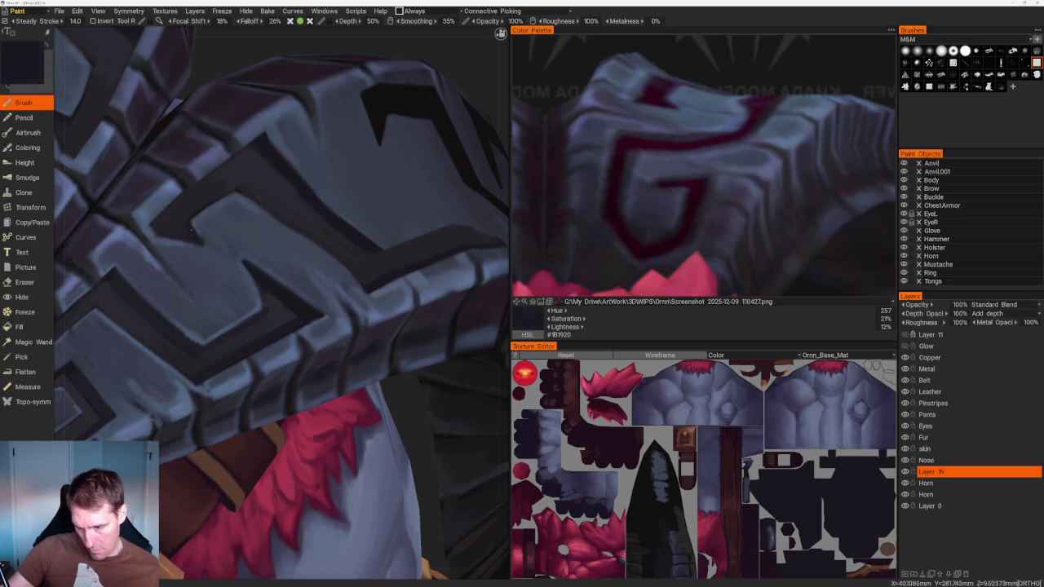
pyautogui.press('v')
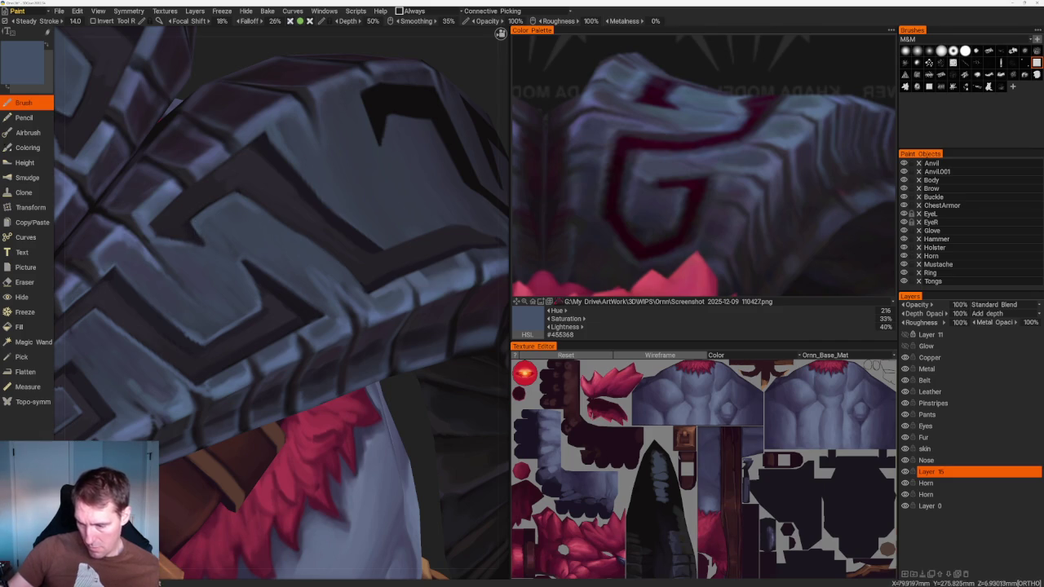
# Add lighter blue edge highlights, then switch to dark slate blue #363C4C
pyautogui.scroll(-5, 285, 141)
pyautogui.scroll(-5, 284, 141)
pyautogui.moveTo(431, 302)
pyautogui.mouseDown(button='middle')
pyautogui.moveTo(388, 274)
pyautogui.moveTo(396, 361)
pyautogui.moveTo(340, 396)
pyautogui.moveTo(400, 313)
pyautogui.moveTo(363, 345)
pyautogui.moveTo(405, 430)
pyautogui.mouseUp(button='middle')
pyautogui.scroll(3, 363, 345)
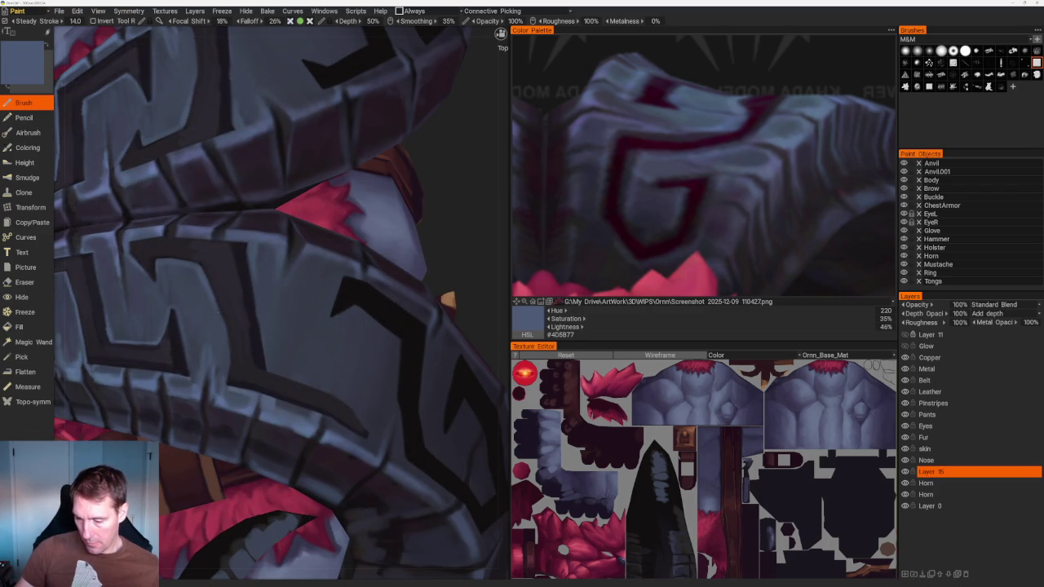
pyautogui.press('v')
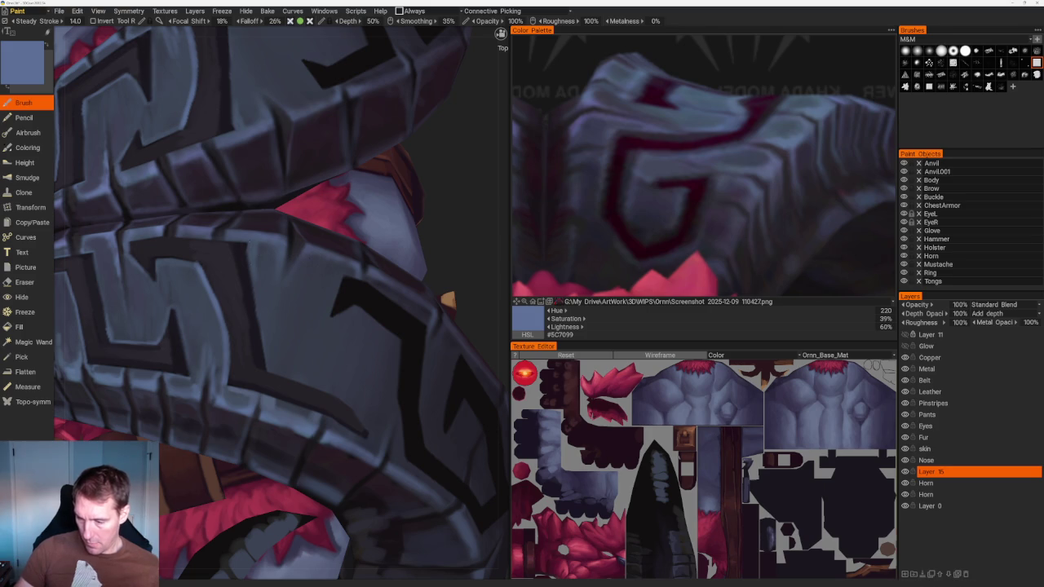
pyautogui.press('v')
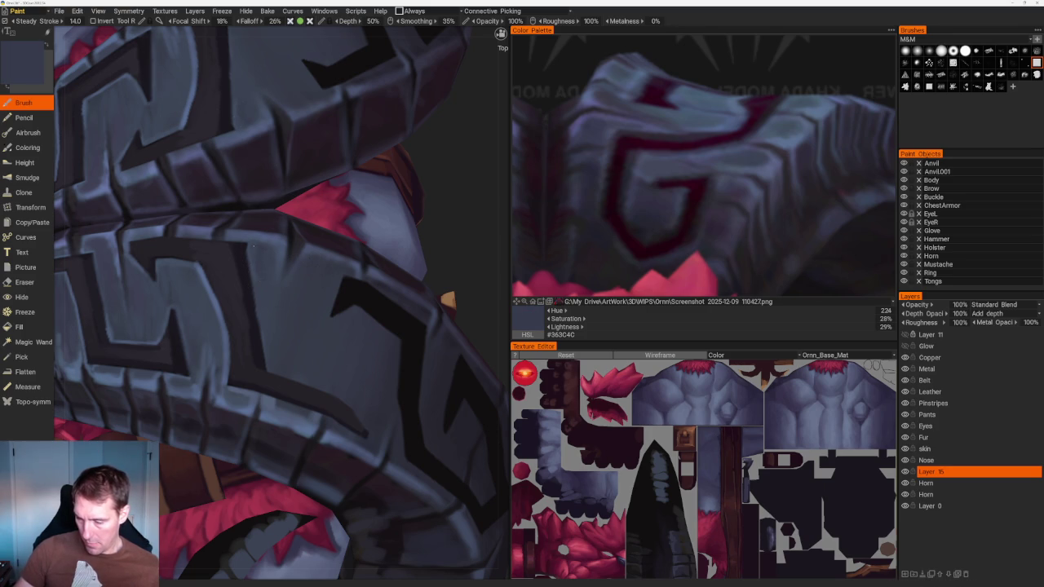
pyautogui.scroll(-5, 303, 156)
pyautogui.scroll(-3, 303, 156)
pyautogui.moveTo(303, 156); pyautogui.dragTo(273, 169)
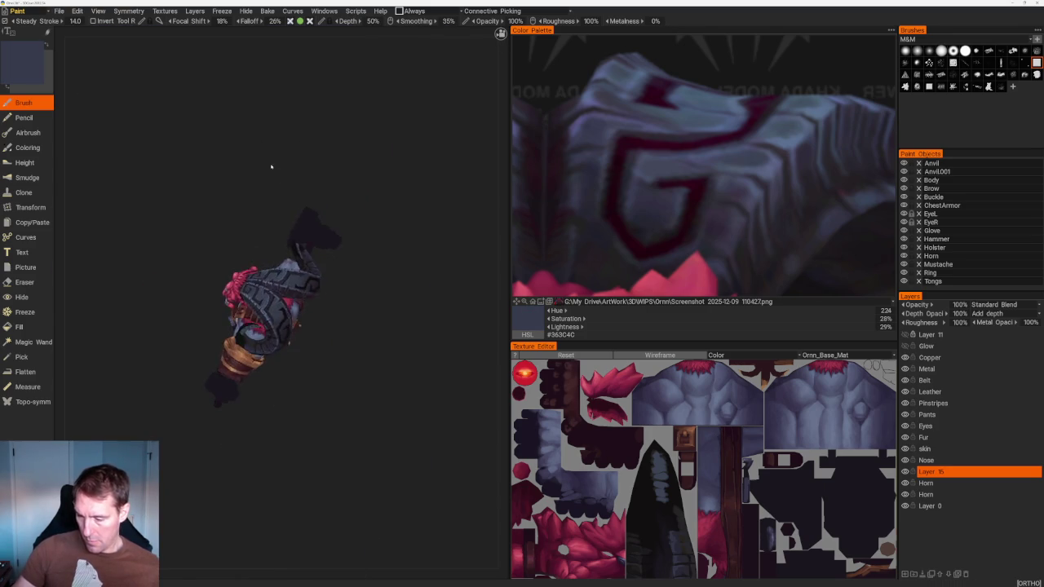
# Turn the model upright to face the horns and sample grey-blue #525F78
pyautogui.scroll(8, 272, 168)
pyautogui.scroll(2, 129, 267)
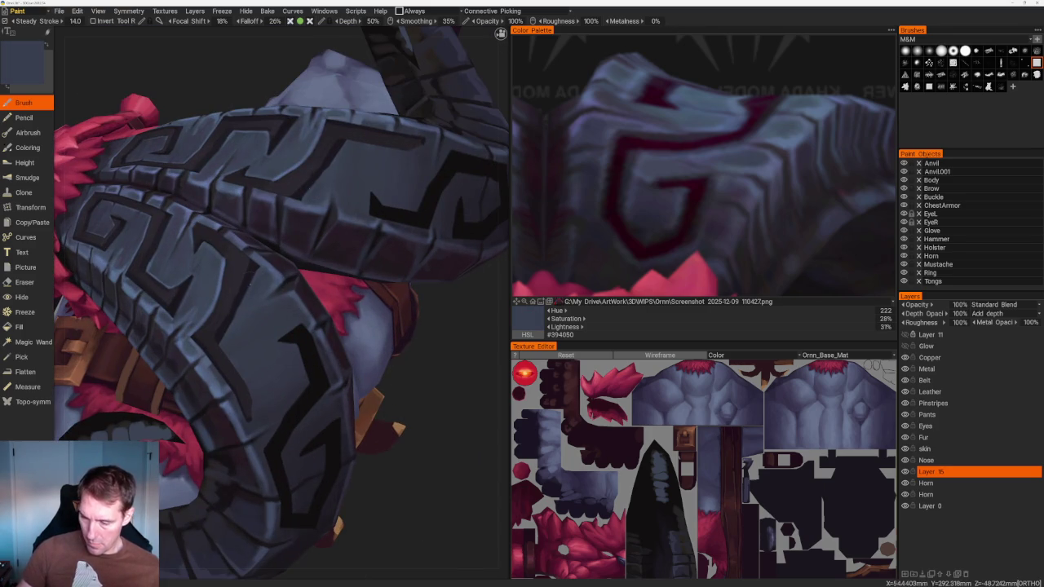
pyautogui.press('v')
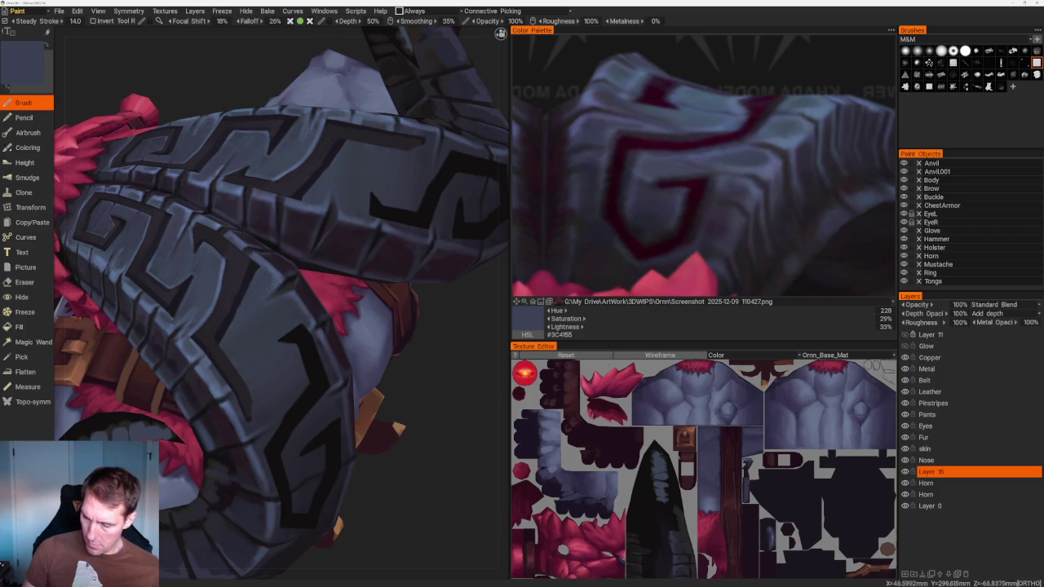
pyautogui.scroll(-10, 272, 196)
pyautogui.moveTo(273, 195)
pyautogui.mouseDown()
pyautogui.moveTo(288, 175)
pyautogui.moveTo(319, 205)
pyautogui.mouseUp()
pyautogui.scroll(5, 338, 401)
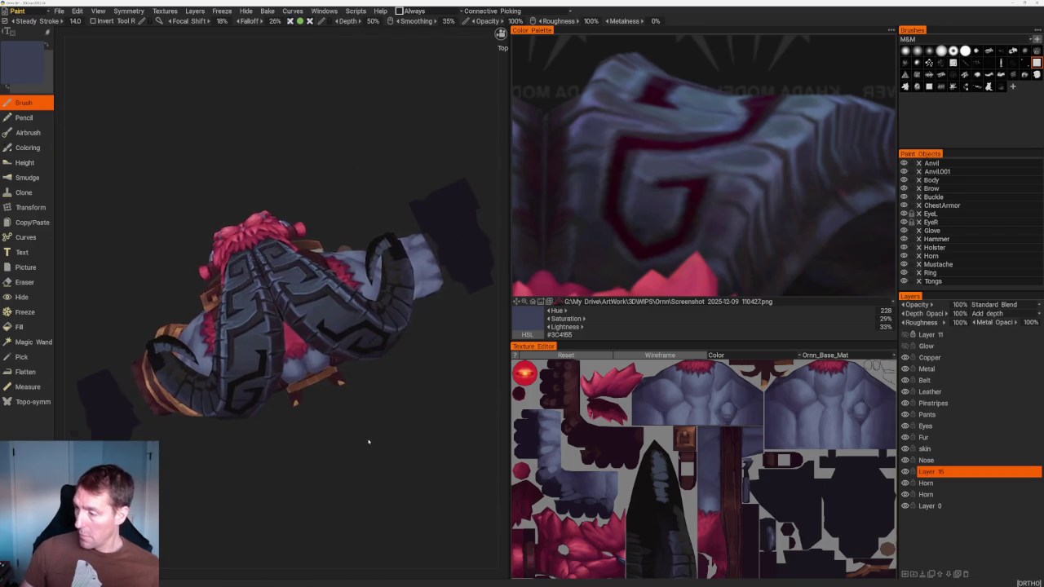
pyautogui.scroll(3, 347, 455)
pyautogui.moveTo(347, 455); pyautogui.dragTo(310, 343)
pyautogui.scroll(3, 310, 343)
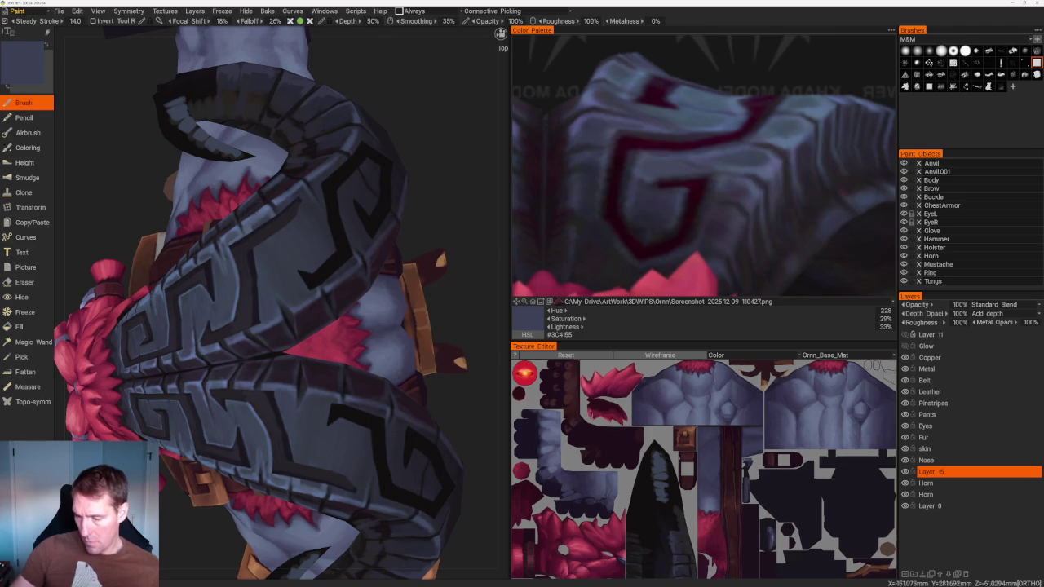
pyautogui.press('v')
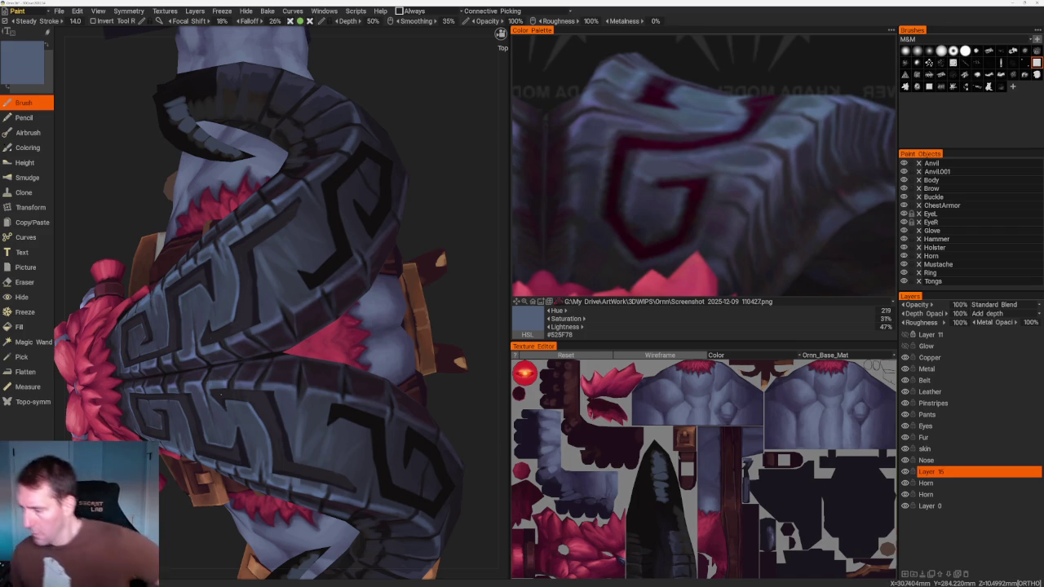
# Shade the horn grooves with darker tones, lighter grey-blue #4A536F and near-black
pyautogui.moveTo(220, 394); pyautogui.dragTo(325, 263, button='middle')
pyautogui.press('v')
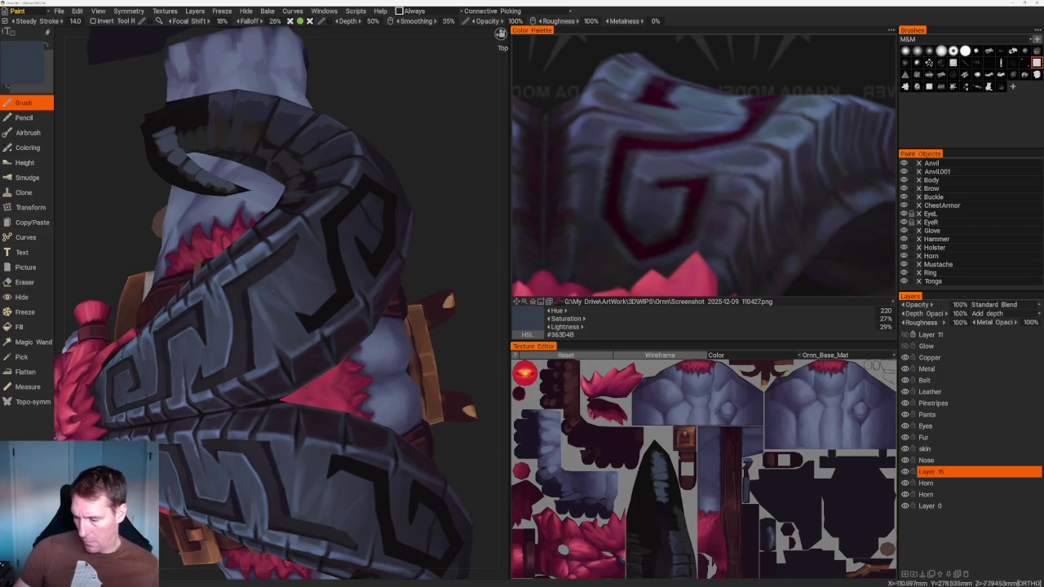
pyautogui.press('v')
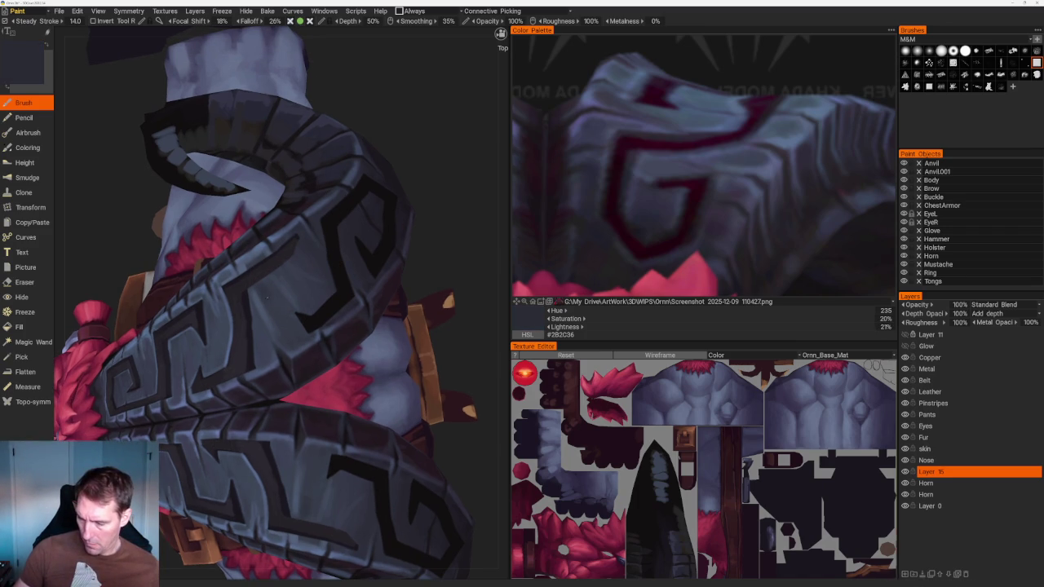
pyautogui.press('v')
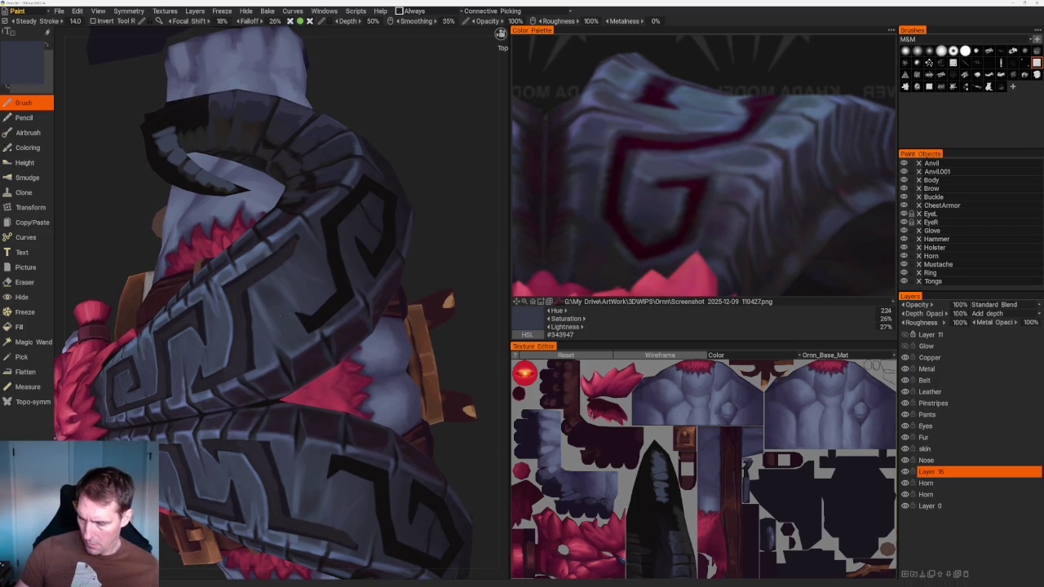
pyautogui.press('v')
pyautogui.press('v')
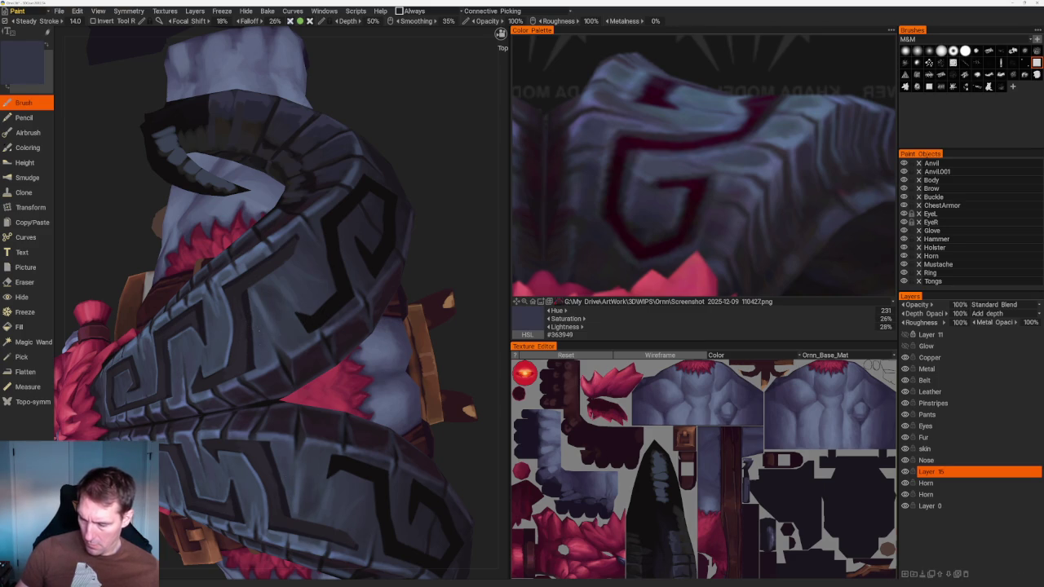
pyautogui.press('v')
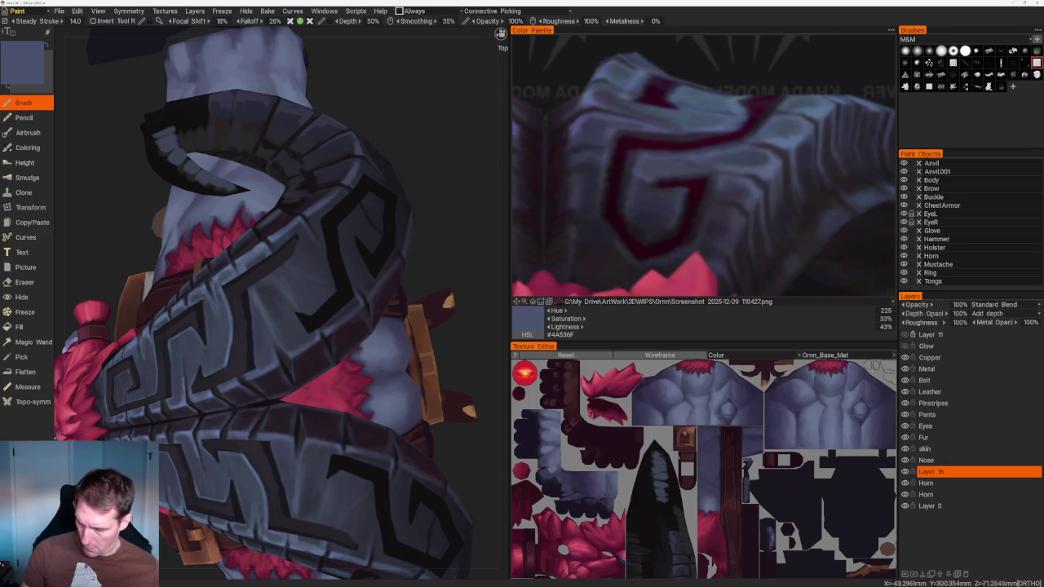
pyautogui.press('v')
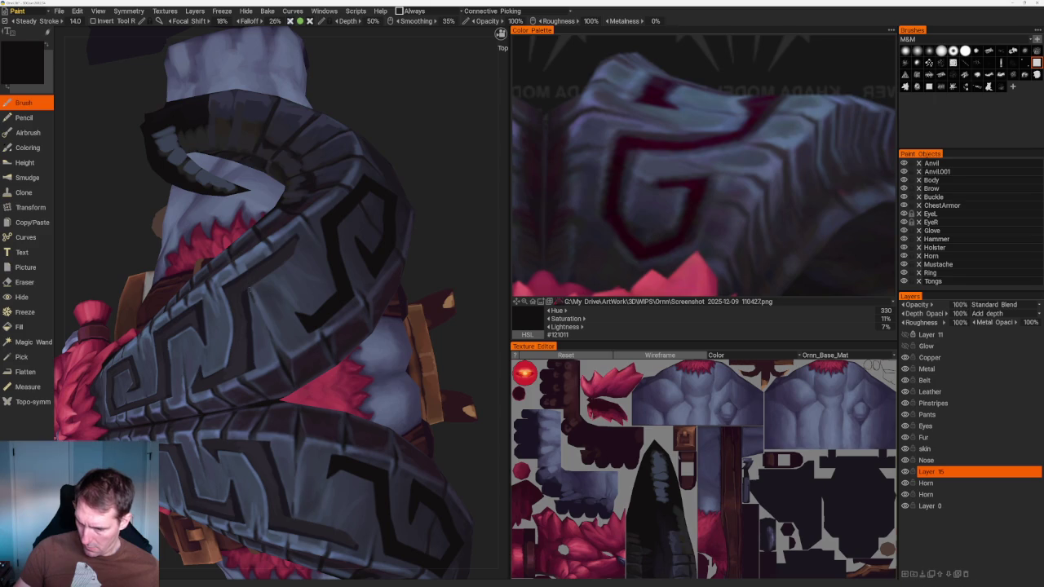
# Frame the whole model and paint with #3C4657, #48566E and a dark shadow tone
pyautogui.press('Home')
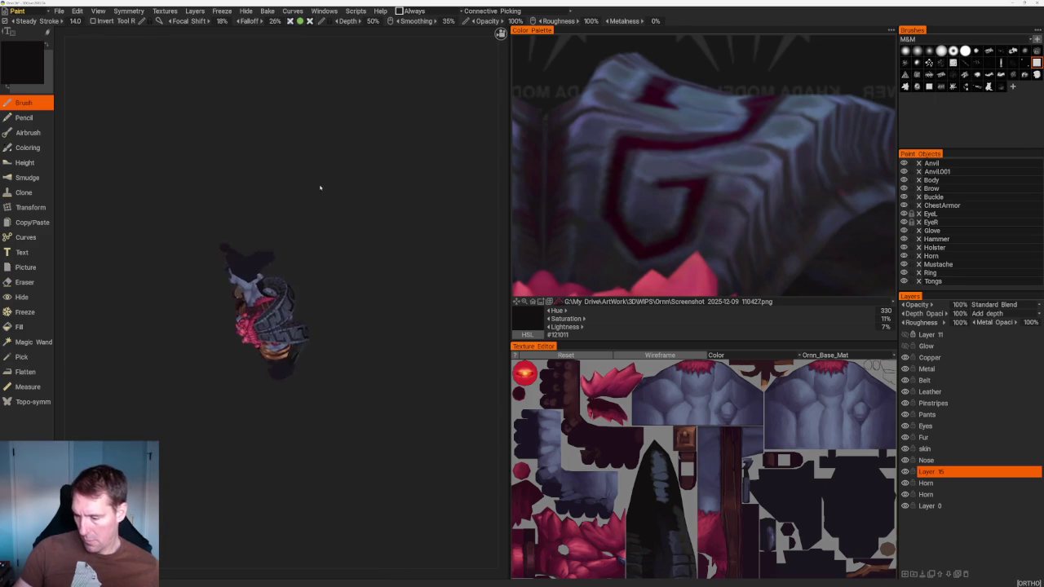
pyautogui.scroll(5, 403, 296)
pyautogui.scroll(5, 357, 313)
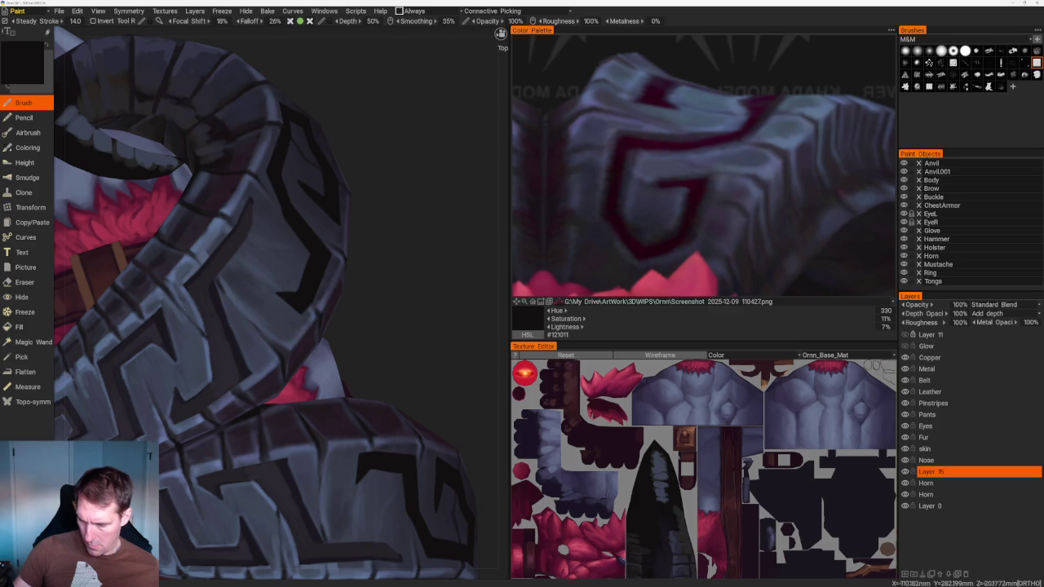
pyautogui.scroll(-6, 298, 196)
pyautogui.scroll(-2, 297, 188)
pyautogui.scroll(2, 340, 236)
pyautogui.scroll(2, 343, 237)
pyautogui.scroll(3, 343, 242)
pyautogui.scroll(2, 412, 368)
pyautogui.scroll(2, 412, 368)
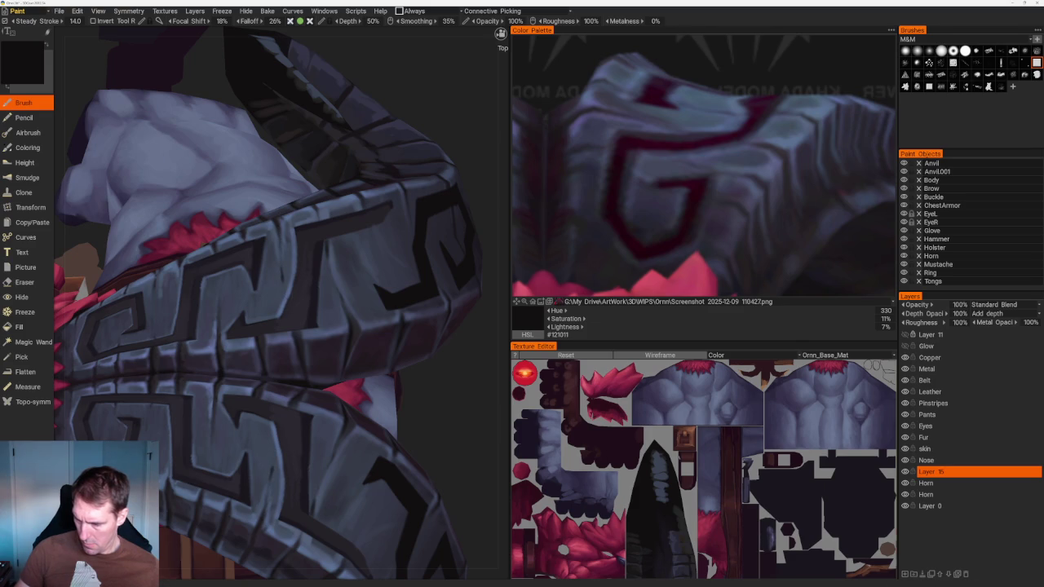
pyautogui.press('v')
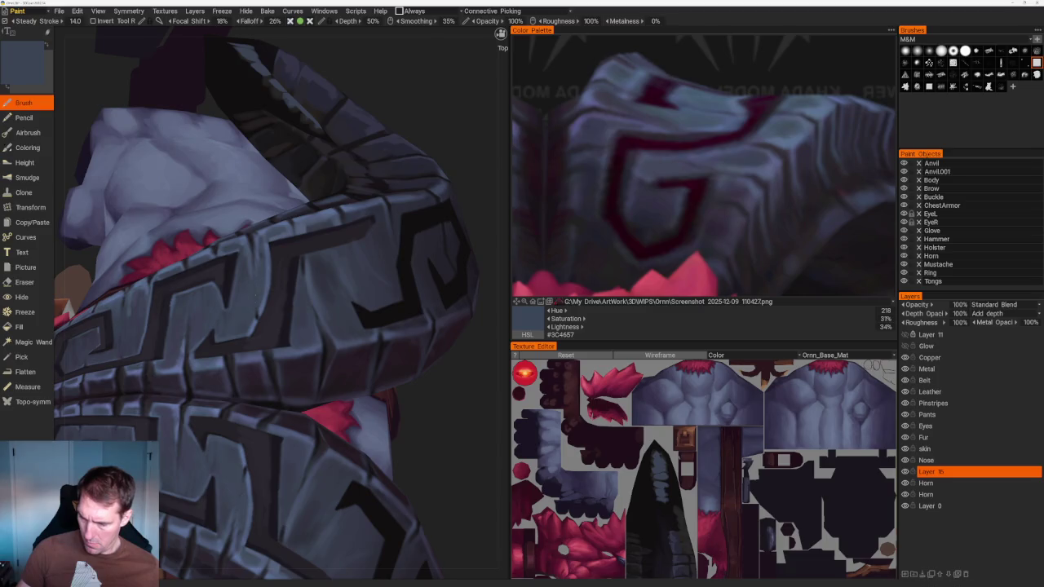
pyautogui.press('v')
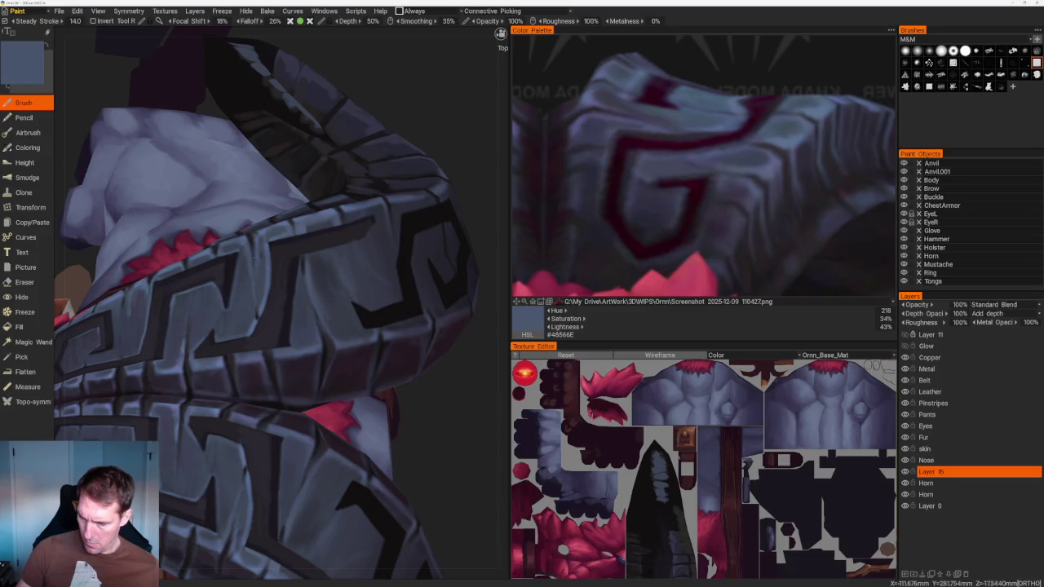
pyautogui.press('v')
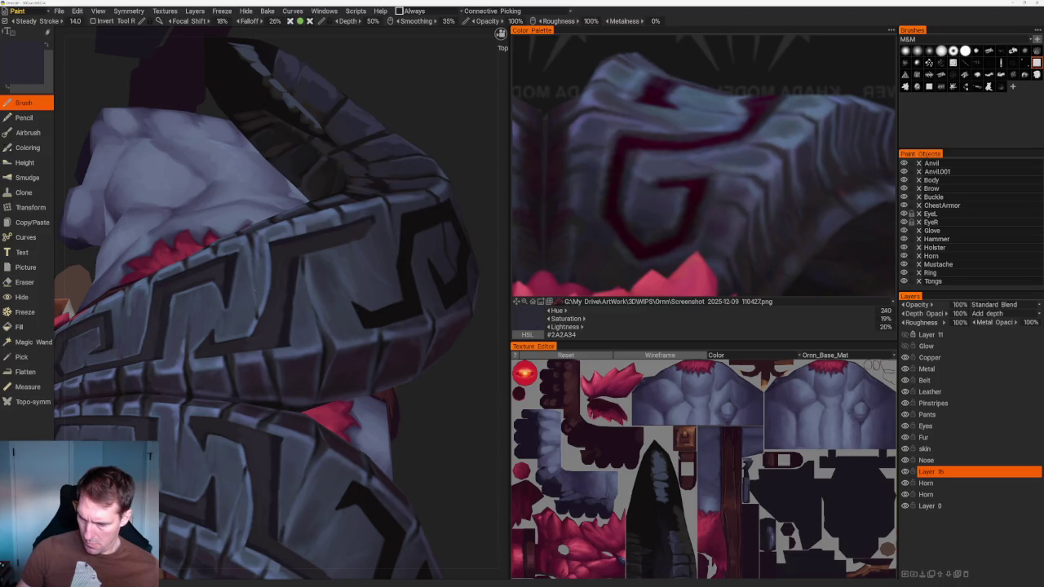
# Work around the horn's patterned band with blue-grey #404C62 for the edges
pyautogui.scroll(-5, 324, 191)
pyautogui.moveTo(319, 188); pyautogui.dragTo(329, 204)
pyautogui.scroll(5, 328, 205)
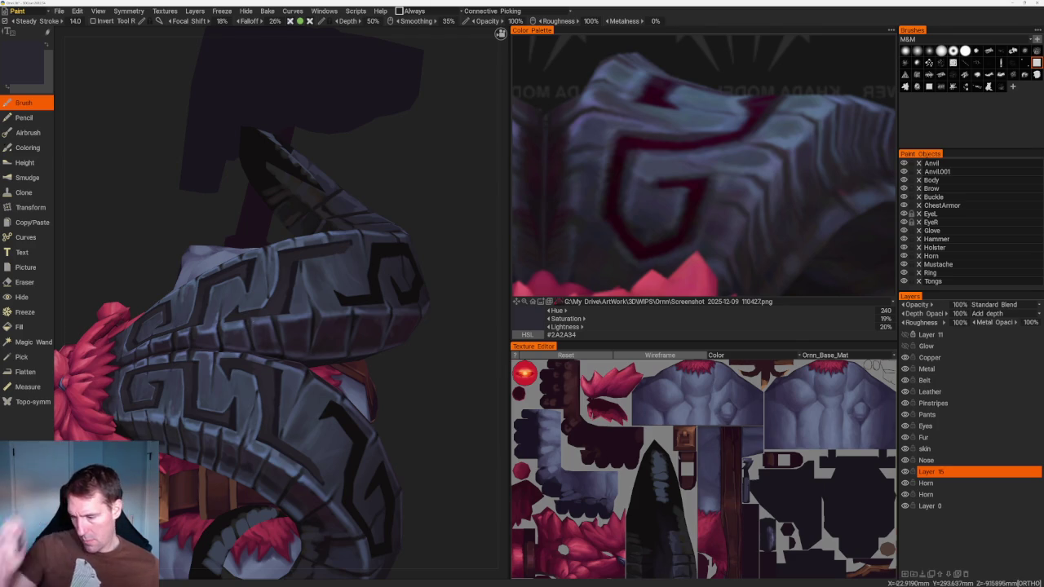
pyautogui.moveTo(286, 286); pyautogui.dragTo(326, 270)
pyautogui.scroll(4, 327, 269)
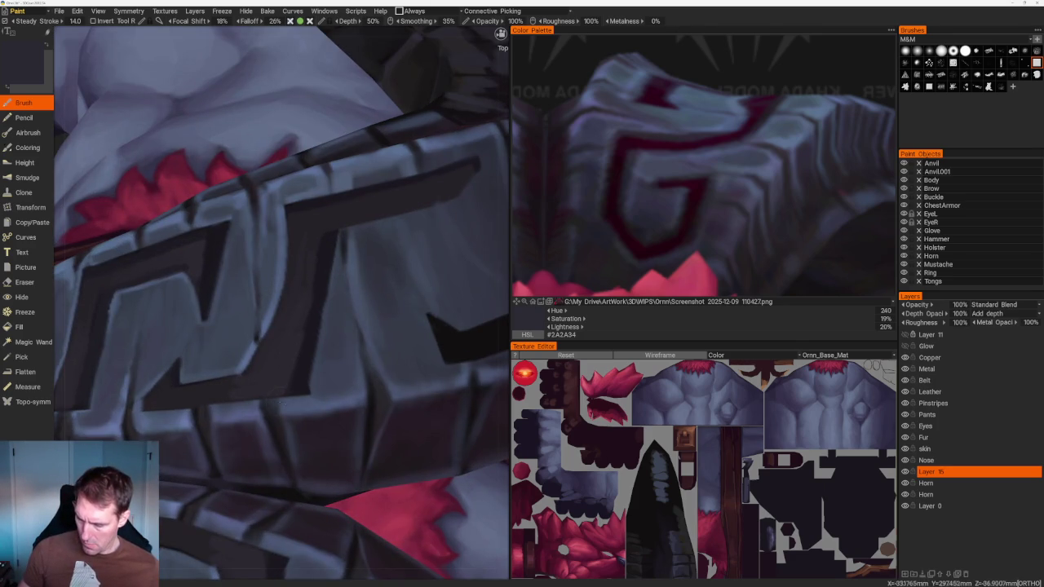
pyautogui.press('v')
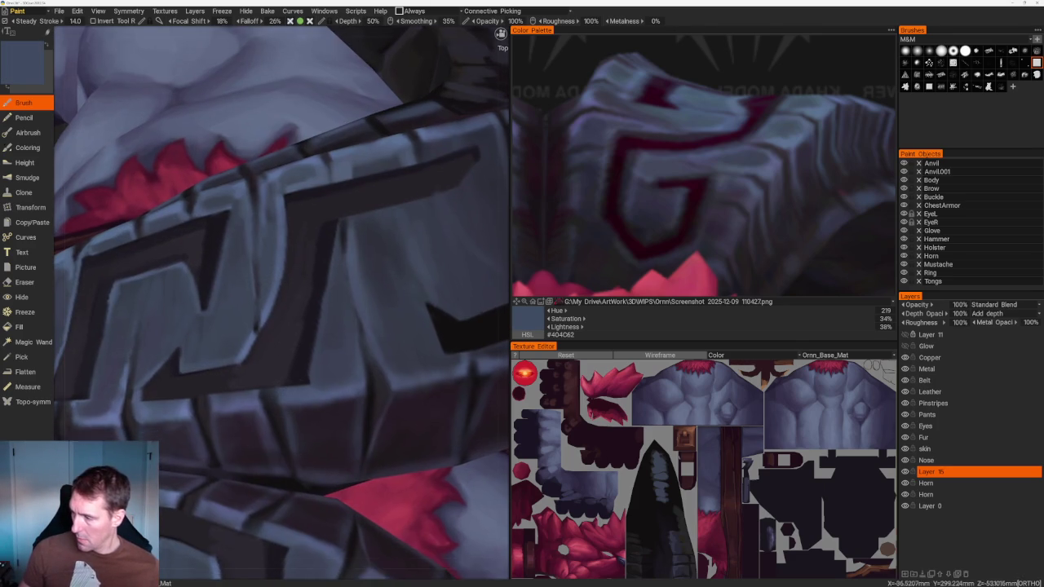
pyautogui.scroll(-5, 394, 349)
pyautogui.moveTo(394, 350); pyautogui.dragTo(457, 221)
pyautogui.scroll(3, 419, 273)
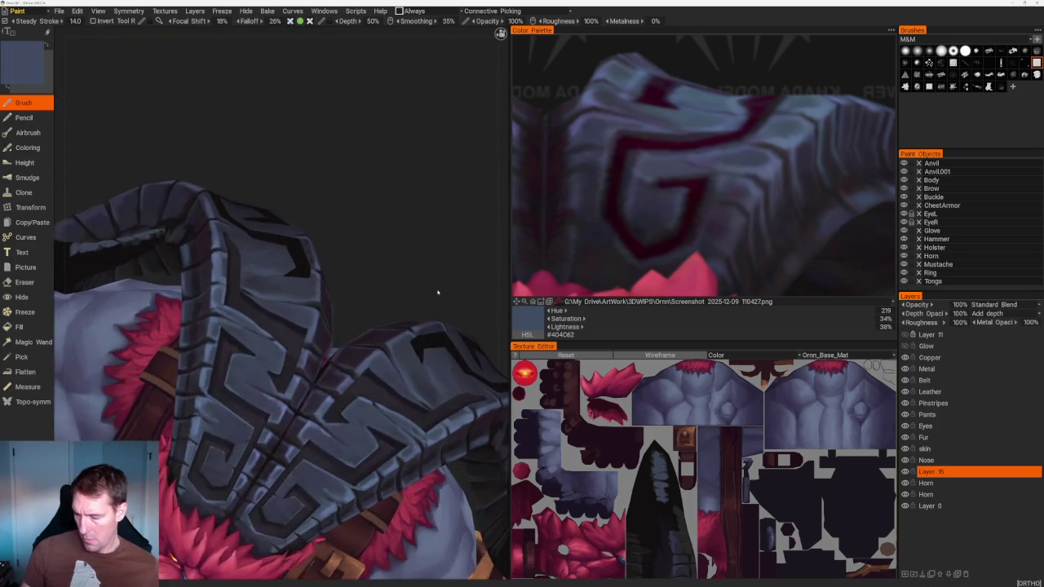
# Sample lighter blues #4B5772 and #4F5D7D and a near-black groove tone from the horn
pyautogui.scroll(2, 419, 273)
pyautogui.scroll(2, 420, 272)
pyautogui.scroll(-3, 419, 272)
pyautogui.moveTo(373, 210)
pyautogui.mouseDown()
pyautogui.moveTo(408, 182)
pyautogui.moveTo(367, 266)
pyautogui.mouseUp()
pyautogui.scroll(1, 353, 296)
pyautogui.scroll(2, 362, 296)
pyautogui.press('v')
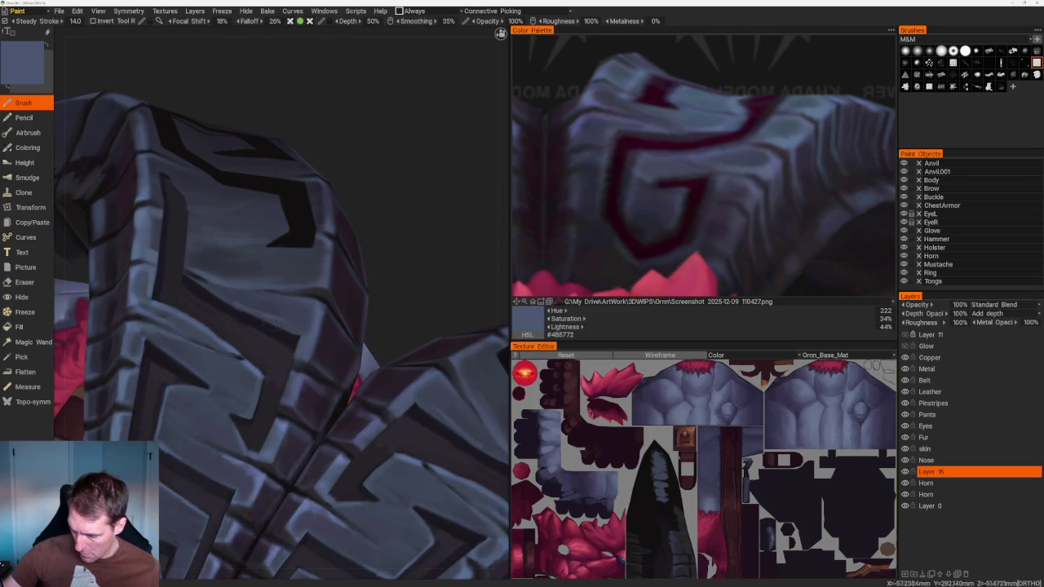
pyautogui.press('v')
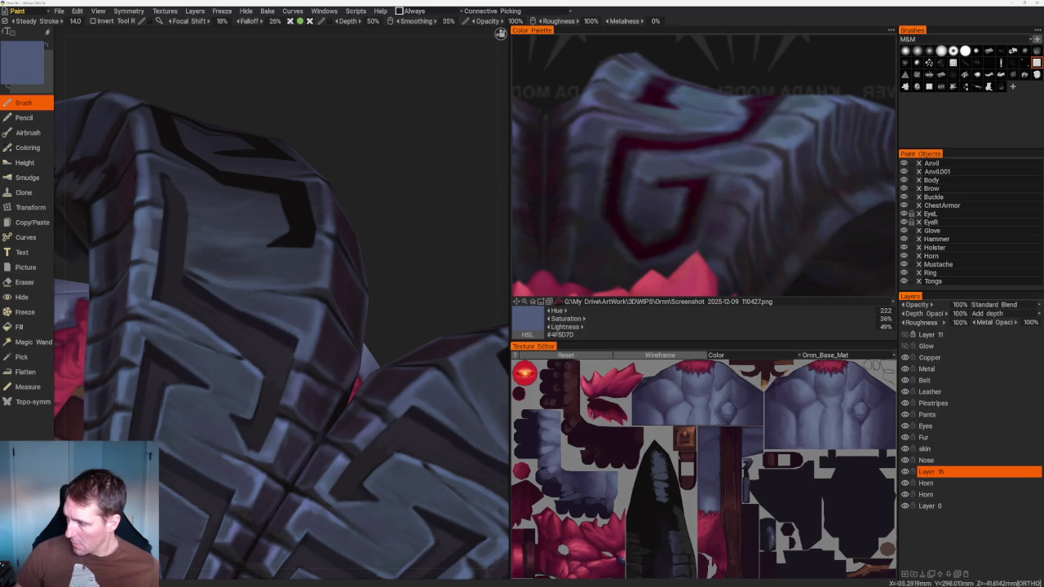
pyautogui.press('v')
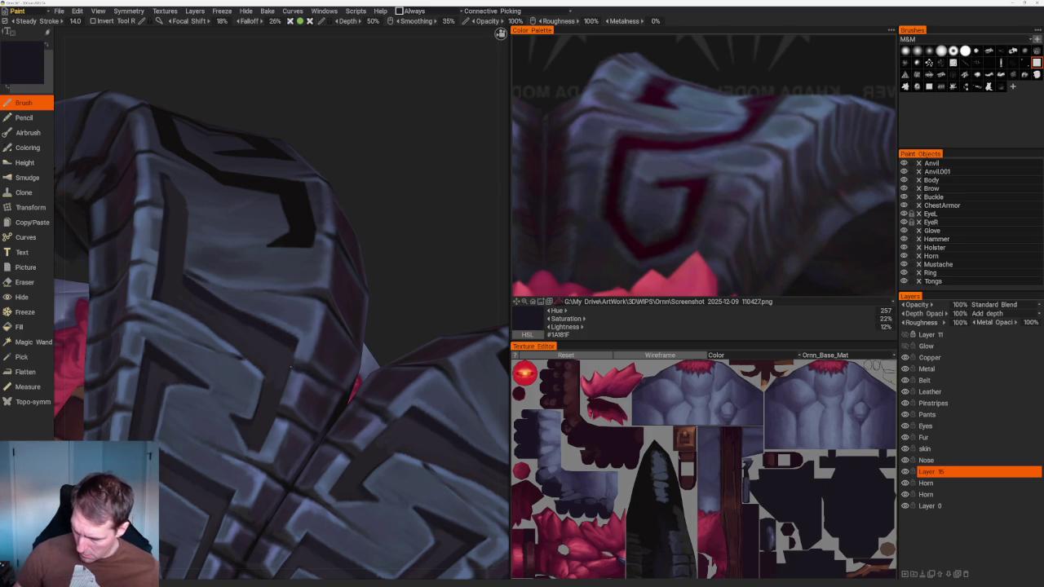
# Orbit and zoom the view to face both carved armour plates
pyautogui.moveTo(289, 371); pyautogui.dragTo(297, 325, button='middle')
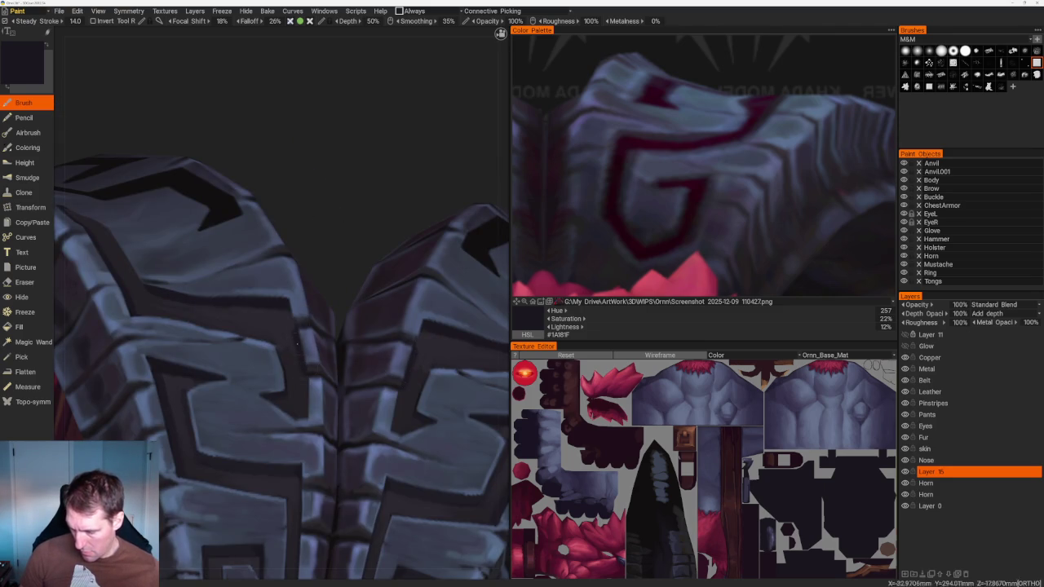
pyautogui.scroll(-5, 391, 158)
pyautogui.moveTo(392, 158); pyautogui.dragTo(384, 191)
pyautogui.scroll(5, 384, 191)
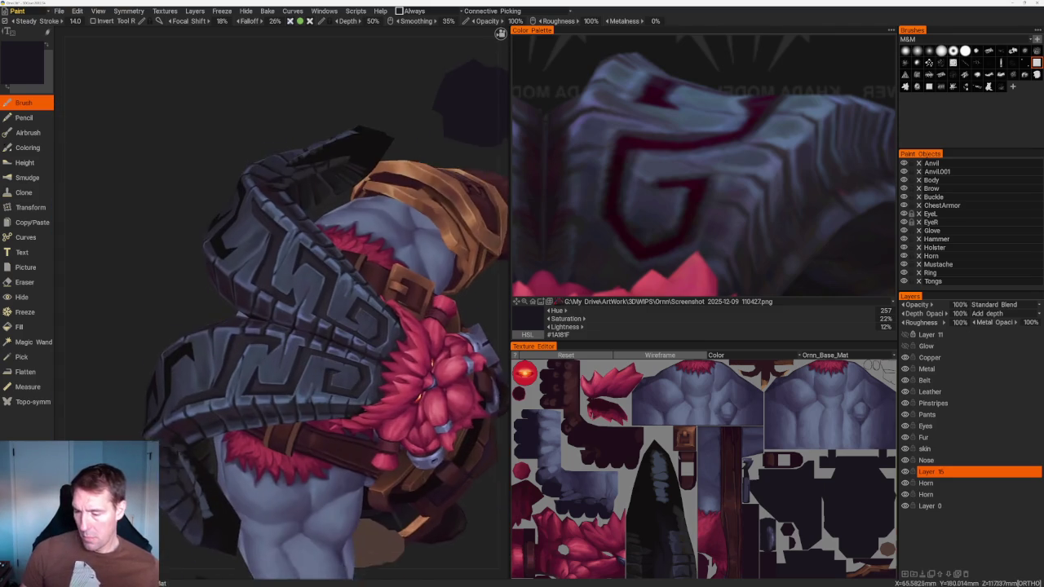
pyautogui.scroll(3, 281, 302)
pyautogui.scroll(2, 281, 301)
pyautogui.scroll(3, 282, 302)
pyautogui.scroll(1, 281, 302)
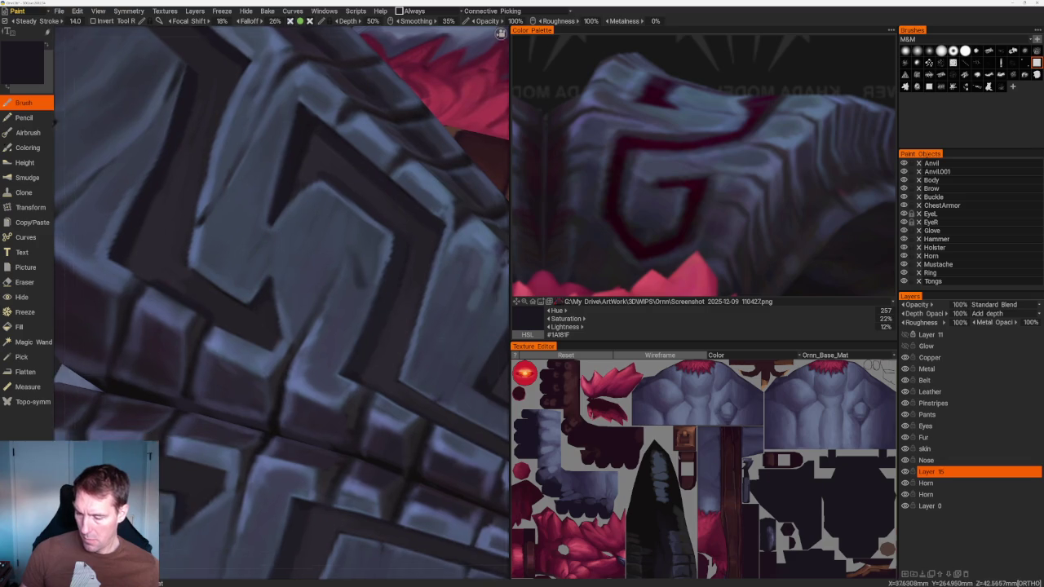
pyautogui.scroll(-3, 282, 302)
pyautogui.moveTo(281, 302); pyautogui.dragTo(281, 269)
pyautogui.scroll(3, 281, 302)
pyautogui.scroll(2, 264, 297)
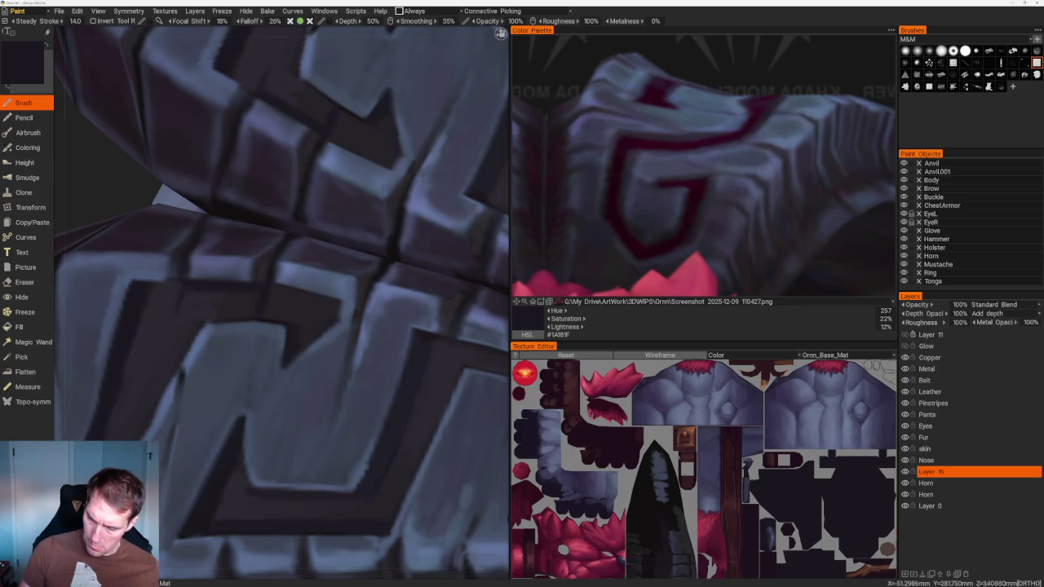
# Sample dark tones #252228 and #1B1920 from the armour plates for groove shading
pyautogui.scroll(-5, 182, 156)
pyautogui.moveTo(182, 156); pyautogui.dragTo(221, 151)
pyautogui.scroll(3, 221, 152)
pyautogui.scroll(2, 222, 152)
pyautogui.press('v')
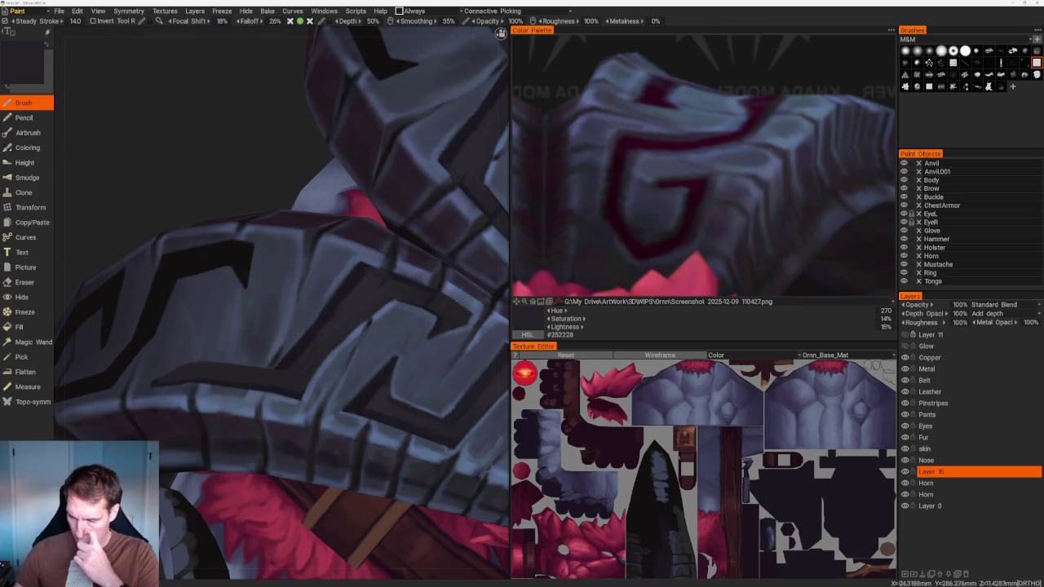
pyautogui.keyDown('alt'); pyautogui.moveTo(431, 249); pyautogui.dragTo(299, 287); pyautogui.keyUp('alt')
pyautogui.press('v')
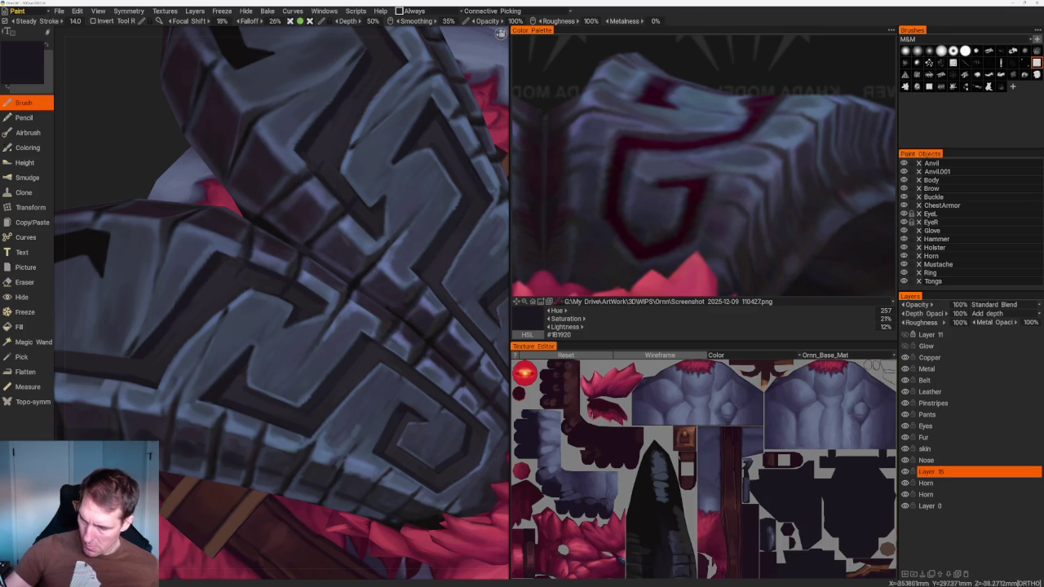
pyautogui.scroll(-5, 258, 155)
# Pick several armour grey-blues for the ridge highlights, ending on dark indigo-grey #323341, and zoom out
pyautogui.keyDown('alt'); pyautogui.moveTo(259, 156); pyautogui.dragTo(280, 182); pyautogui.keyUp('alt')
pyautogui.scroll(4, 280, 182)
pyautogui.scroll(2, 325, 263)
pyautogui.scroll(3, 325, 264)
pyautogui.scroll(2, 325, 264)
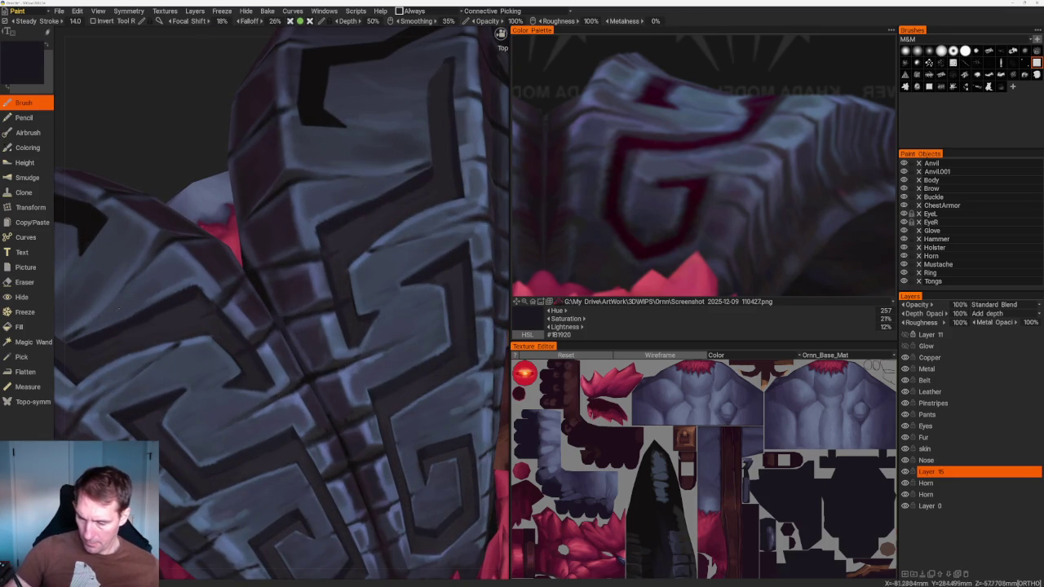
pyautogui.keyDown('alt'); pyautogui.moveTo(326, 264); pyautogui.dragTo(381, 237); pyautogui.keyUp('alt')
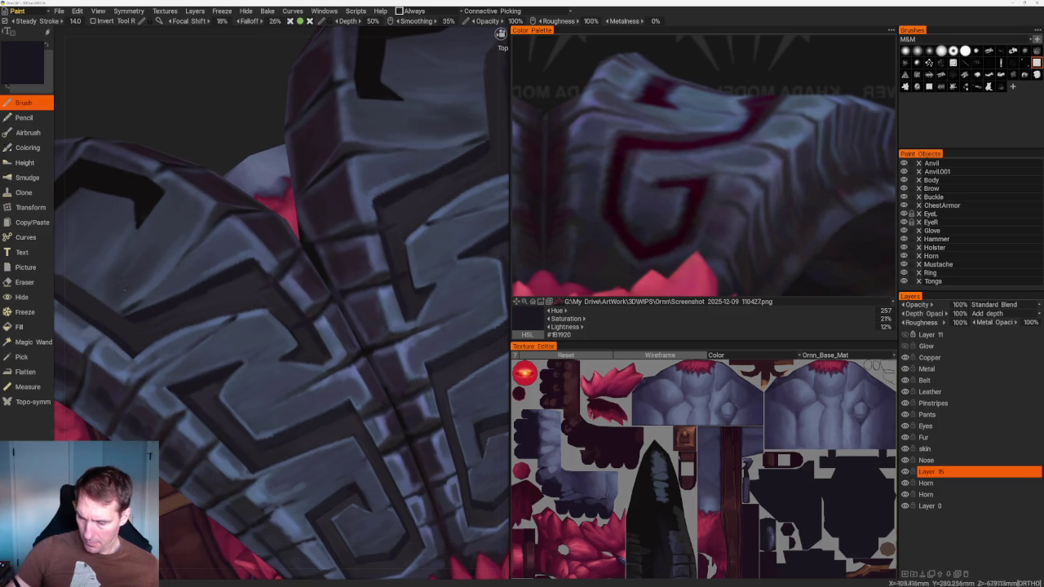
pyautogui.press('v')
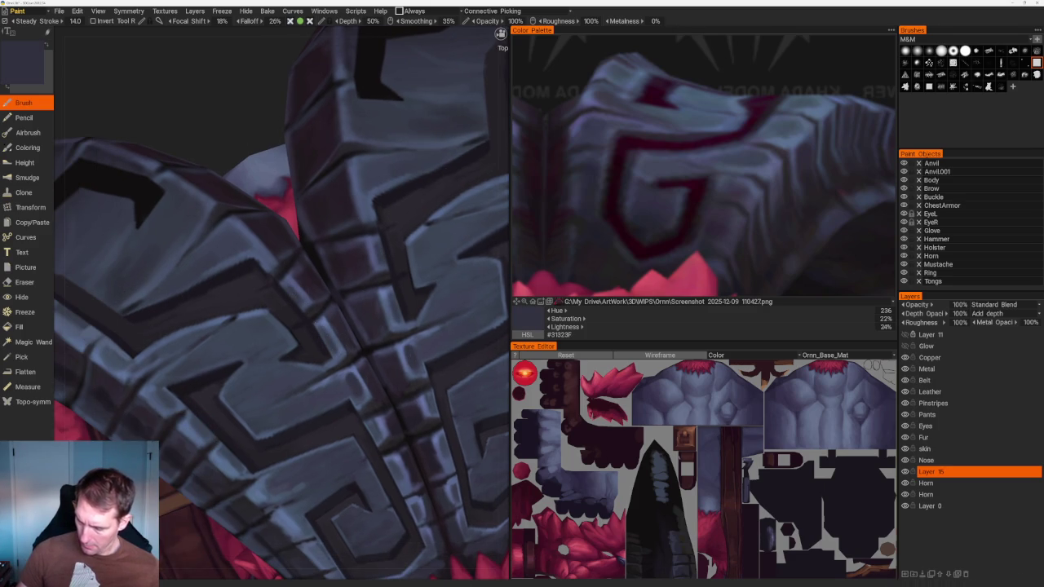
pyautogui.press('v')
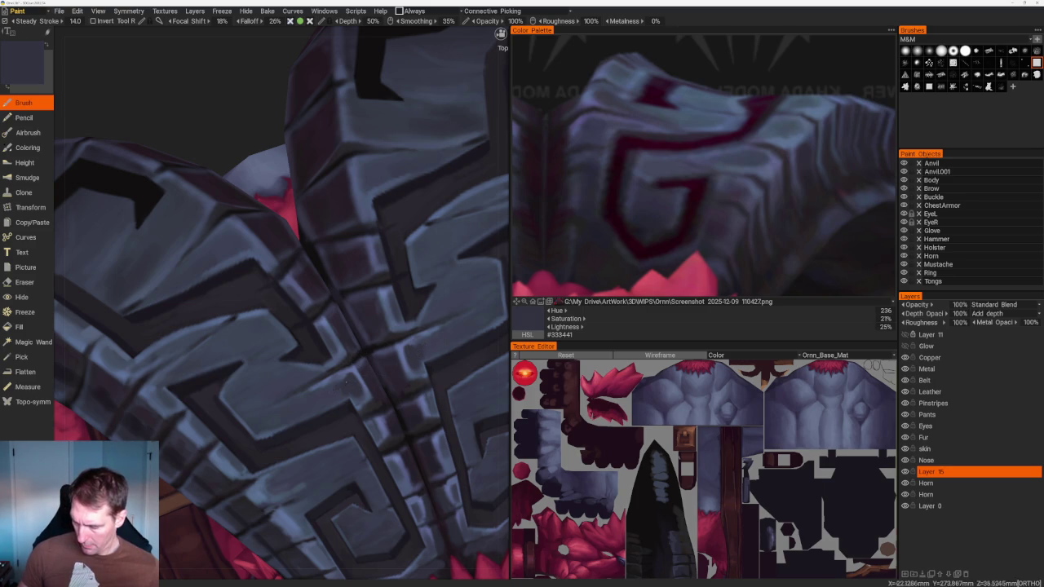
pyautogui.press('v')
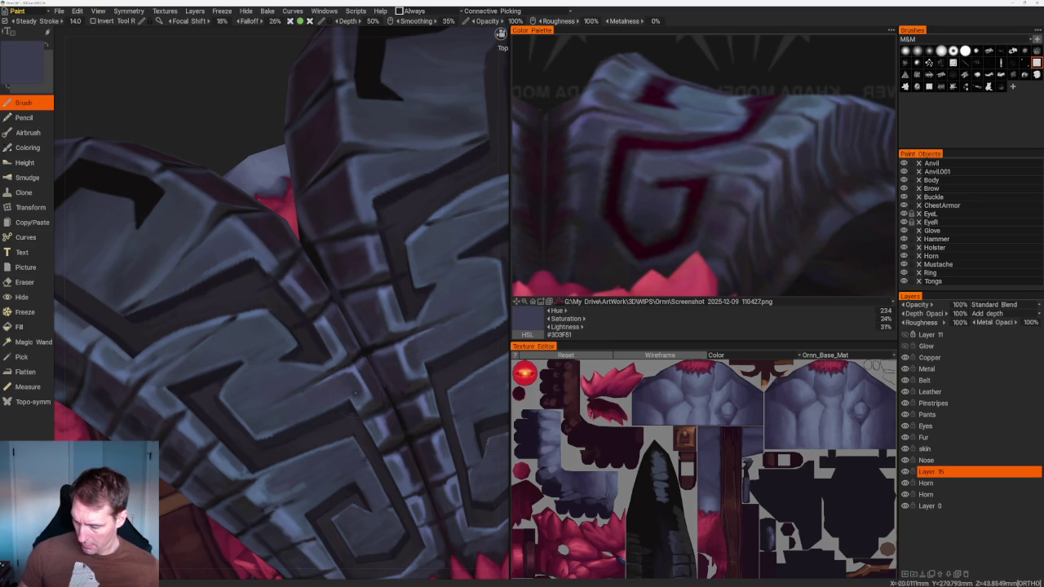
pyautogui.press('v')
pyautogui.scroll(-10, 303, 203)
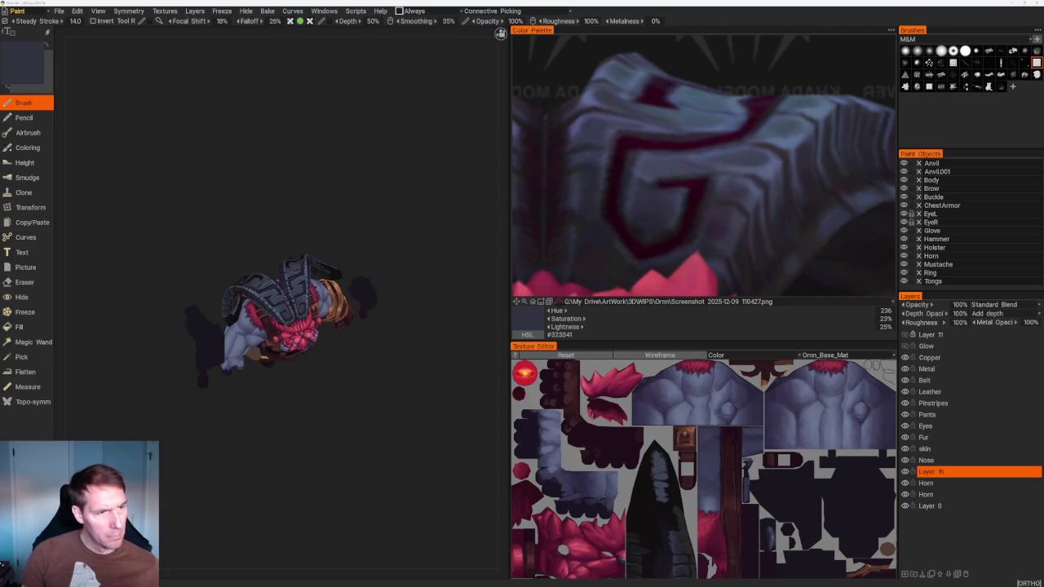
# Sample a brighter blue-grey, a dark groove colour and bluer horn tones for highlights
pyautogui.scroll(10, 381, 193)
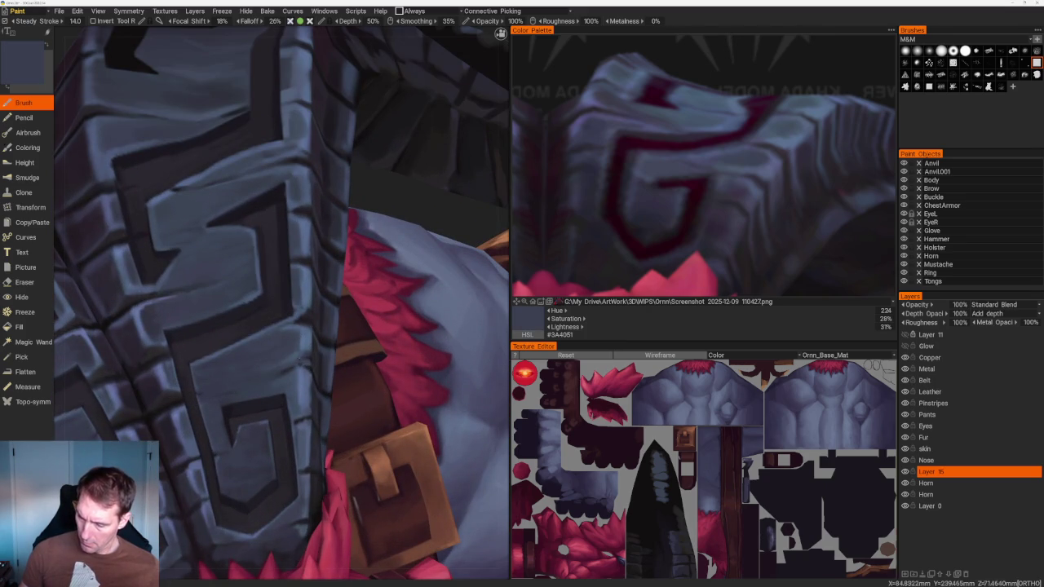
pyautogui.press('v')
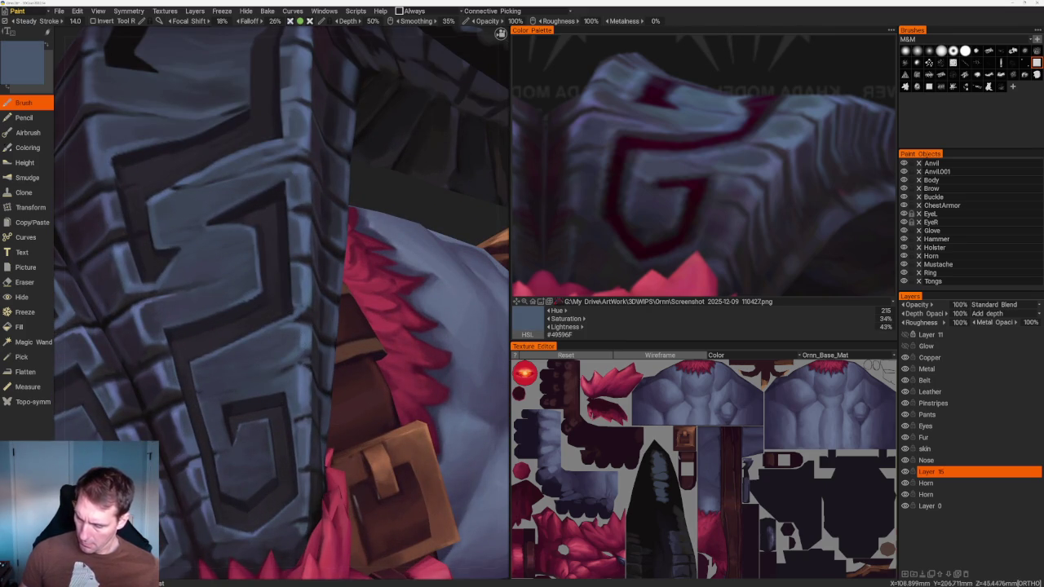
pyautogui.scroll(2, 322, 238)
pyautogui.press('v')
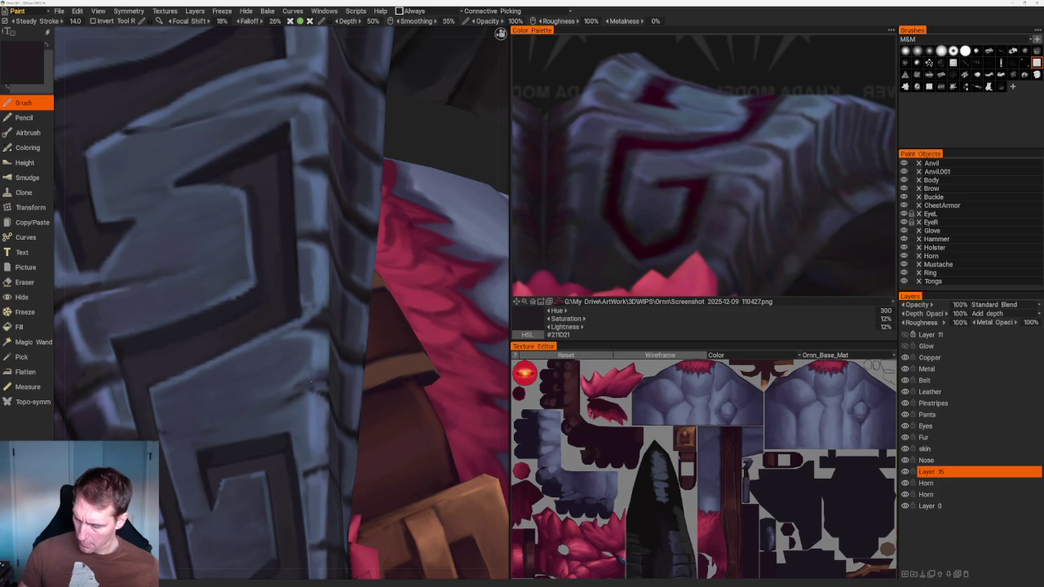
pyautogui.scroll(-5, 324, 116)
pyautogui.moveTo(324, 116); pyautogui.dragTo(299, 133)
pyautogui.scroll(6, 307, 314)
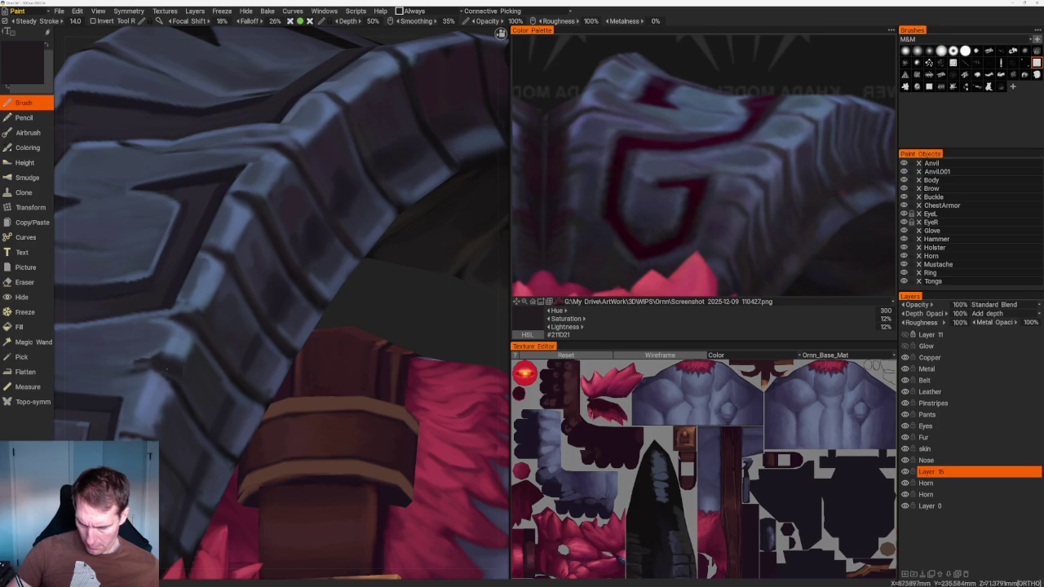
pyautogui.press('v')
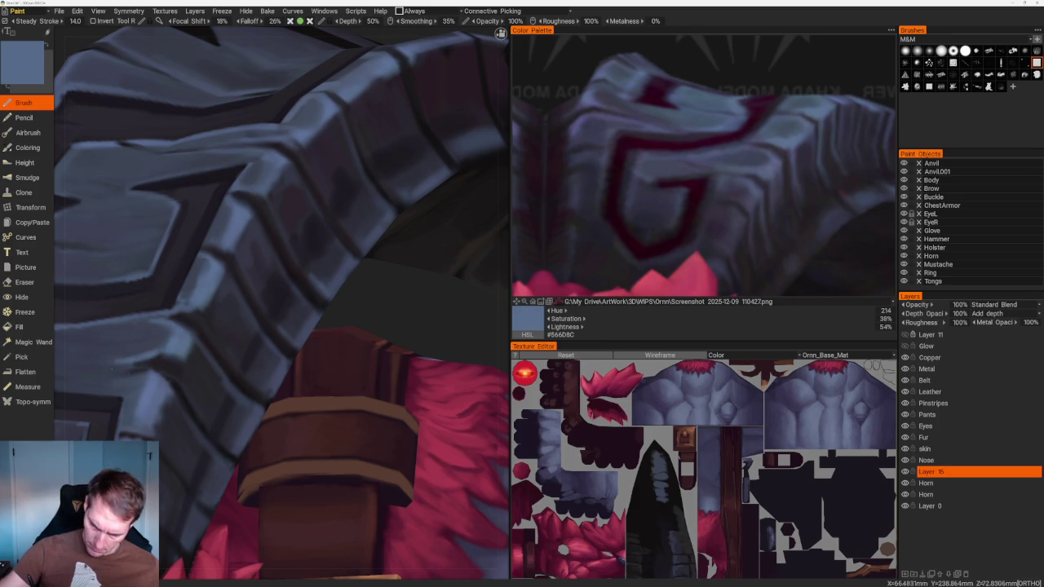
pyautogui.press('v')
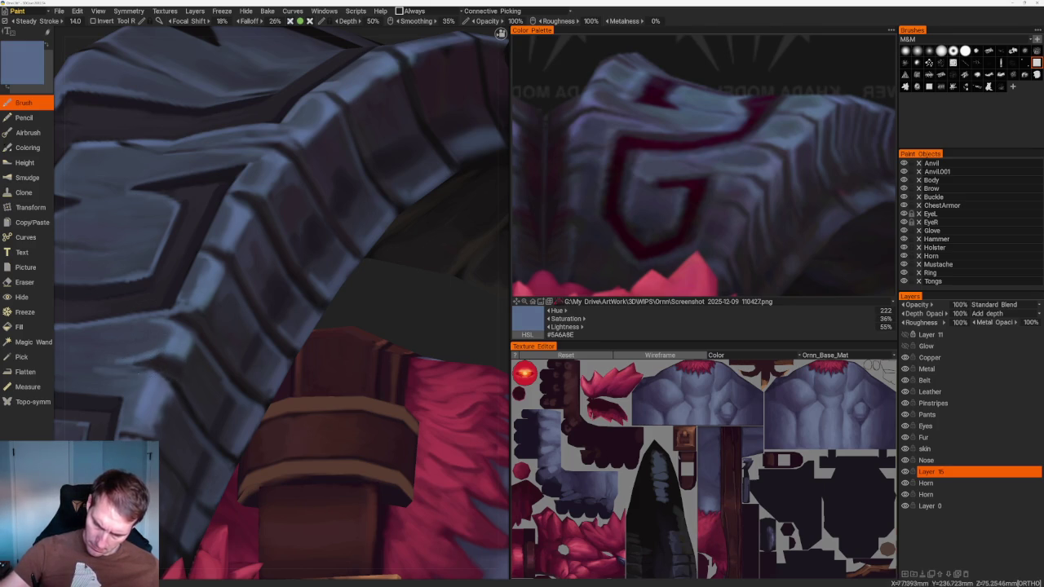
# Frame the character, turn to the horn, and pick blue and slate tones from its bands
pyautogui.press('Home')
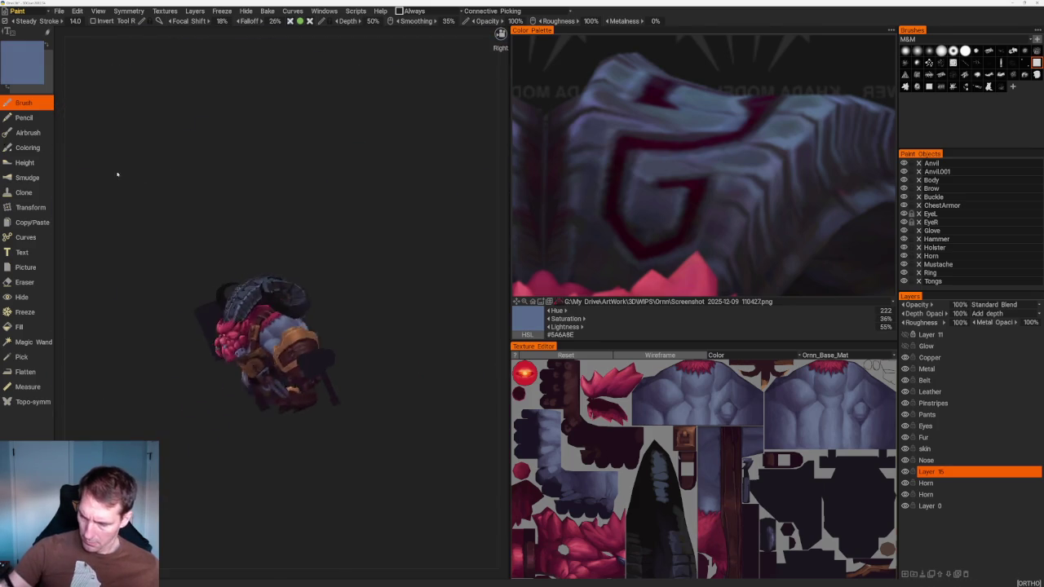
pyautogui.moveTo(120, 168); pyautogui.dragTo(174, 182)
pyautogui.scroll(5, 175, 182)
pyautogui.scroll(3, 231, 327)
pyautogui.press('v')
pyautogui.press('v')
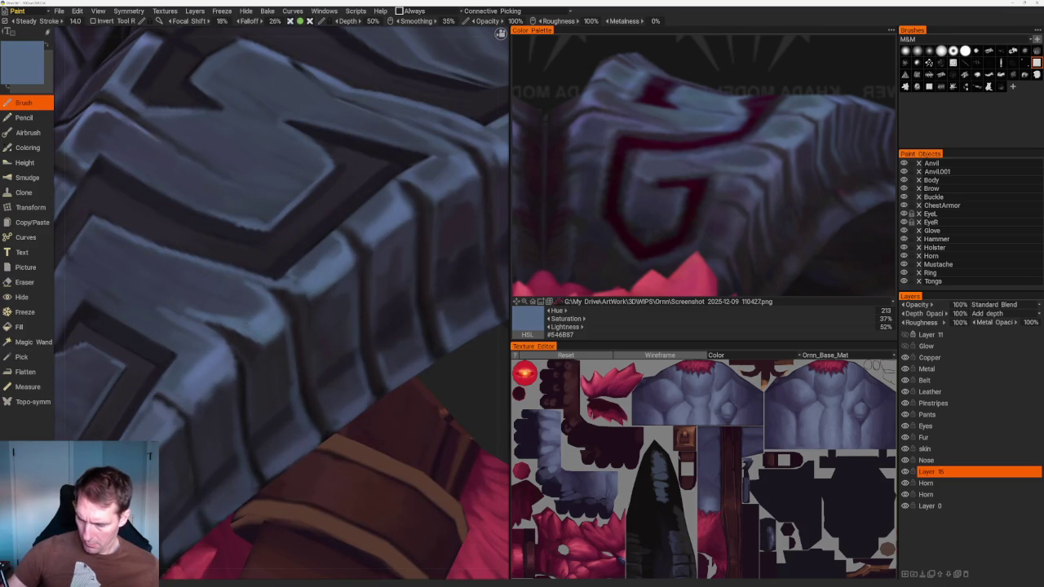
pyautogui.press('v')
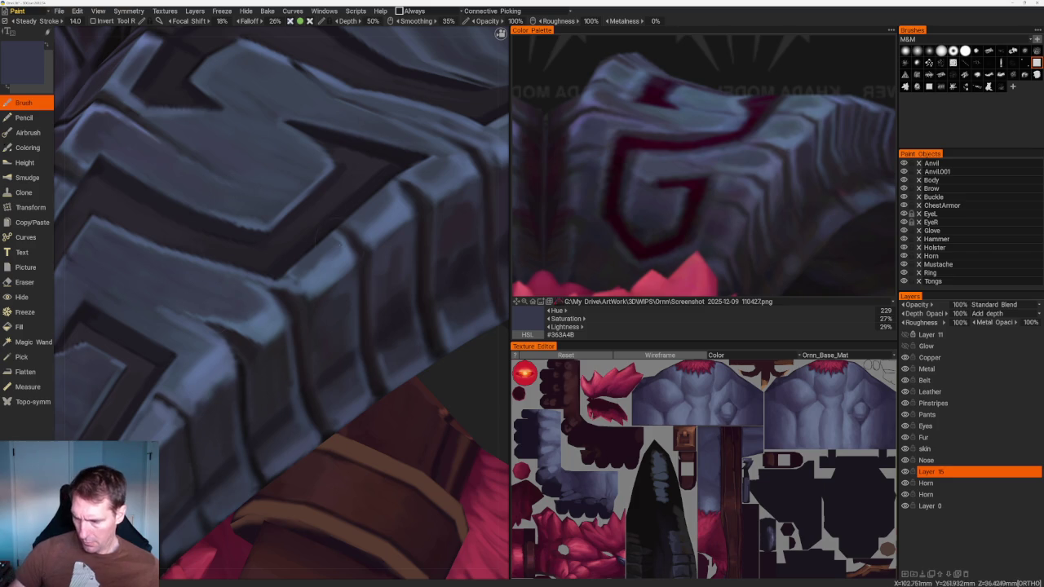
pyautogui.press('v')
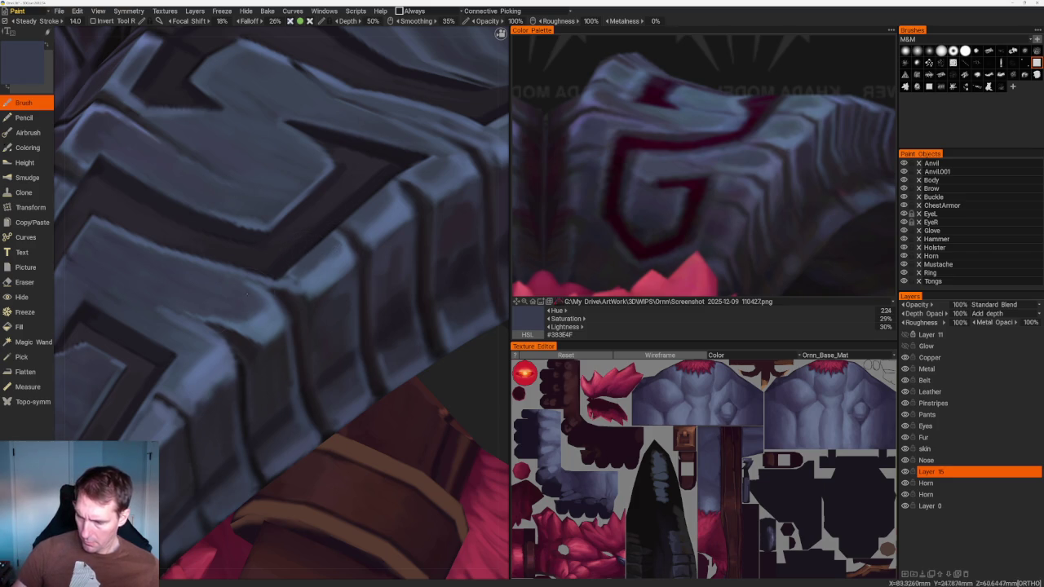
# Reorient the character and sample slate blue #42465A from the armour band
pyautogui.moveTo(292, 280)
pyautogui.mouseDown(button='middle')
pyautogui.moveTo(245, 269)
pyautogui.moveTo(248, 322)
pyautogui.mouseUp(button='middle')
pyautogui.scroll(-10, 261, 102)
pyautogui.moveTo(261, 103)
pyautogui.mouseDown(button='middle')
pyautogui.moveTo(273, 158)
pyautogui.moveTo(330, 187)
pyautogui.moveTo(287, 166)
pyautogui.mouseUp(button='middle')
pyautogui.scroll(5, 286, 166)
pyautogui.scroll(2, 458, 310)
pyautogui.scroll(3, 458, 310)
pyautogui.scroll(3, 425, 298)
pyautogui.press('v')
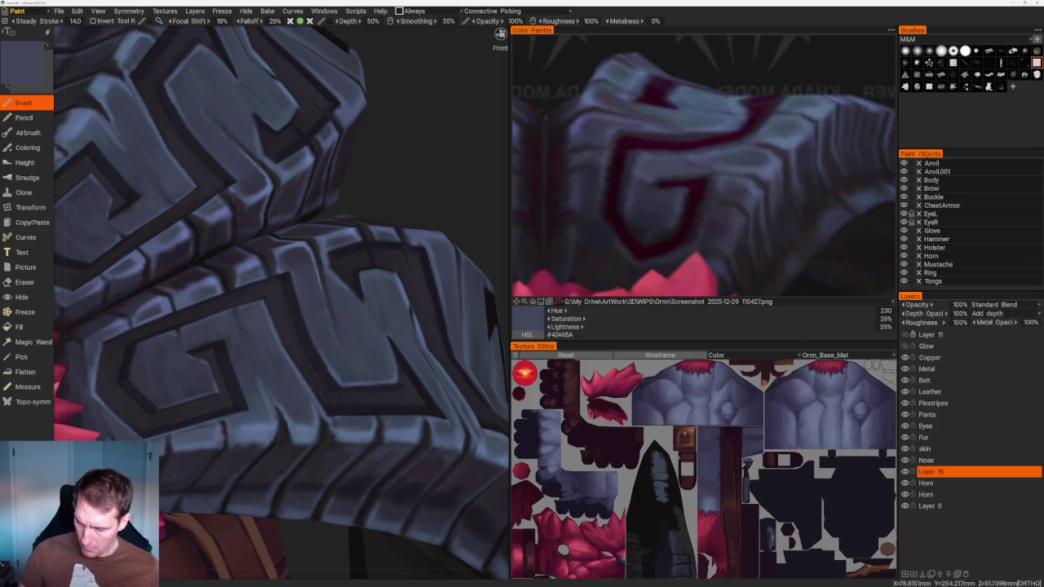
pyautogui.scroll(-10, 310, 215)
pyautogui.moveTo(310, 214)
pyautogui.mouseDown()
pyautogui.moveTo(337, 191)
pyautogui.moveTo(324, 212)
pyautogui.mouseUp()
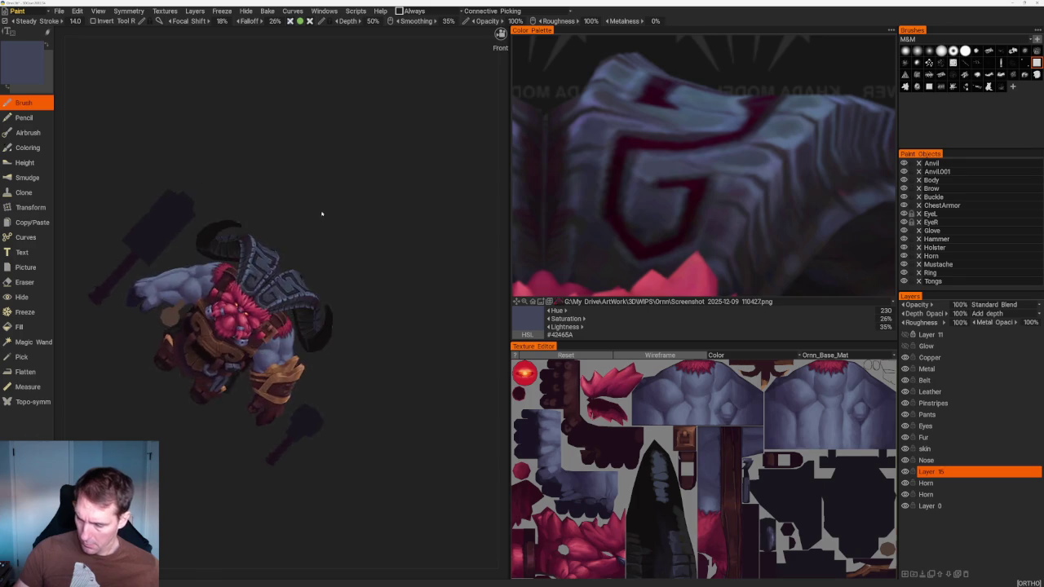
# Pick a darker and then a slightly lighter grey-blue from the horn
pyautogui.scroll(10, 324, 213)
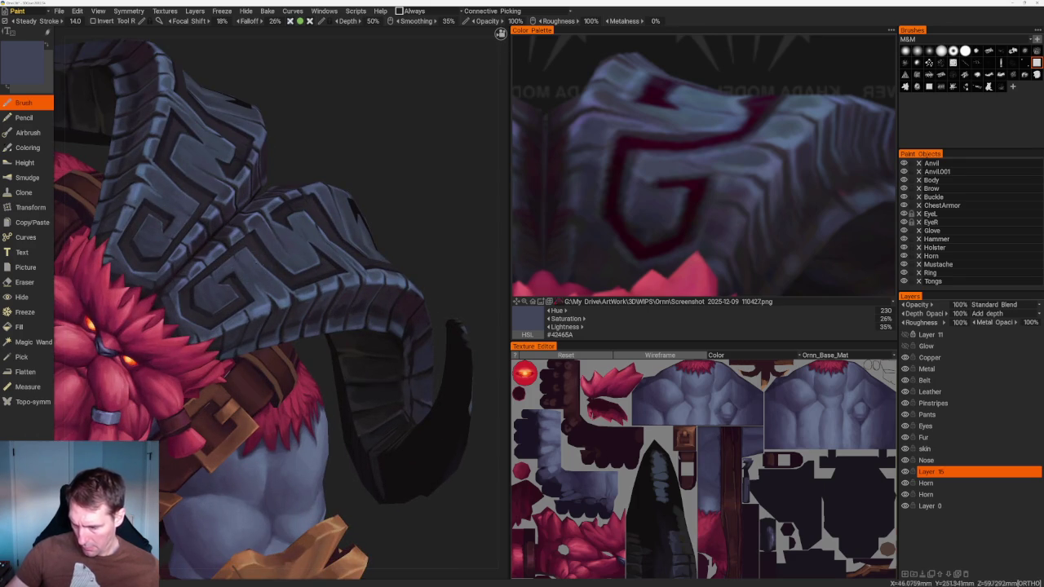
pyautogui.press('v')
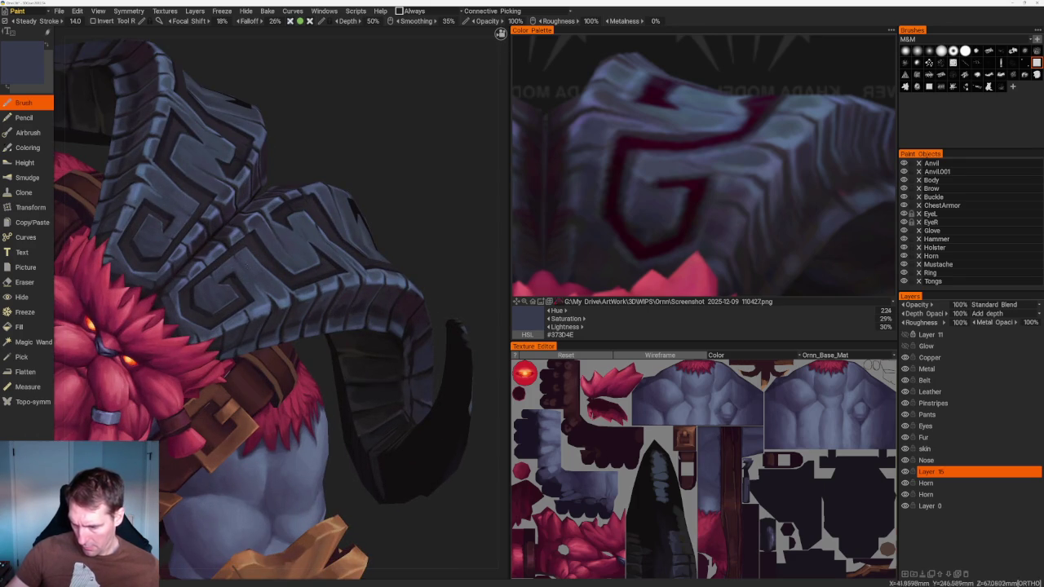
pyautogui.press('v')
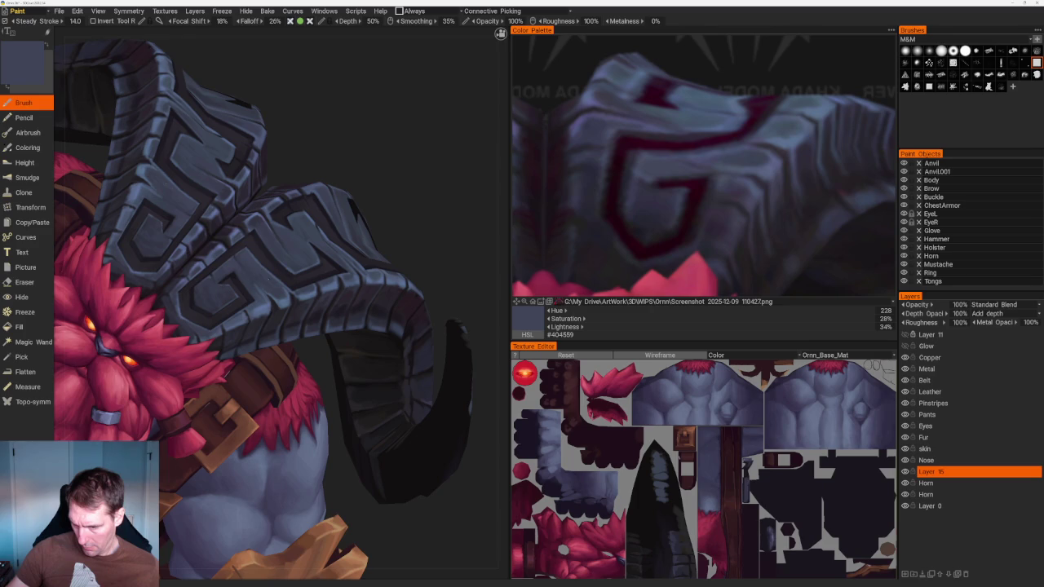
pyautogui.scroll(-5, 367, 134)
pyautogui.moveTo(315, 106)
pyautogui.mouseDown()
pyautogui.moveTo(386, 273)
pyautogui.moveTo(381, 252)
pyautogui.moveTo(408, 239)
pyautogui.mouseUp()
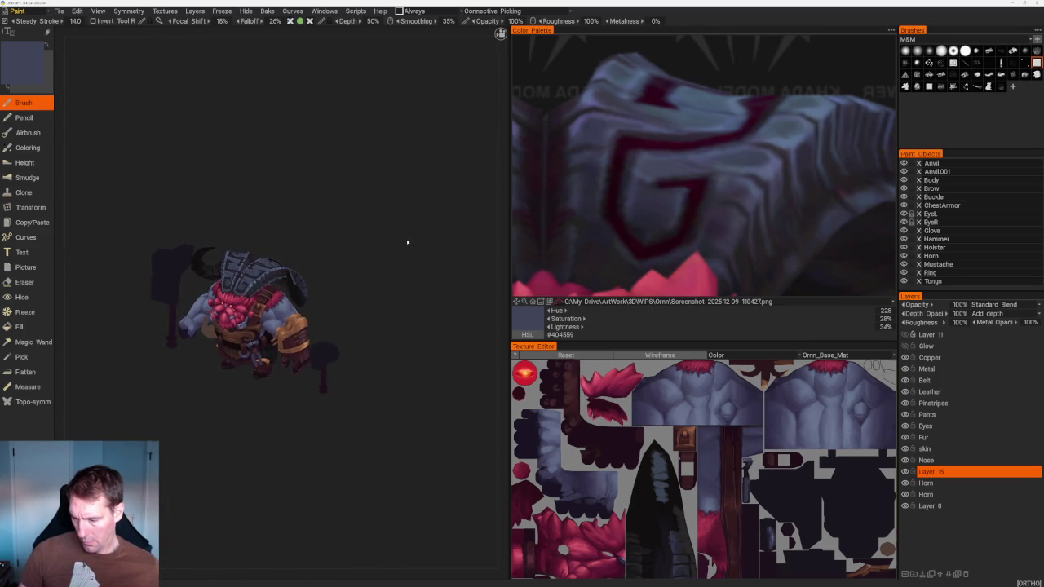
pyautogui.scroll(2, 416, 245)
pyautogui.scroll(2, 403, 239)
# From a top-down view of the horn armour, pick near-black and dark purple-grey for the grooves
pyautogui.moveTo(448, 278); pyautogui.dragTo(433, 306)
pyautogui.scroll(3, 434, 305)
pyautogui.scroll(2, 433, 305)
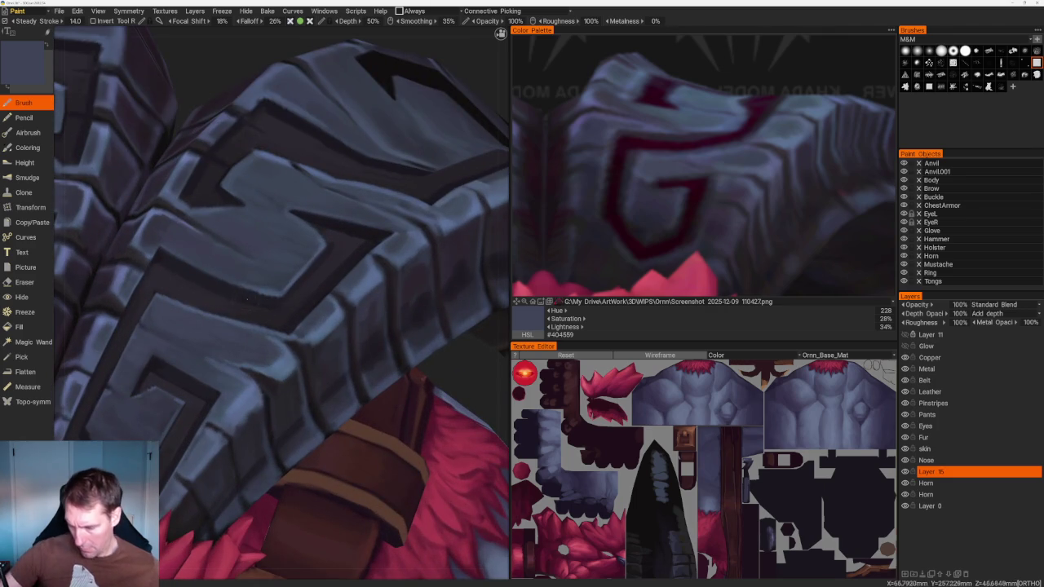
pyautogui.press('v')
pyautogui.moveTo(256, 266); pyautogui.dragTo(398, 250)
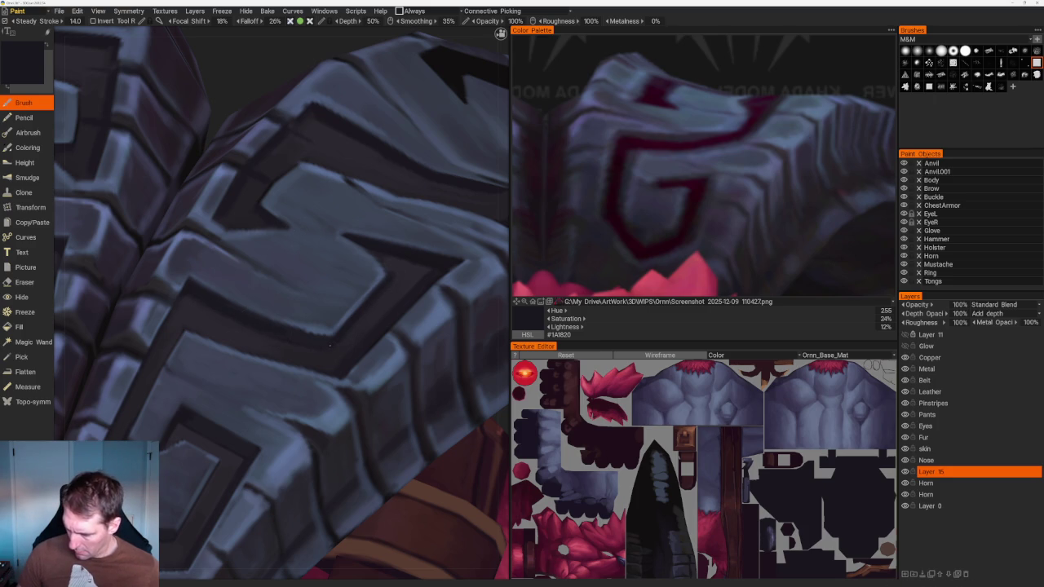
pyautogui.press('v')
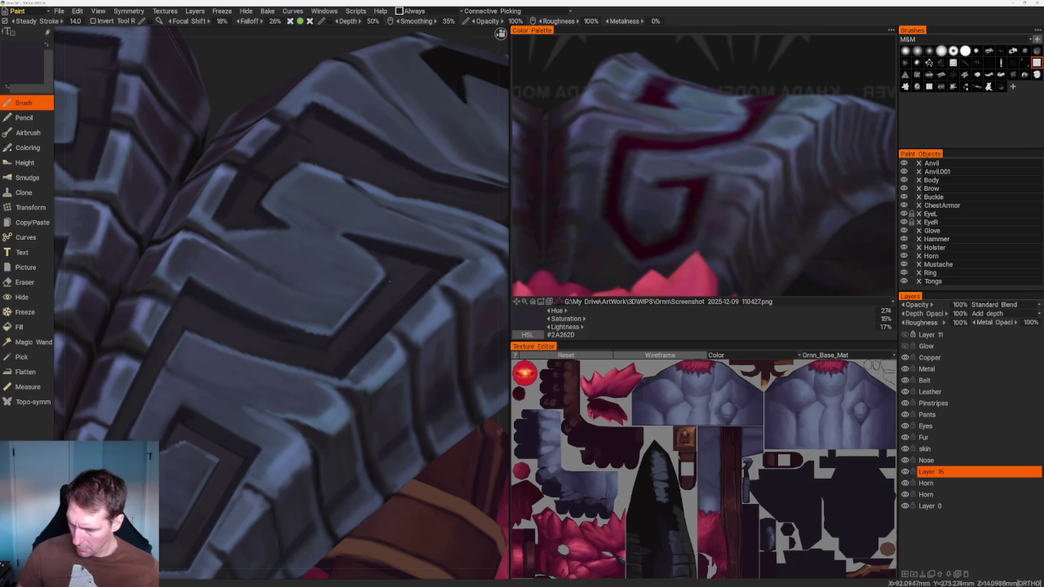
# Zoom in on the glyph grooves and pick the dark groove colour from the armour
pyautogui.scroll(-3, 294, 163)
pyautogui.scroll(-10, 293, 161)
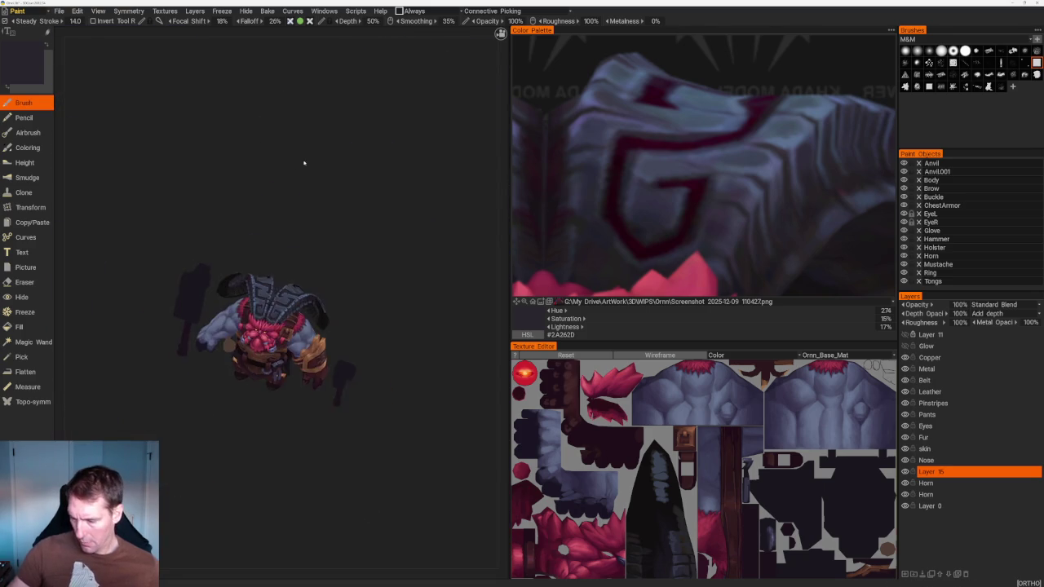
pyautogui.scroll(2, 334, 196)
pyautogui.scroll(3, 376, 224)
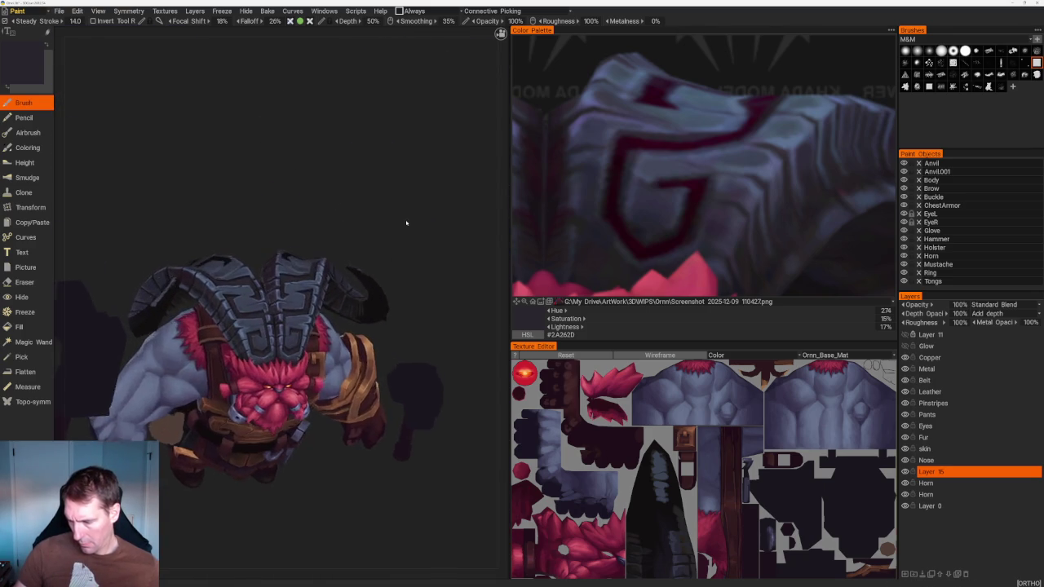
pyautogui.scroll(5, 400, 363)
pyautogui.scroll(3, 328, 247)
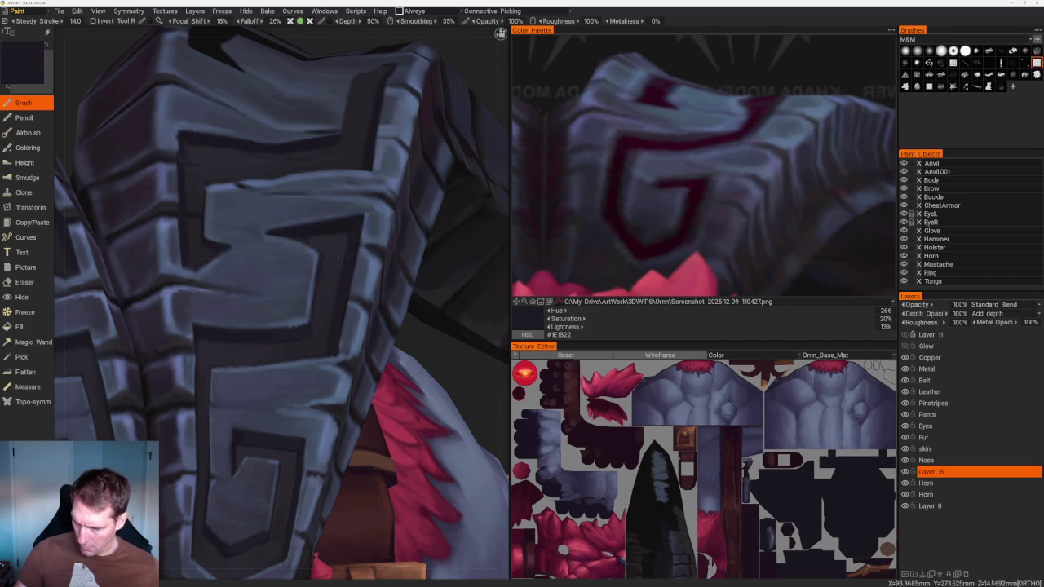
pyautogui.press('v')
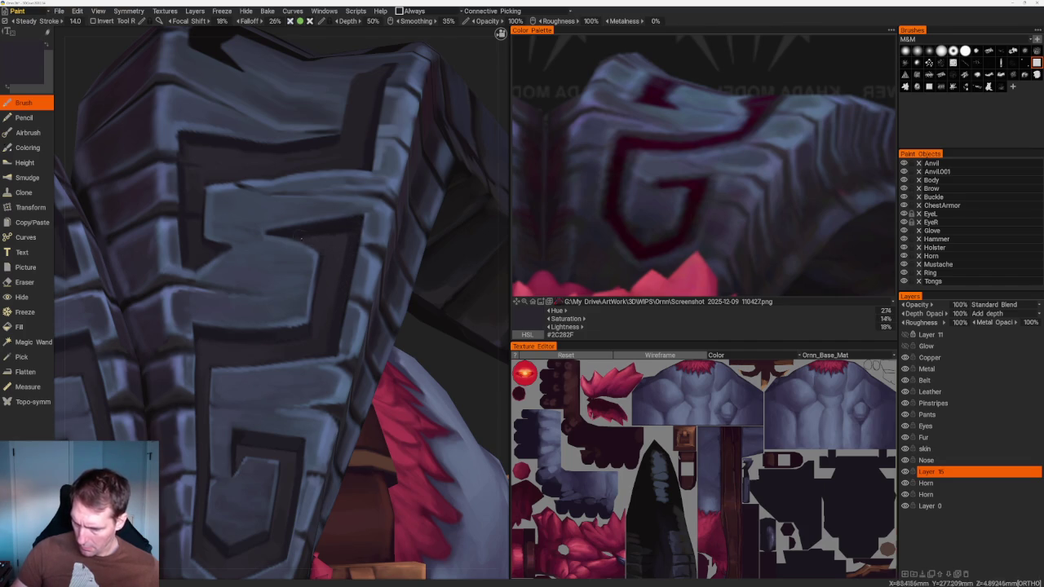
pyautogui.scroll(1, 302, 238)
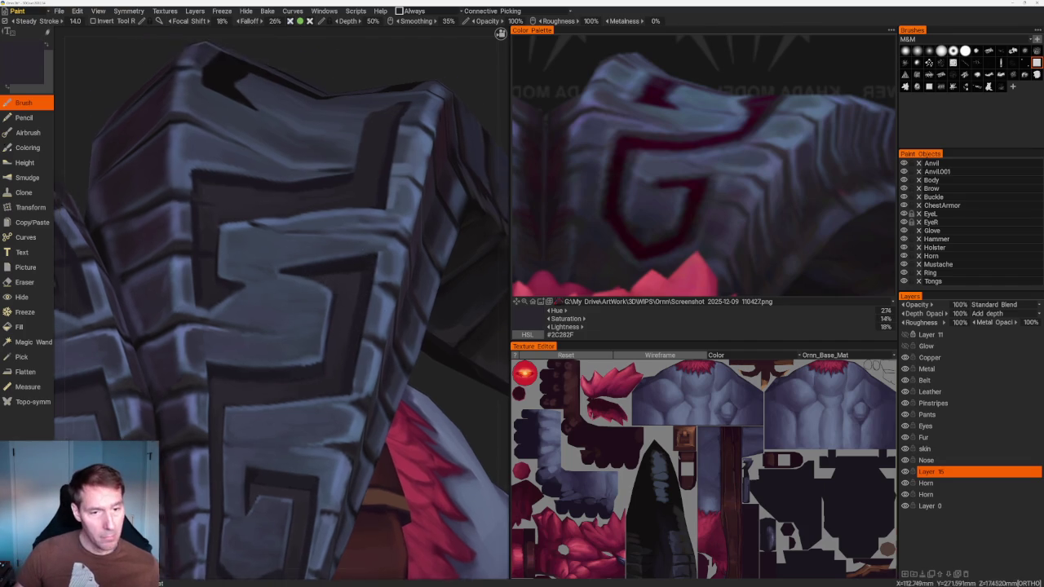
pyautogui.scroll(-5, 256, 182)
pyautogui.scroll(2, 365, 177)
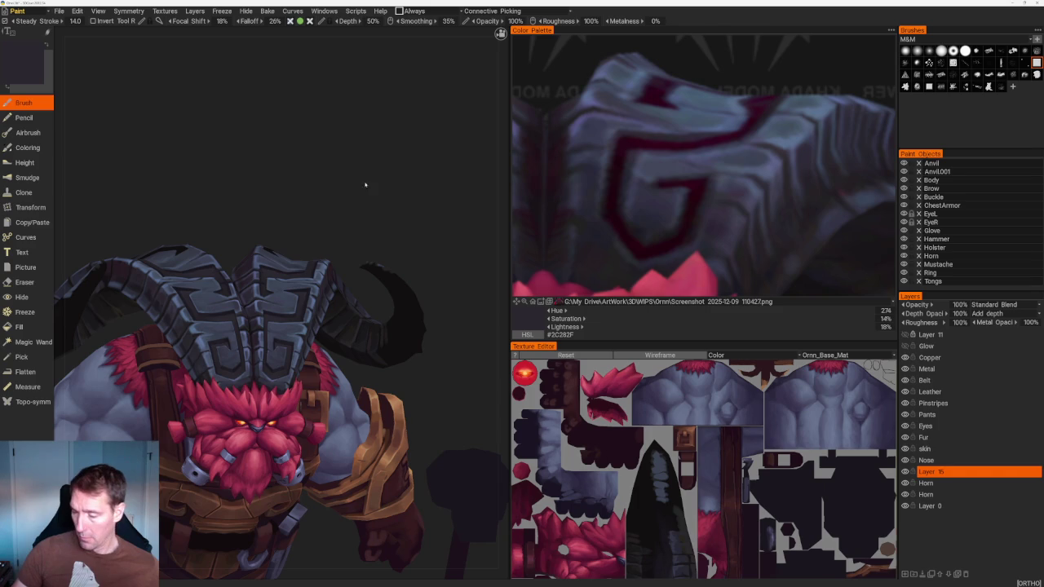
# Sample progressively darker and lighter horn shades, ending on slate blue #3F4458
pyautogui.moveTo(374, 197); pyautogui.dragTo(382, 198)
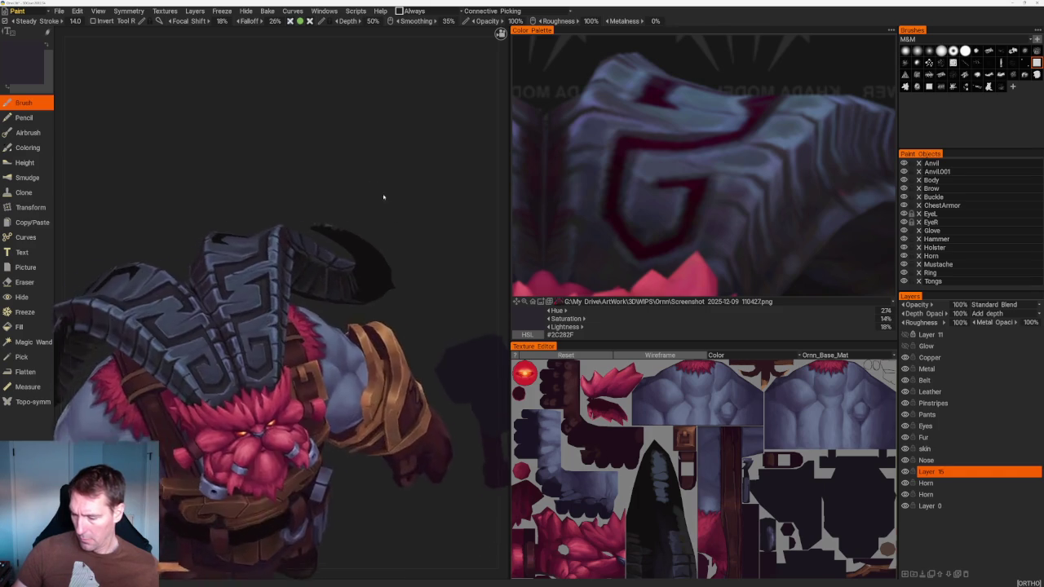
pyautogui.scroll(3, 403, 300)
pyautogui.press('v')
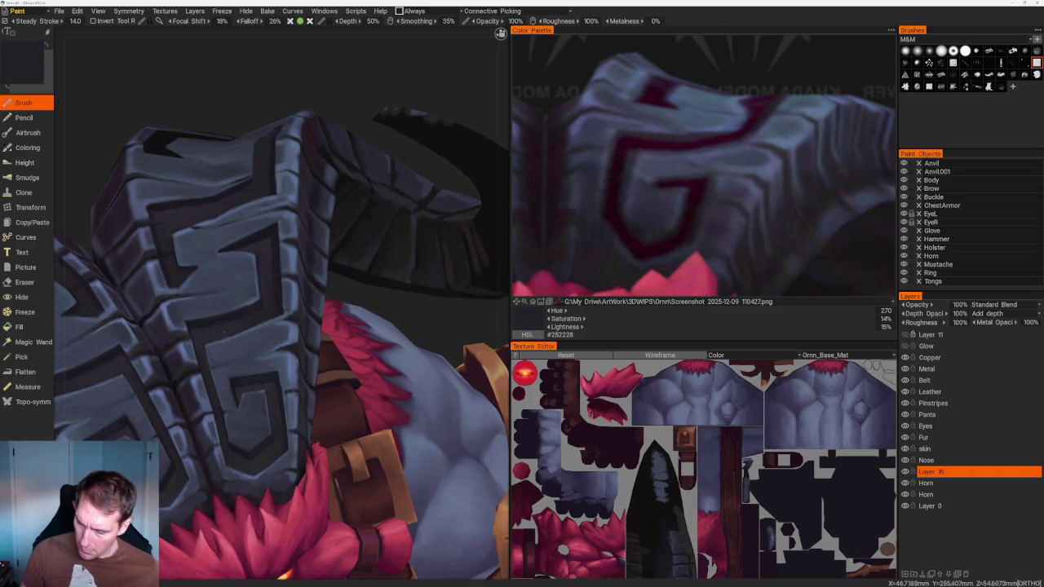
pyautogui.press('v')
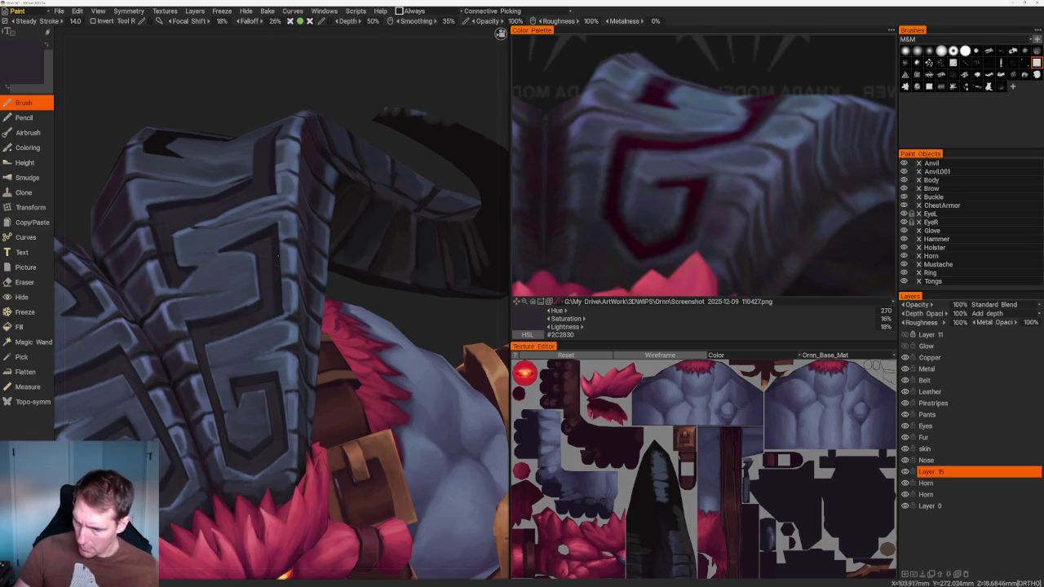
pyautogui.press('v')
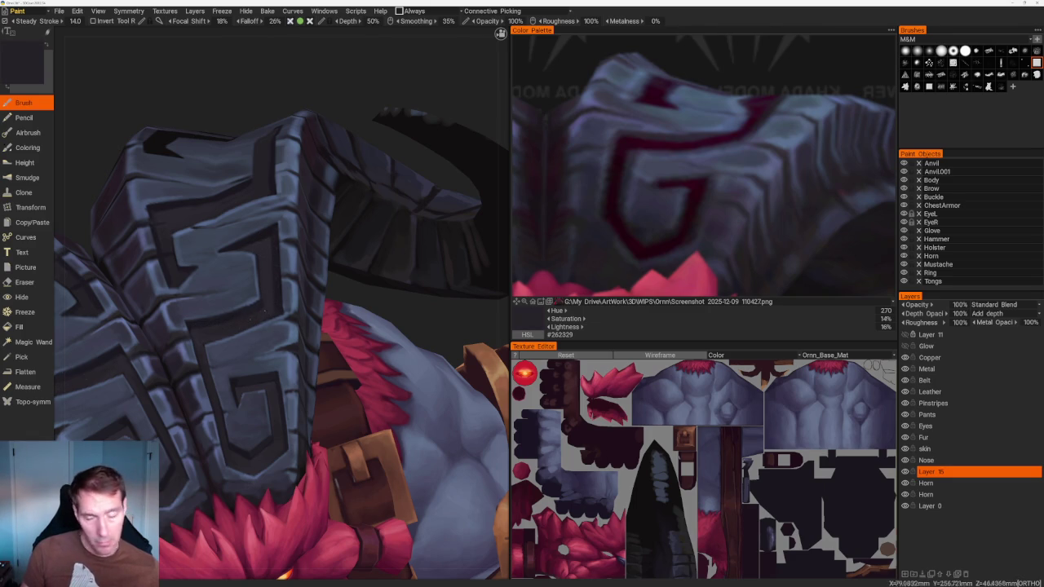
pyautogui.scroll(-10, 295, 154)
pyautogui.scroll(5, 295, 163)
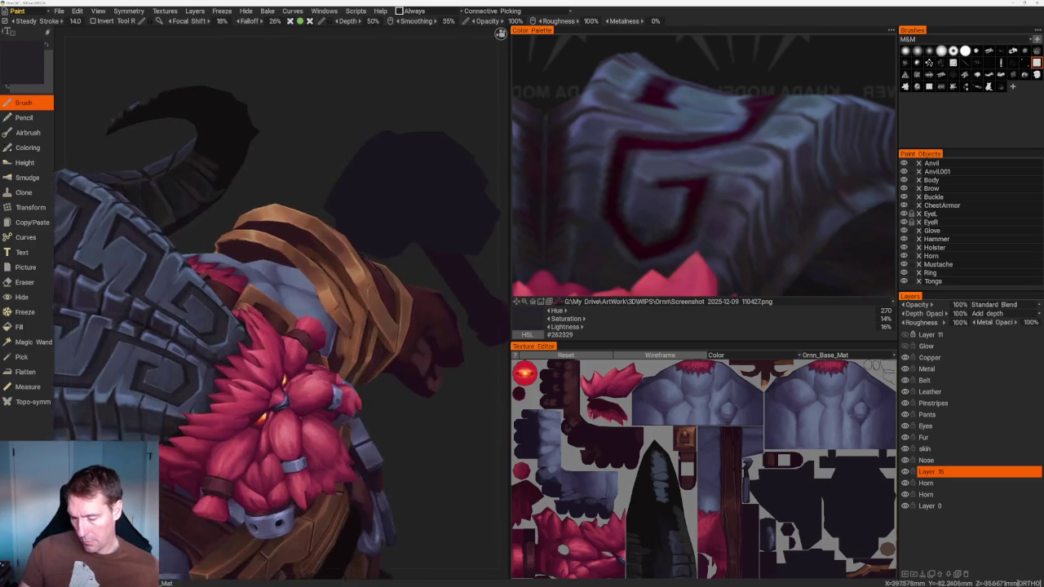
pyautogui.scroll(5, 295, 163)
pyautogui.press('v')
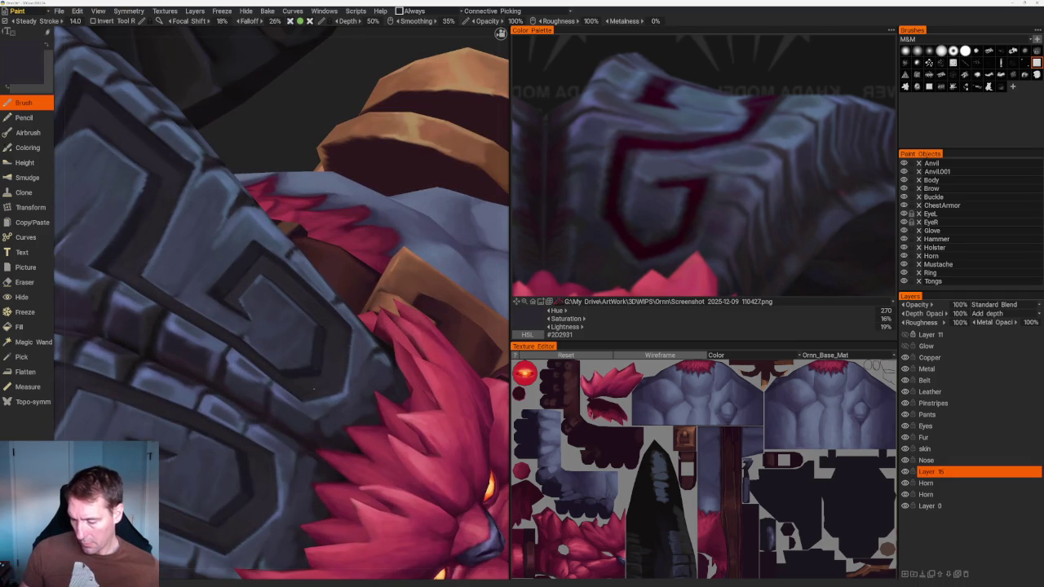
pyautogui.press('v')
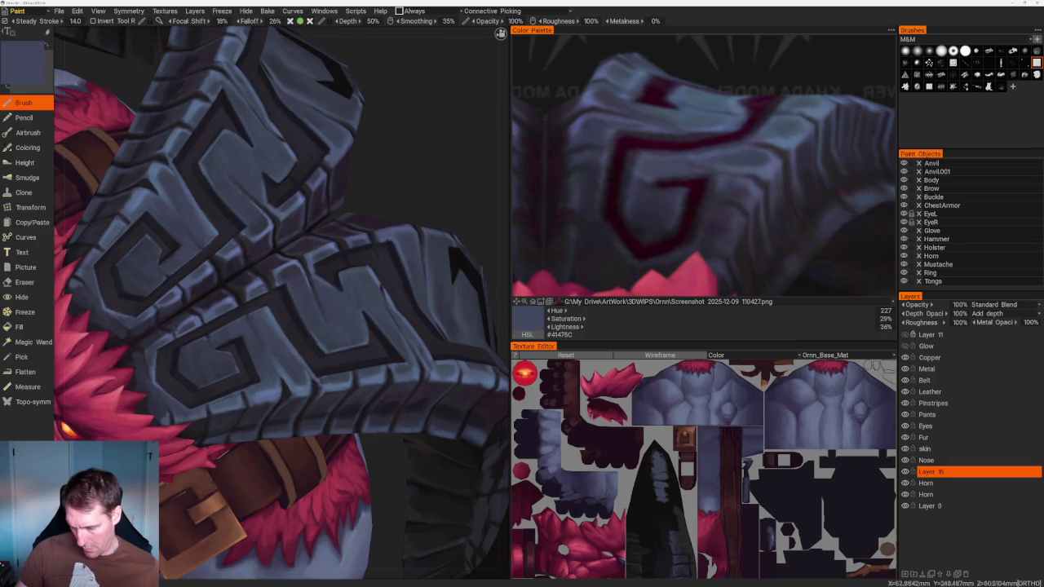
pyautogui.scroll(-10, 417, 199)
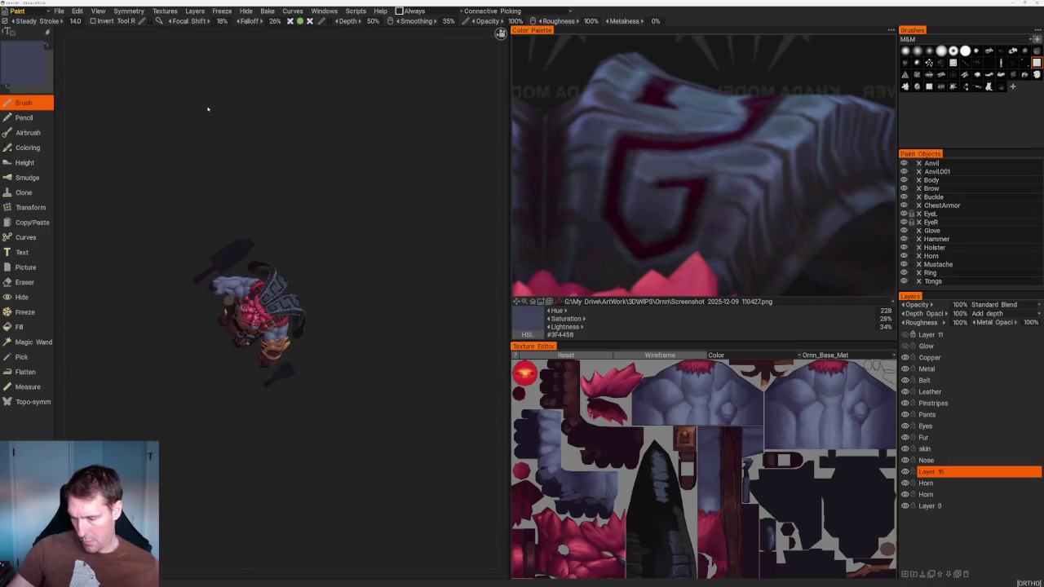
# Sample light and mid blue-greys from the horn stone for the glyph edge highlights
pyautogui.scroll(5, 363, 251)
pyautogui.moveTo(363, 252); pyautogui.dragTo(401, 223)
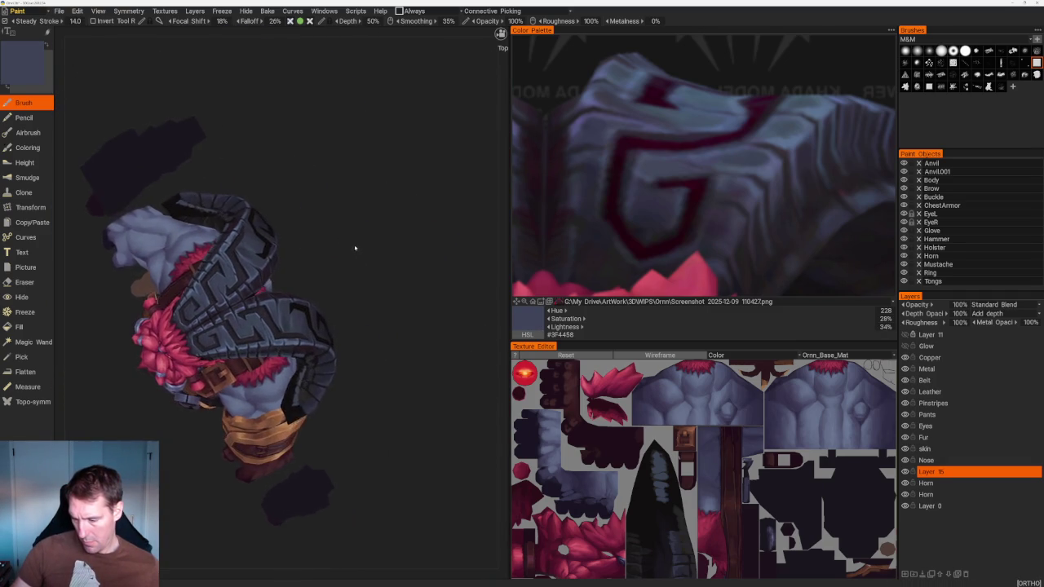
pyautogui.scroll(5, 400, 224)
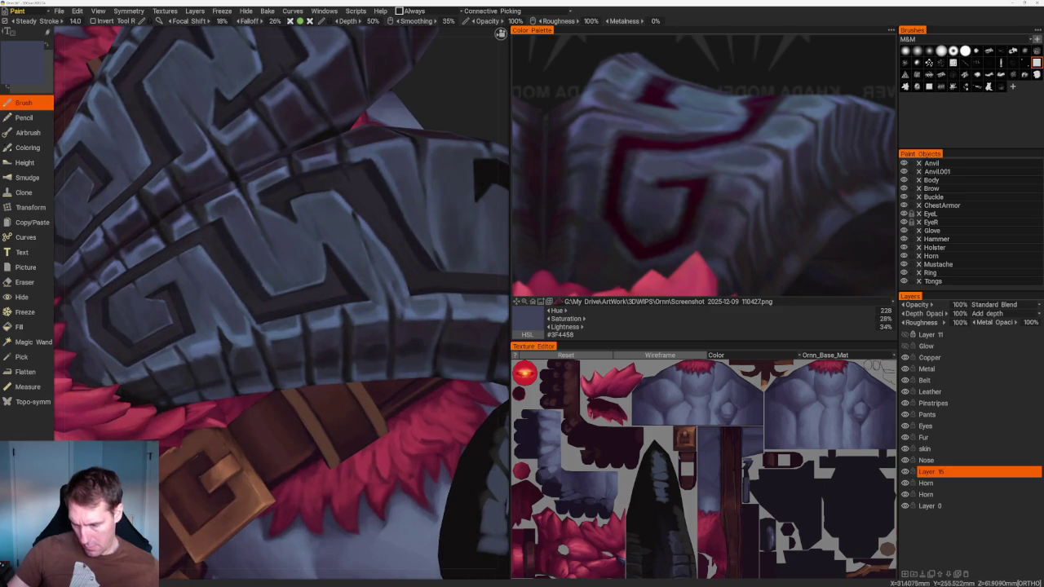
pyautogui.press('v')
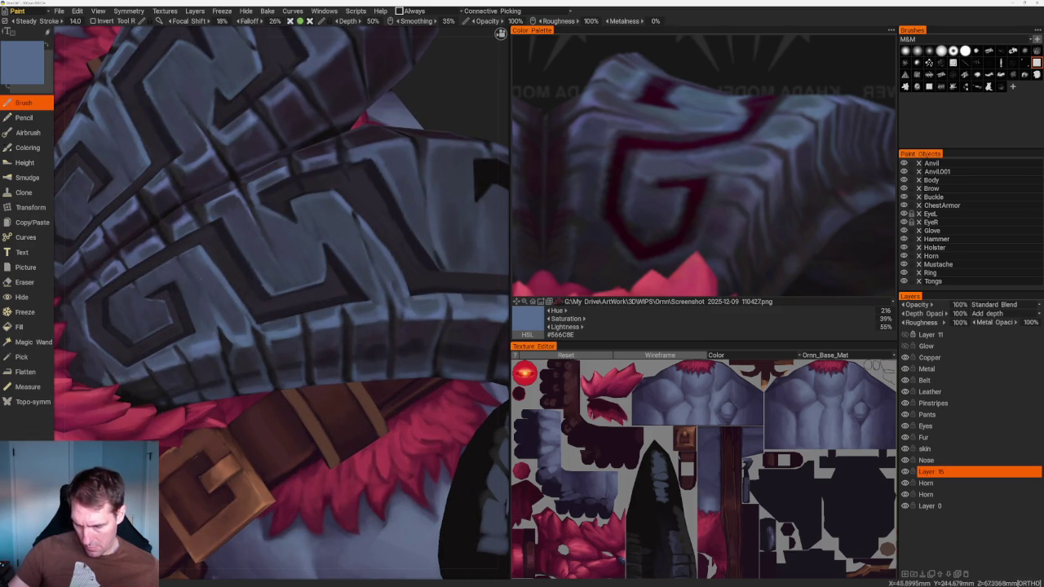
pyautogui.press('v')
pyautogui.press('v')
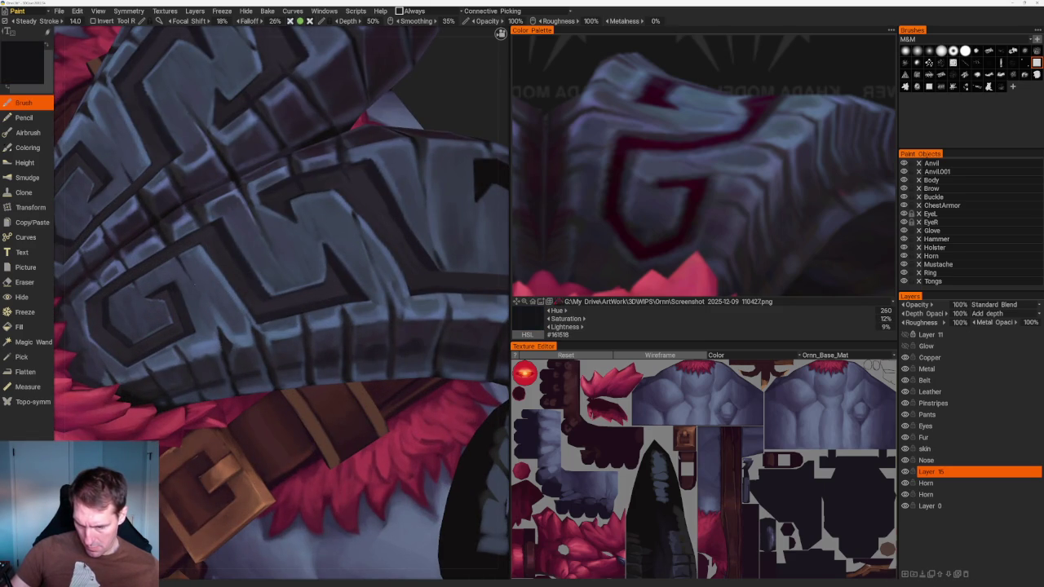
pyautogui.scroll(2, 183, 265)
pyautogui.scroll(2, 183, 265)
pyautogui.press('v')
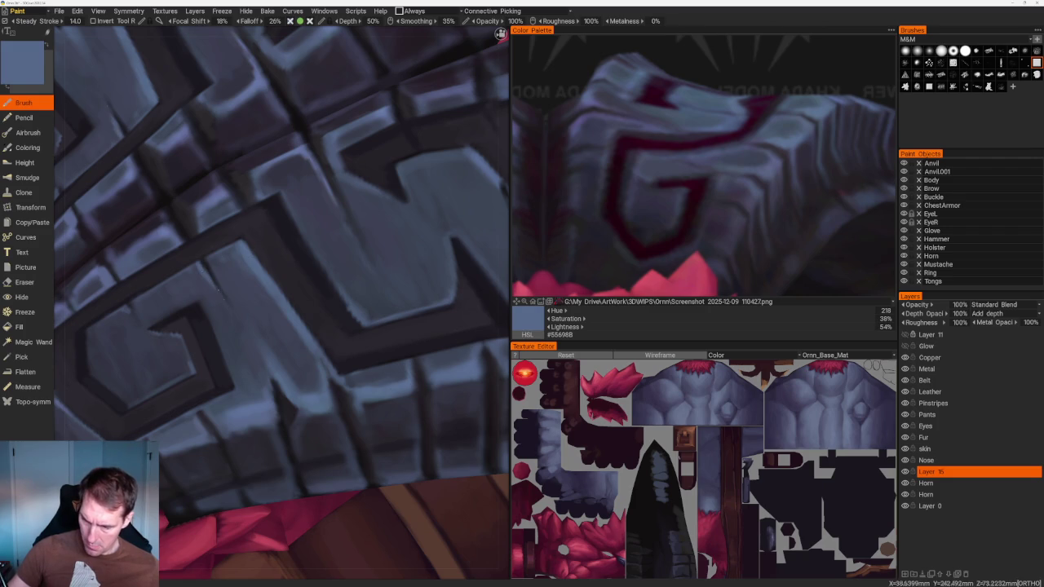
# Sample the dark groove colour from the horn
pyautogui.scroll(-3, 277, 270)
pyautogui.scroll(-3, 277, 269)
pyautogui.scroll(2, 277, 270)
pyautogui.scroll(4, 277, 269)
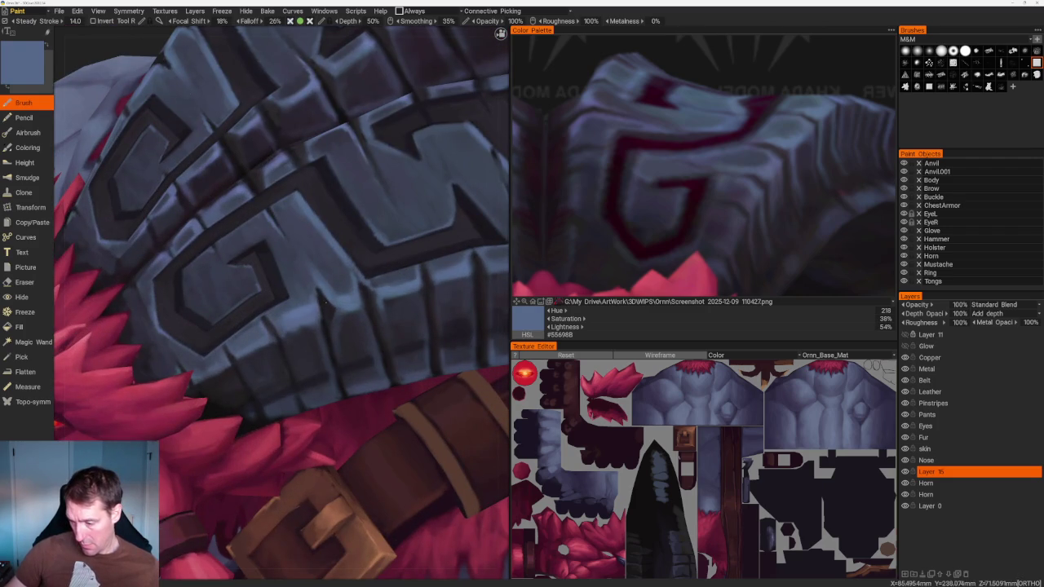
pyautogui.press('v')
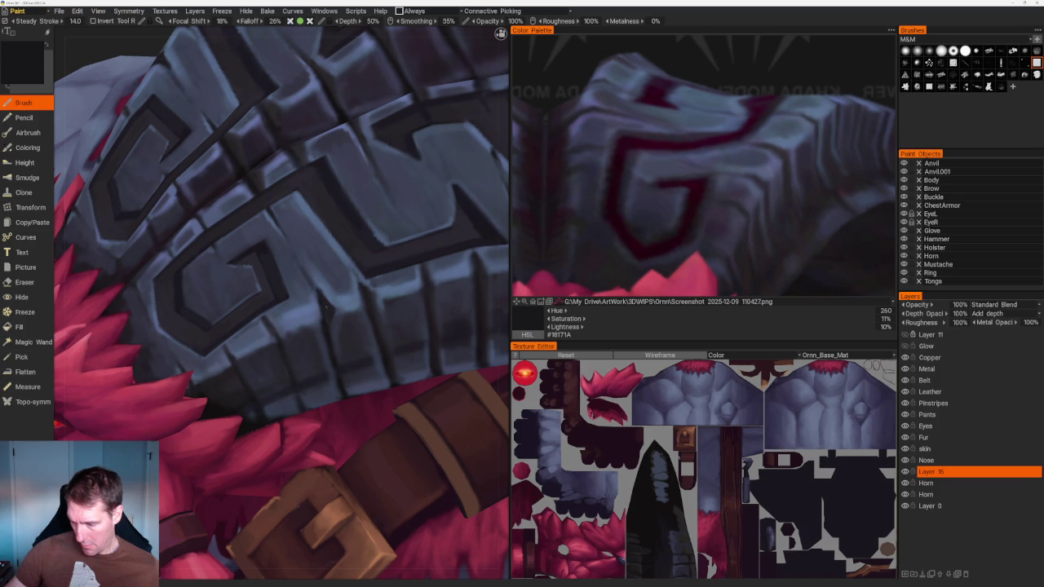
# Zoom in on the carved glyphs and sample several nearby dark tones for groove shading
pyautogui.scroll(-2, 269, 147)
pyautogui.scroll(-8, 269, 147)
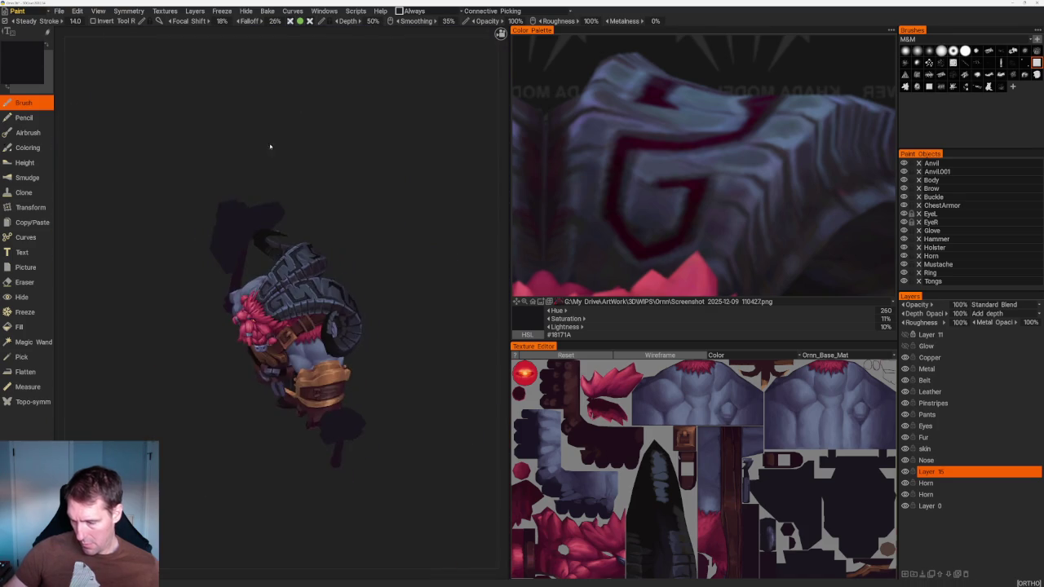
pyautogui.scroll(1, 281, 145)
pyautogui.scroll(4, 282, 146)
pyautogui.scroll(3, 282, 146)
pyautogui.scroll(2, 289, 290)
pyautogui.scroll(2, 289, 290)
pyautogui.press('v')
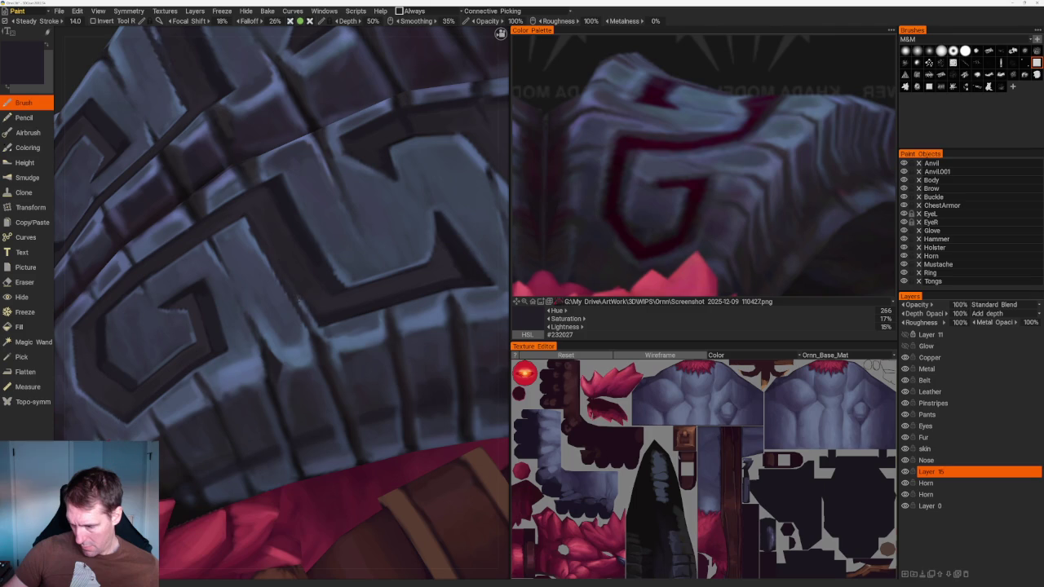
pyautogui.press('v')
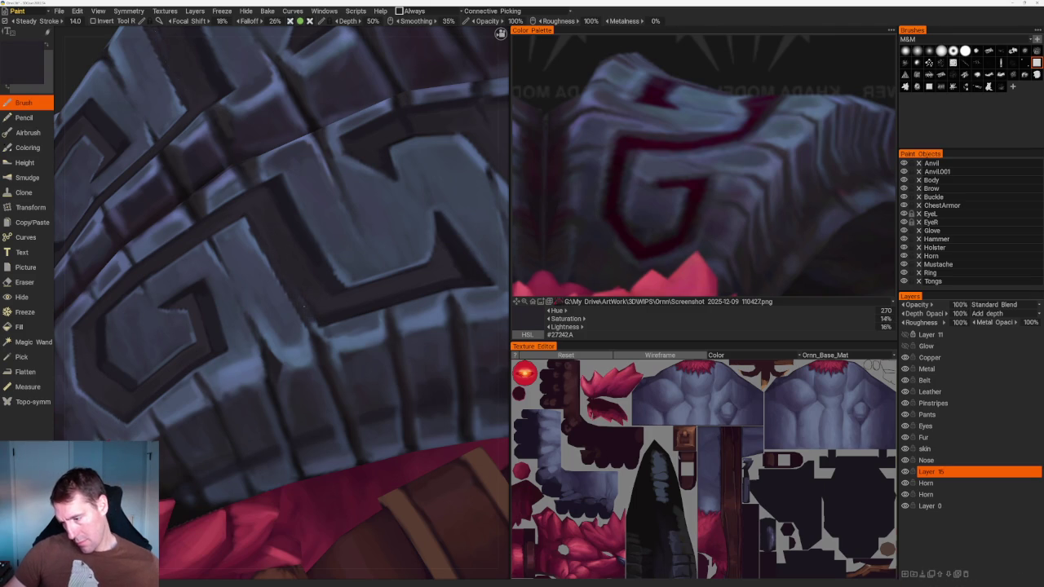
pyautogui.press('v')
# On the horn's other side, sample highlight and groove tones, ending on #27232B, then view front-on
pyautogui.scroll(-10, 296, 245)
pyautogui.moveTo(269, 175); pyautogui.dragTo(296, 171)
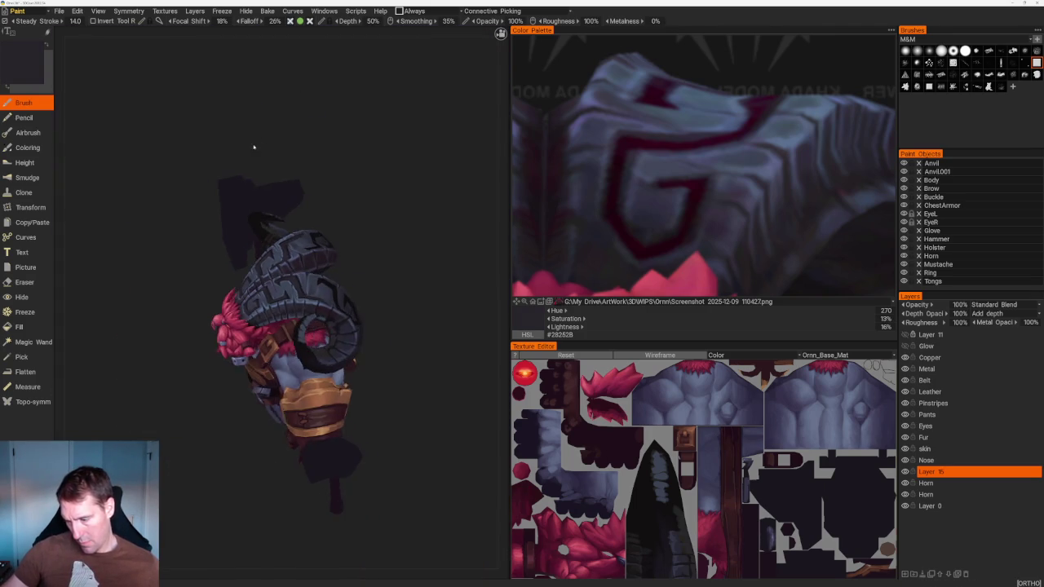
pyautogui.scroll(10, 296, 170)
pyautogui.press('v')
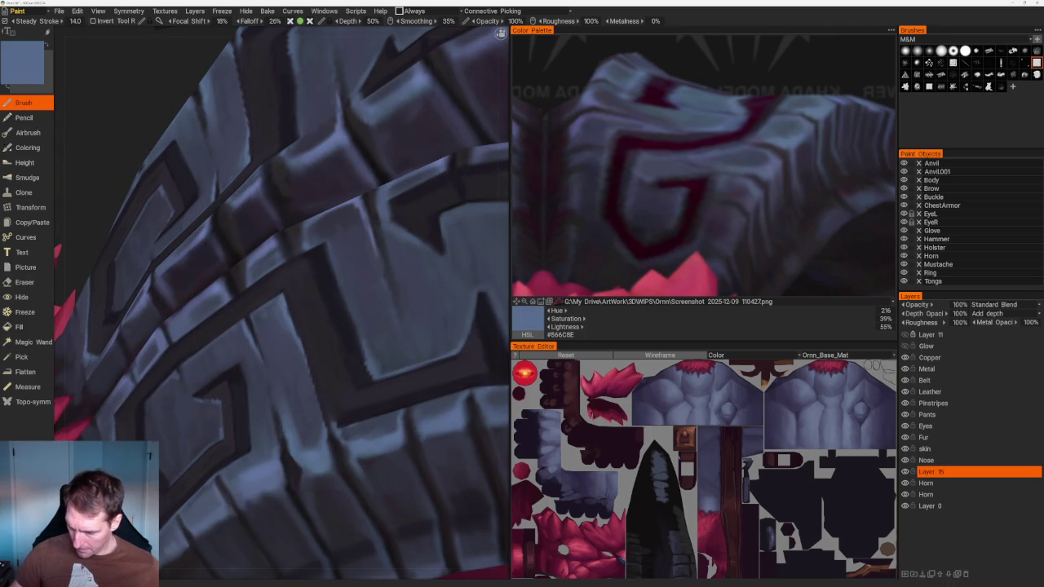
pyautogui.press('v')
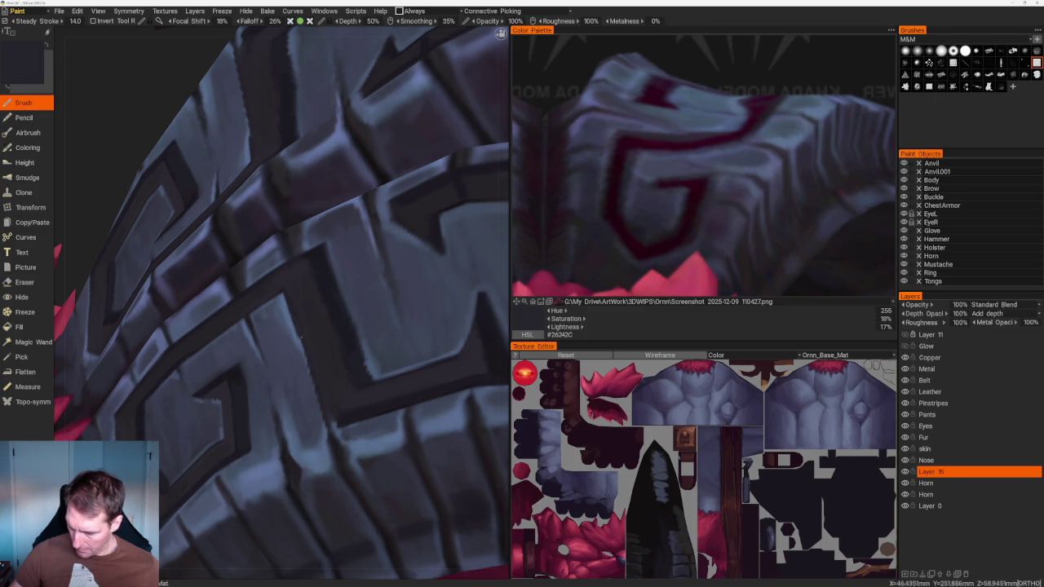
pyautogui.press('v')
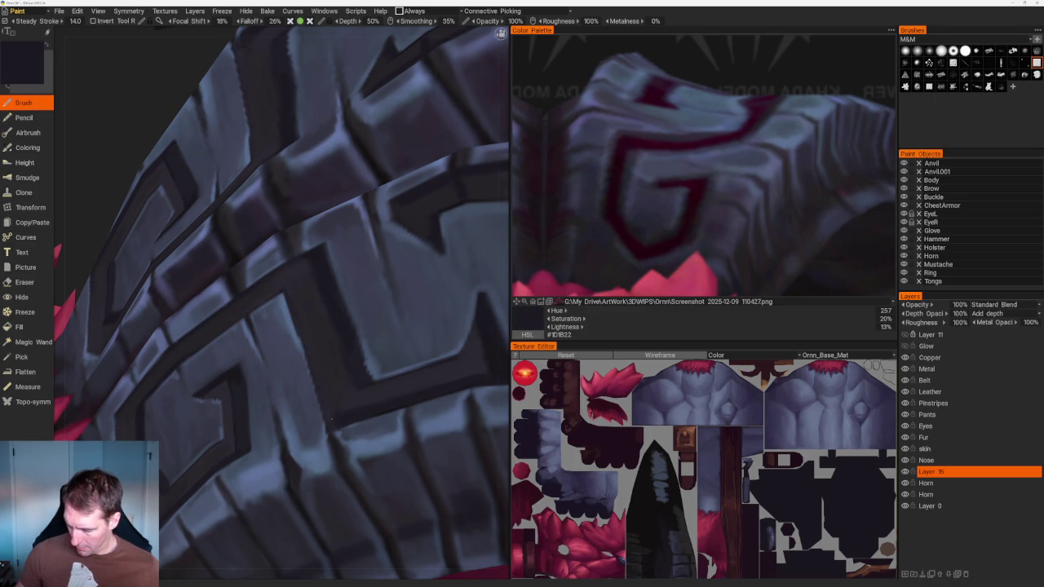
pyautogui.press('v')
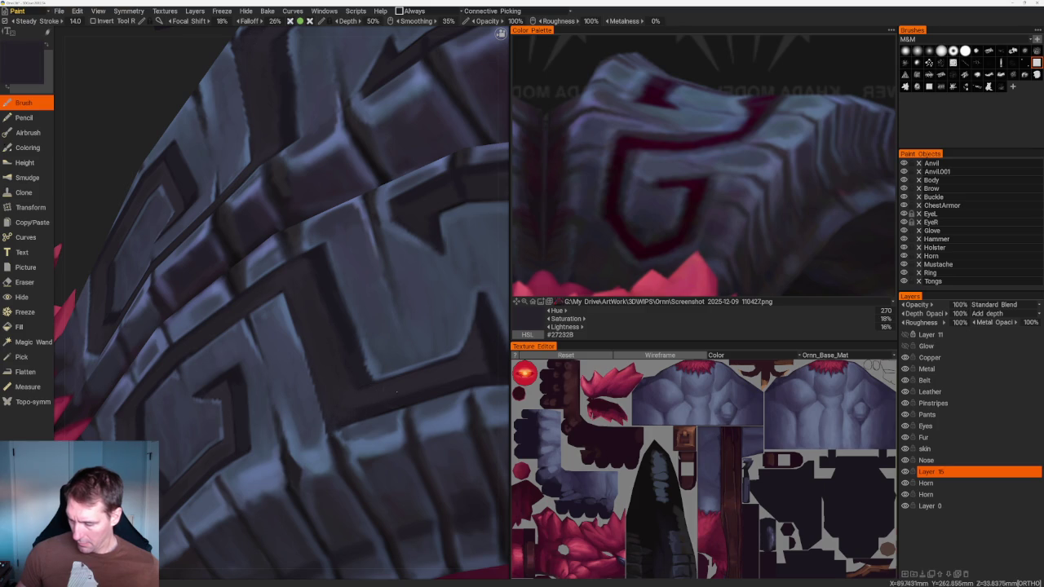
pyautogui.scroll(-10, 394, 125)
pyautogui.press('KP_1')
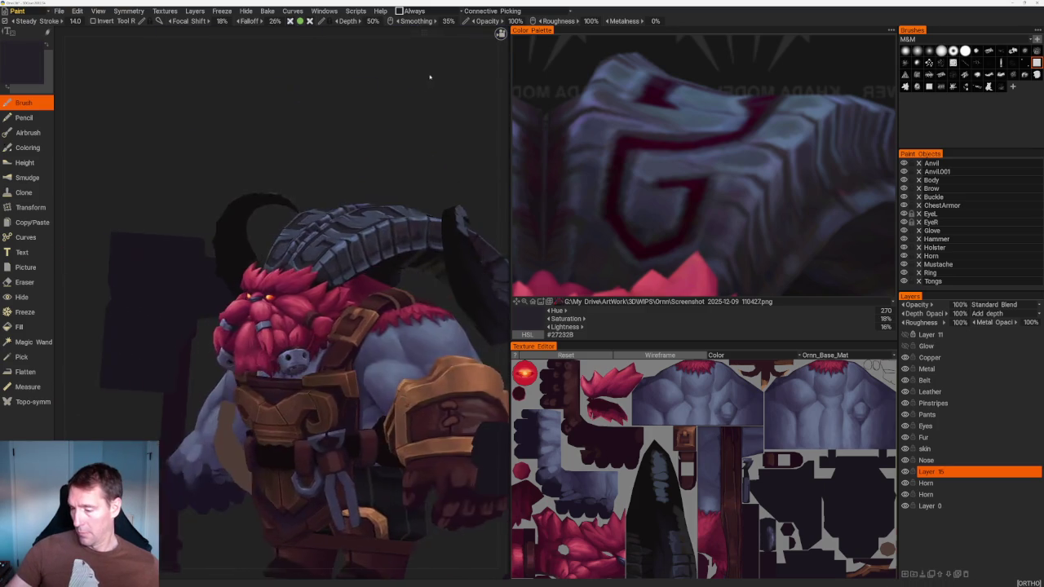
# Zoom in on the horn and sample its blue-grey #4C5A78 as the active paint colour
pyautogui.scroll(-5, 432, 82)
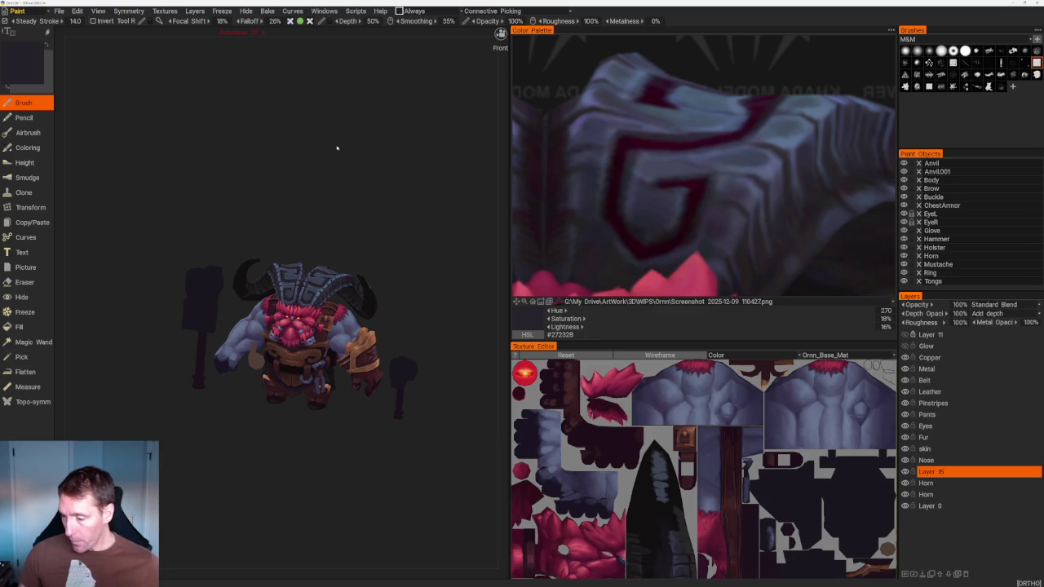
pyautogui.moveTo(456, 286); pyautogui.dragTo(408, 389, button='middle')
pyautogui.scroll(5, 408, 389)
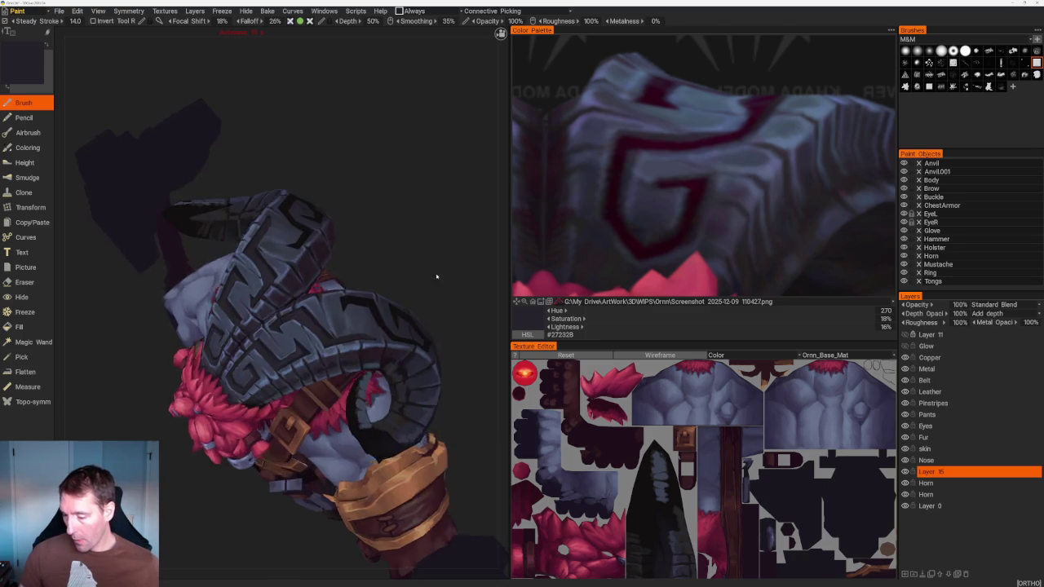
pyautogui.moveTo(408, 226); pyautogui.dragTo(392, 209, button='middle')
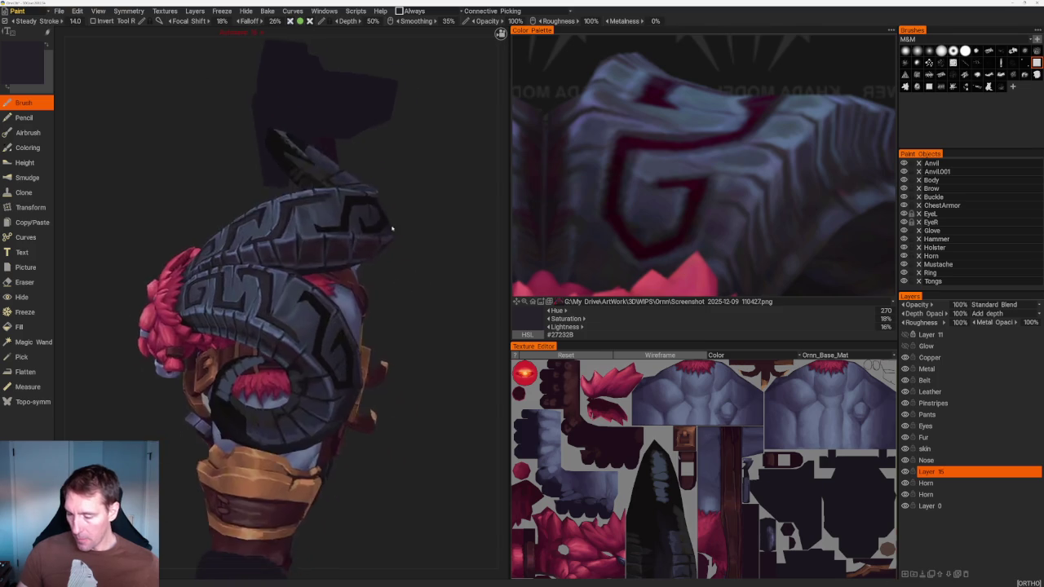
pyautogui.scroll(4, 392, 210)
pyautogui.scroll(2, 327, 387)
pyautogui.press('v')
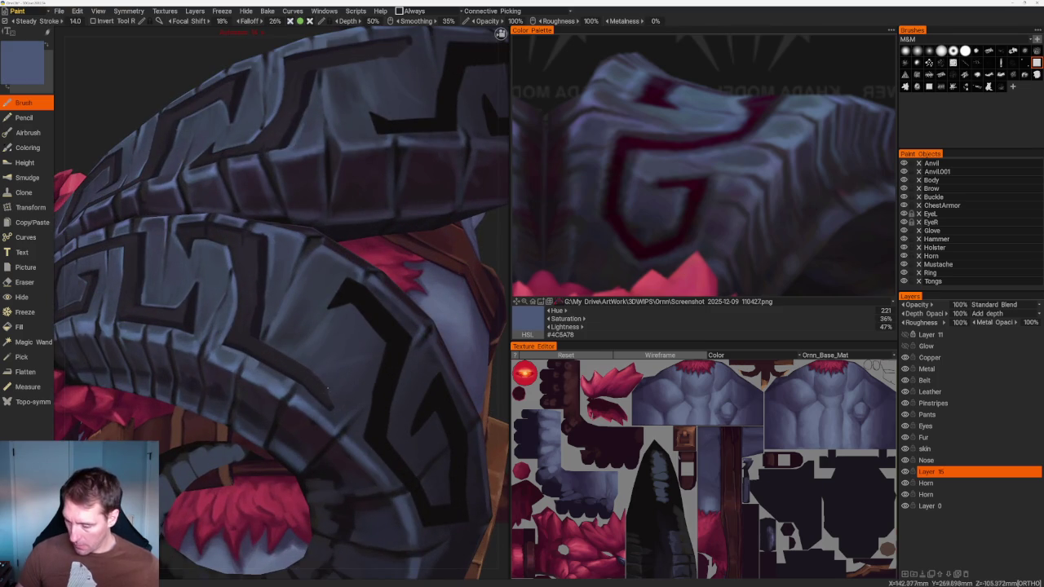
pyautogui.scroll(1, 327, 387)
pyautogui.scroll(3, 289, 376)
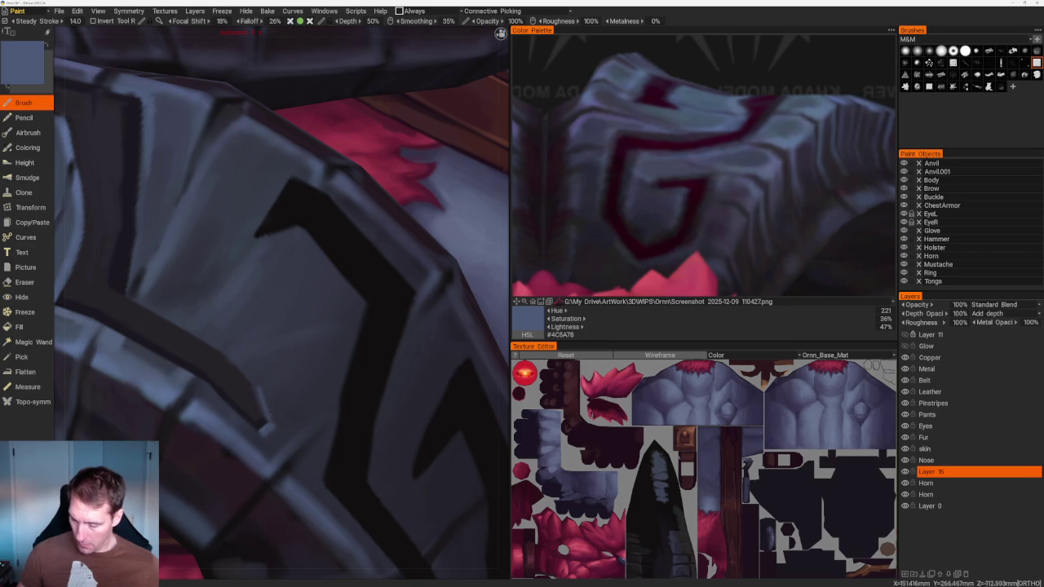
pyautogui.scroll(-5, 282, 304)
pyautogui.press('ctrl+KP_1')
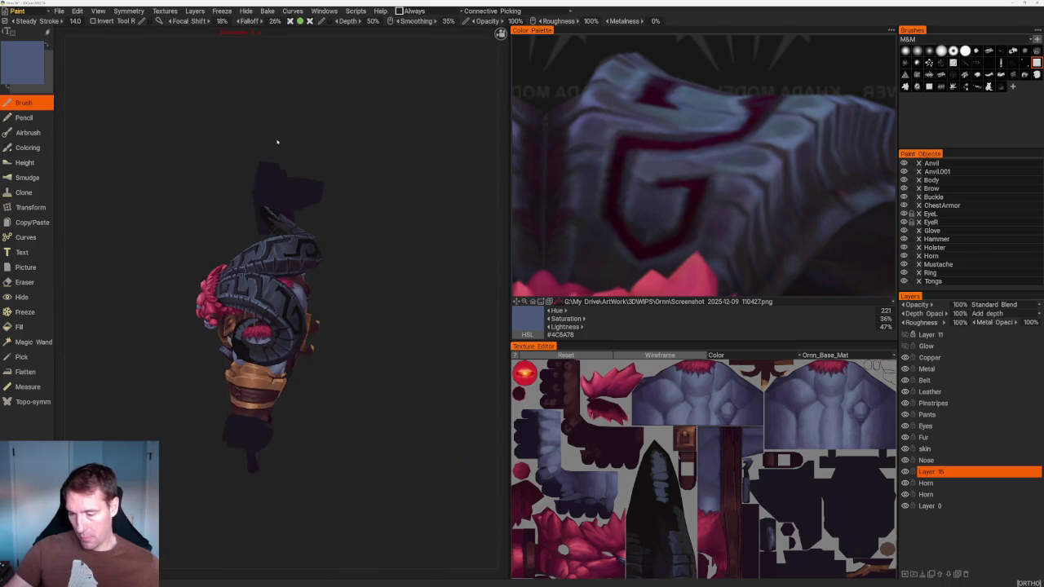
# From the top view, touch up the horn glyphs with sampled dark purple, near-black and blue-grey
pyautogui.press('KP_7')
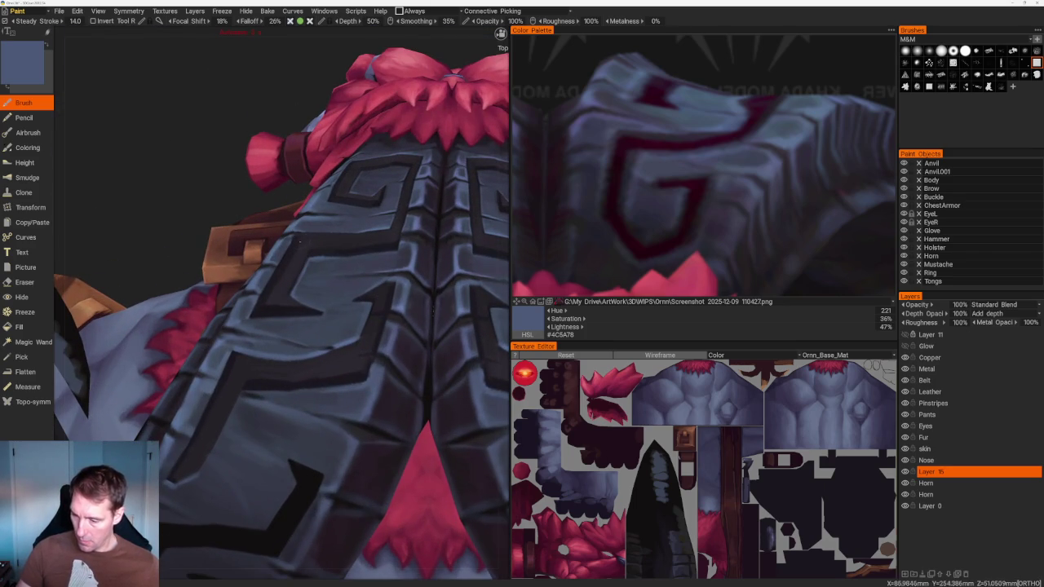
pyautogui.press('v')
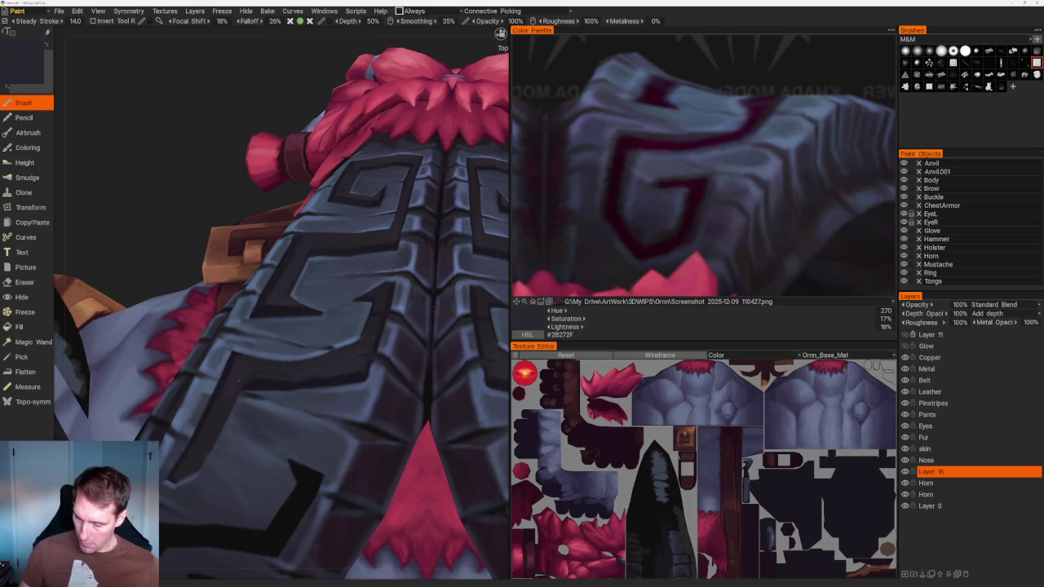
pyautogui.press('v')
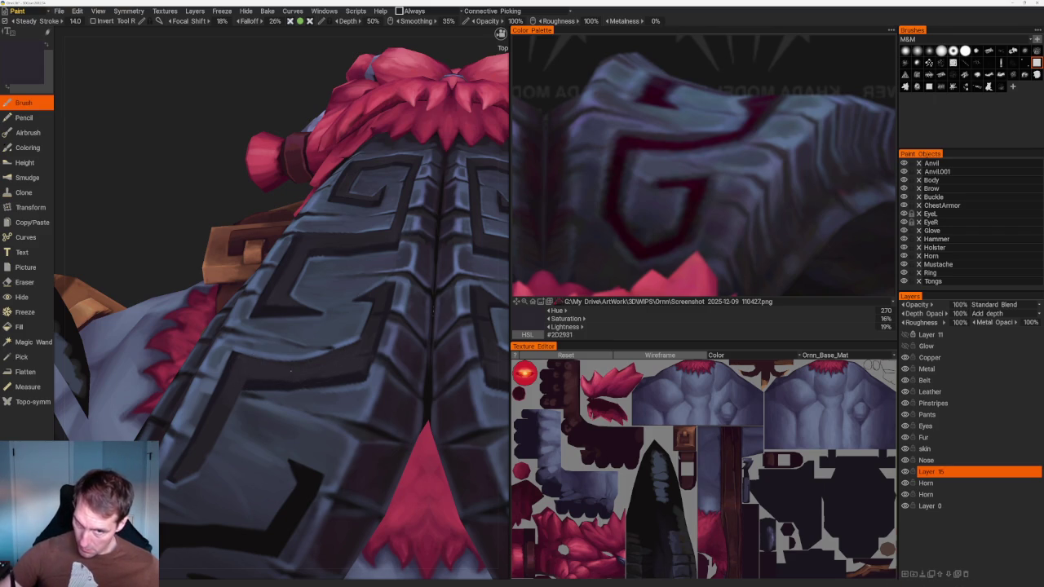
pyautogui.scroll(-10, 282, 293)
pyautogui.moveTo(282, 204)
pyautogui.mouseDown()
pyautogui.moveTo(294, 159)
pyautogui.moveTo(274, 188)
pyautogui.mouseUp()
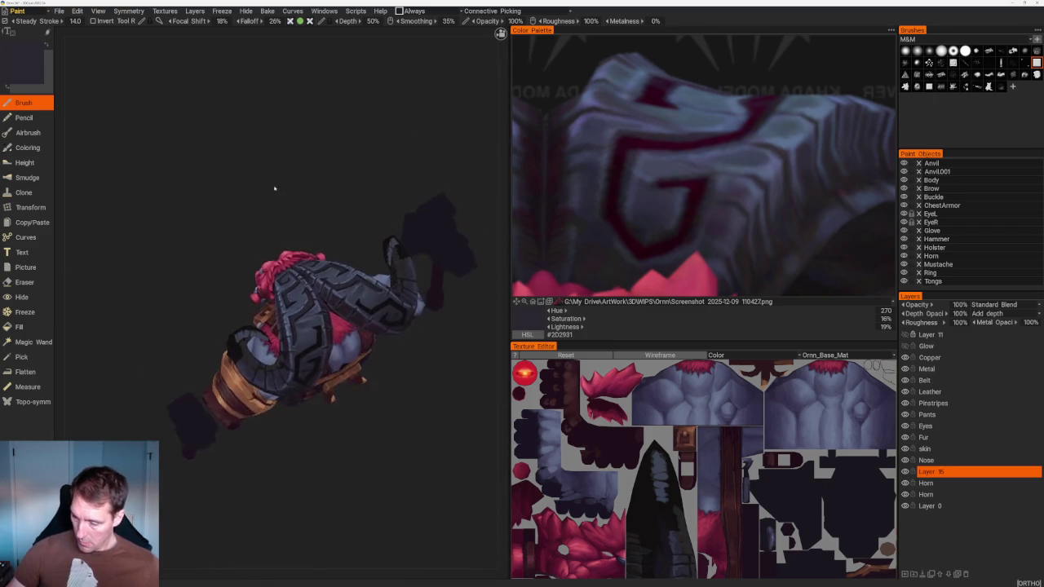
pyautogui.scroll(5, 275, 188)
pyautogui.scroll(5, 275, 189)
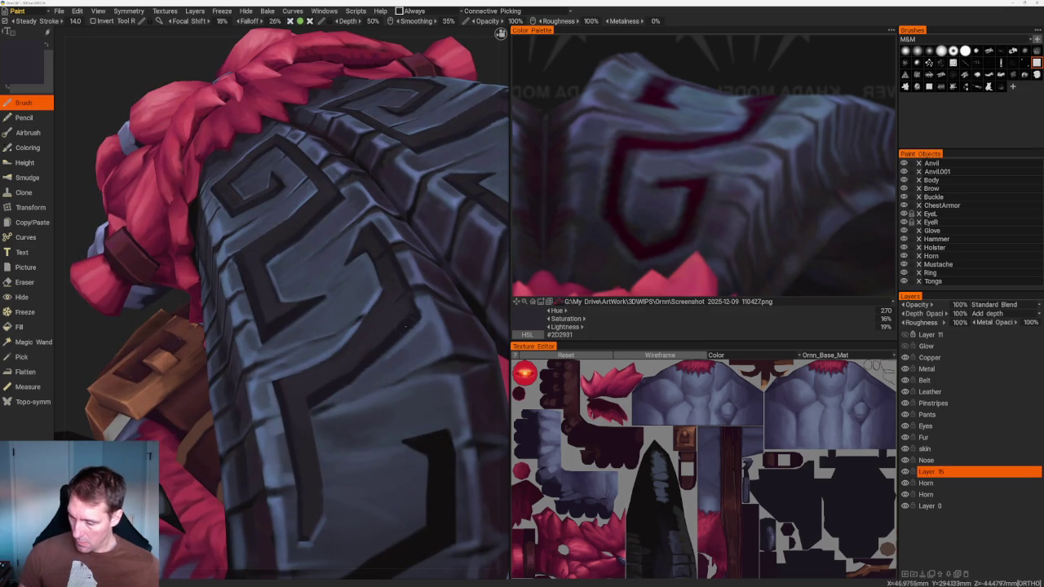
pyautogui.press('v')
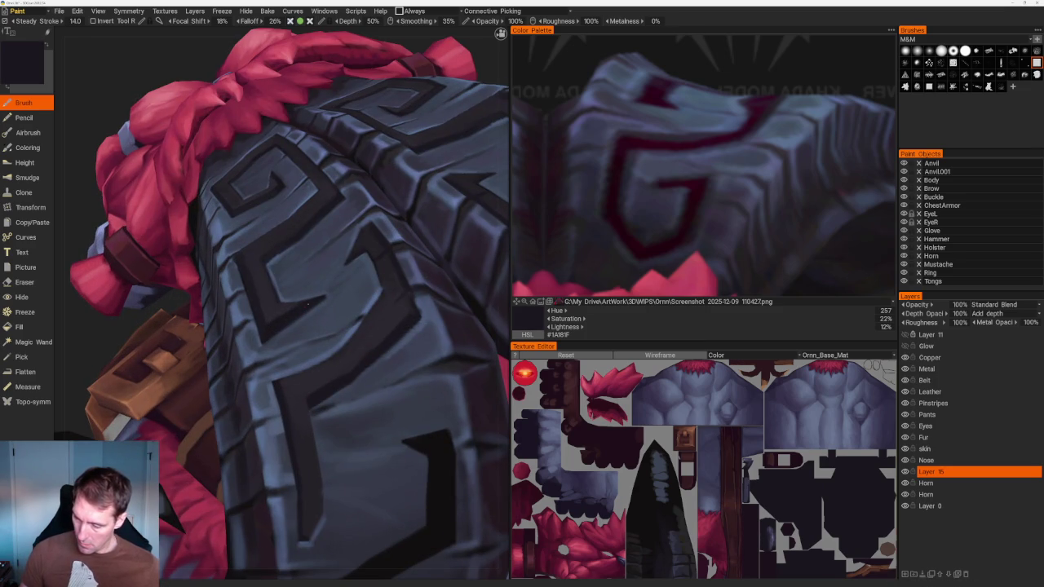
pyautogui.press('v')
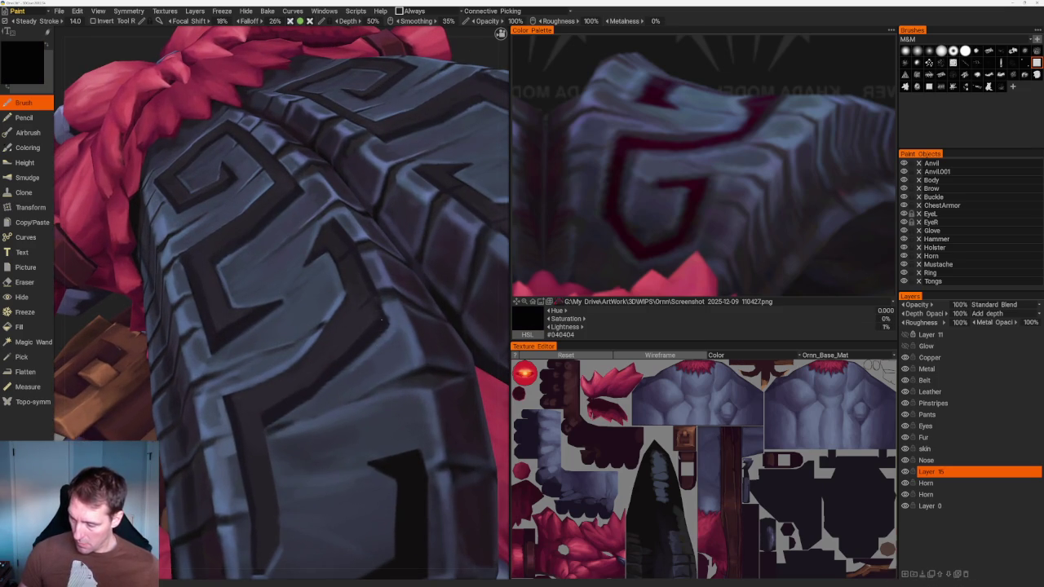
pyautogui.press('v')
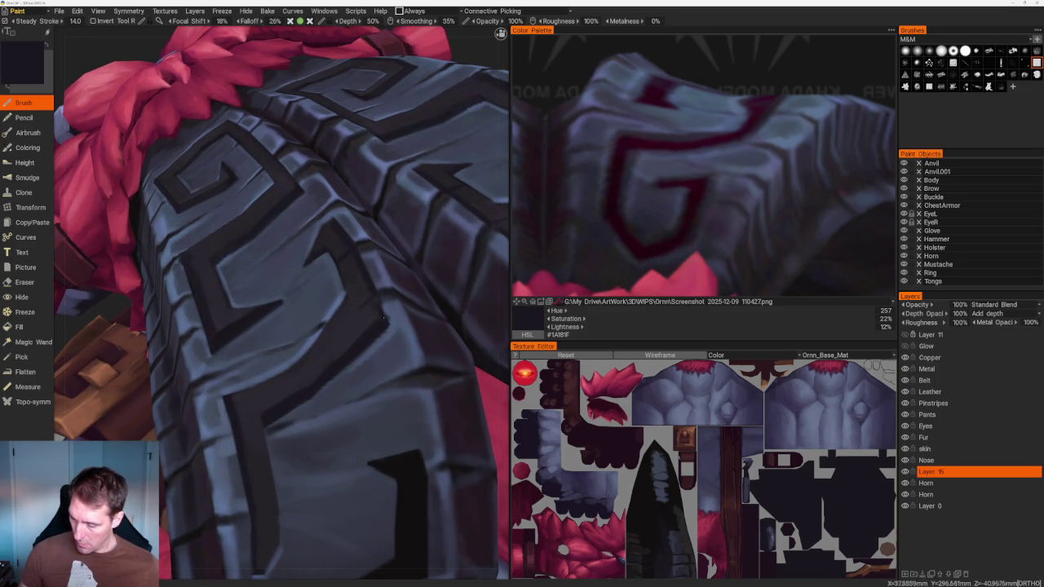
pyautogui.press('v')
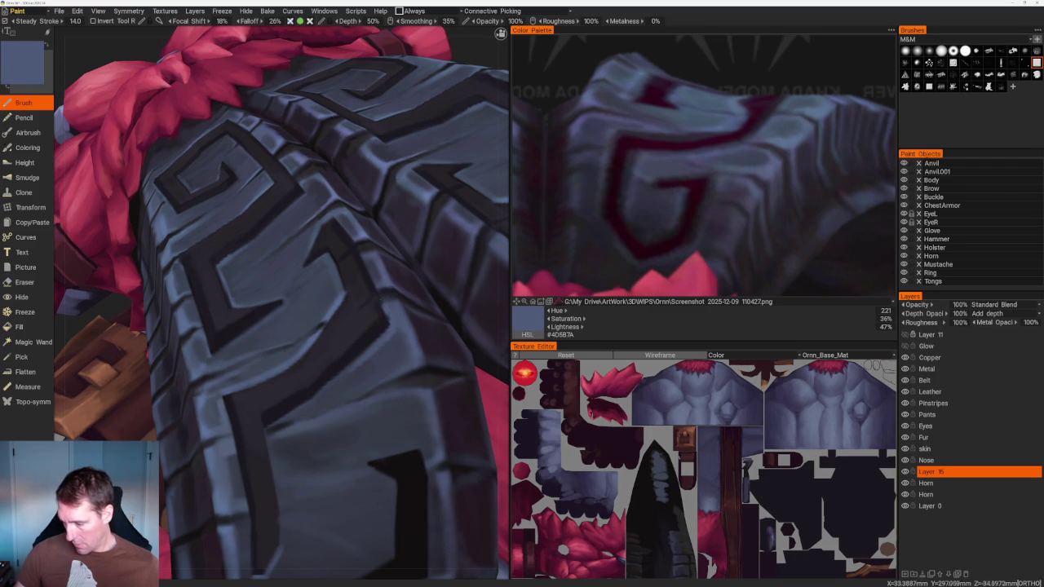
# Viewing the horns from above, alternate dark groove shades and blue-grey across the carved pattern
pyautogui.scroll(-10, 268, 159)
pyautogui.moveTo(268, 158); pyautogui.dragTo(293, 163)
pyautogui.scroll(5, 293, 302)
pyautogui.scroll(4, 294, 302)
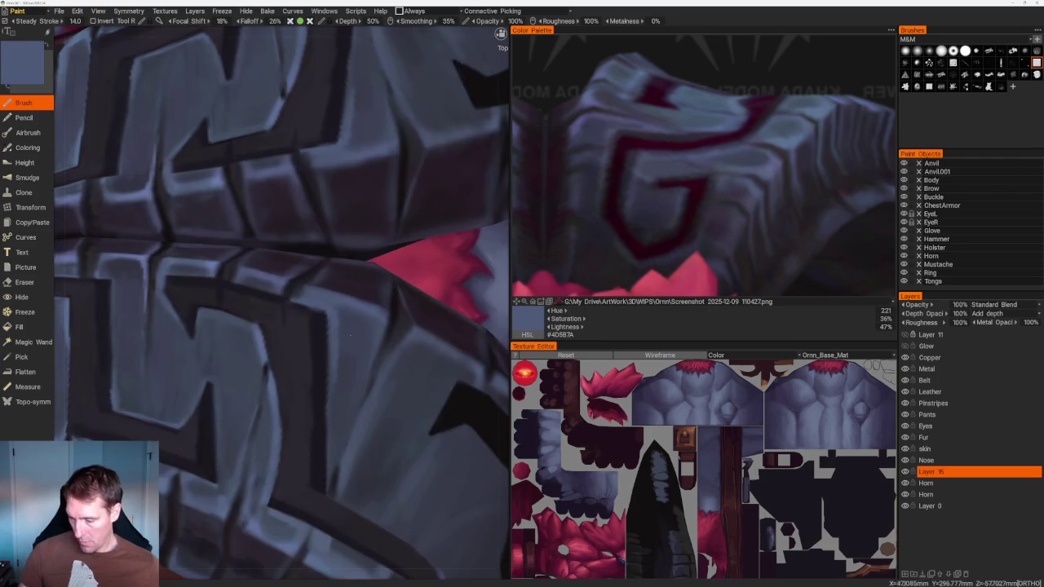
pyautogui.press('v')
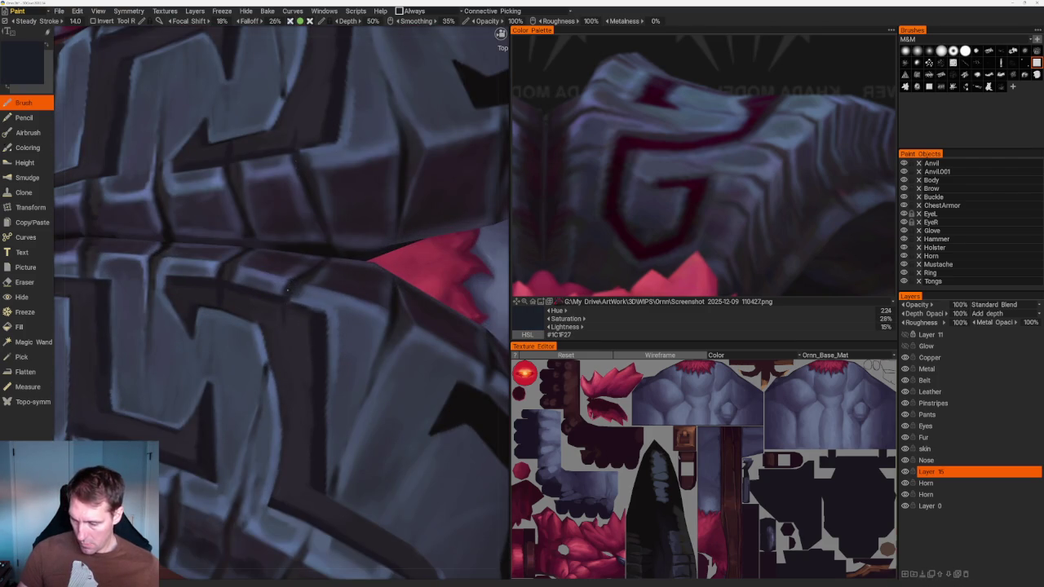
pyautogui.press('v')
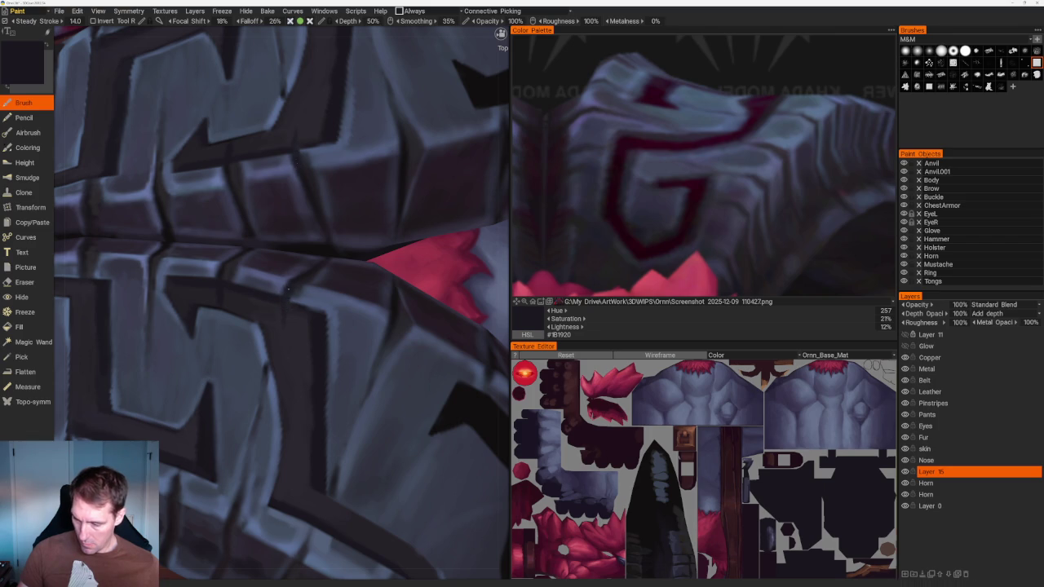
pyautogui.press('v')
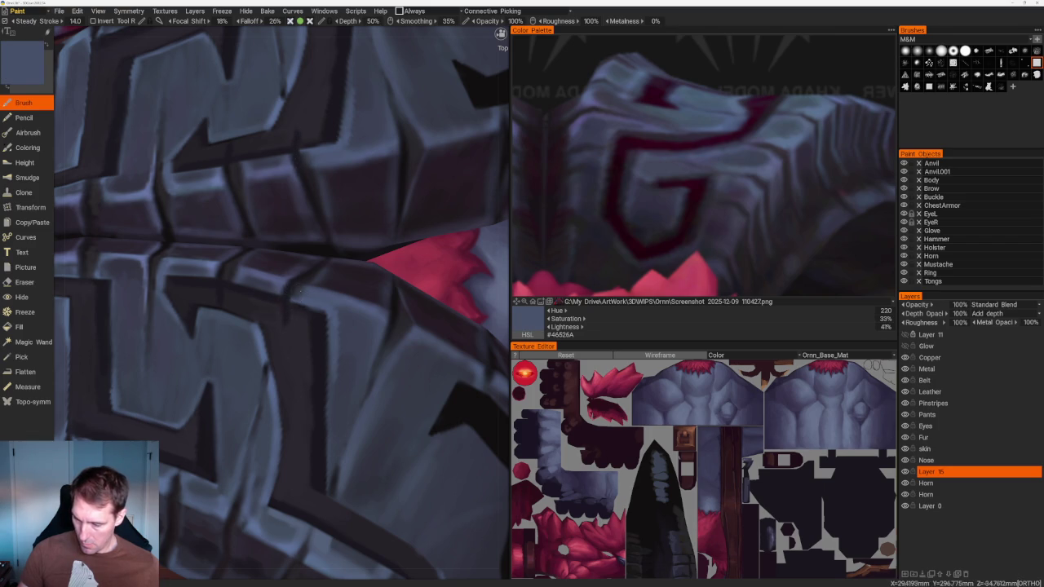
pyautogui.press('v')
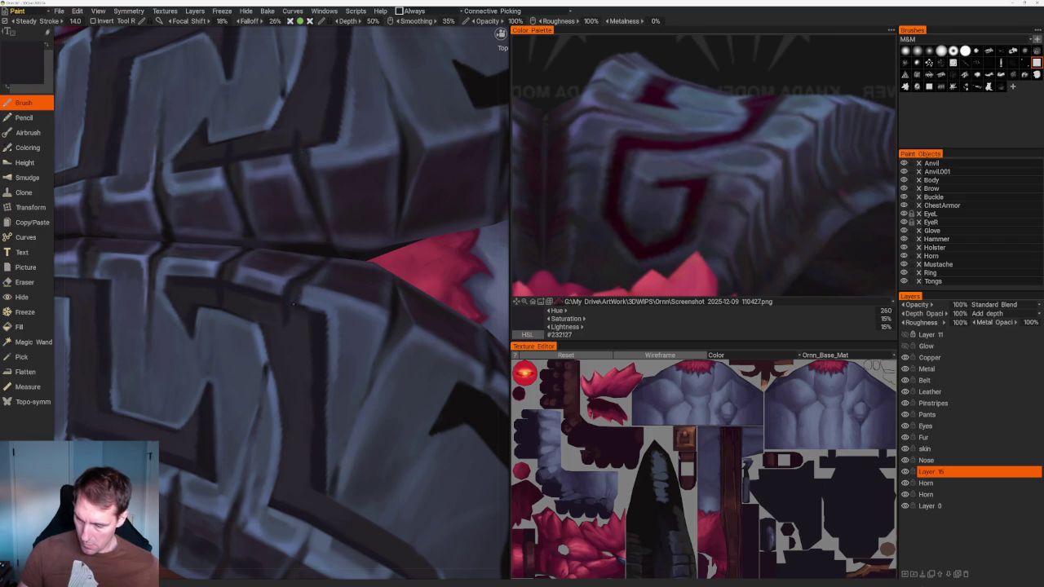
pyautogui.press('v')
# Repaint the horn glyph grooves with two sampled dark shades
pyautogui.scroll(-10, 326, 187)
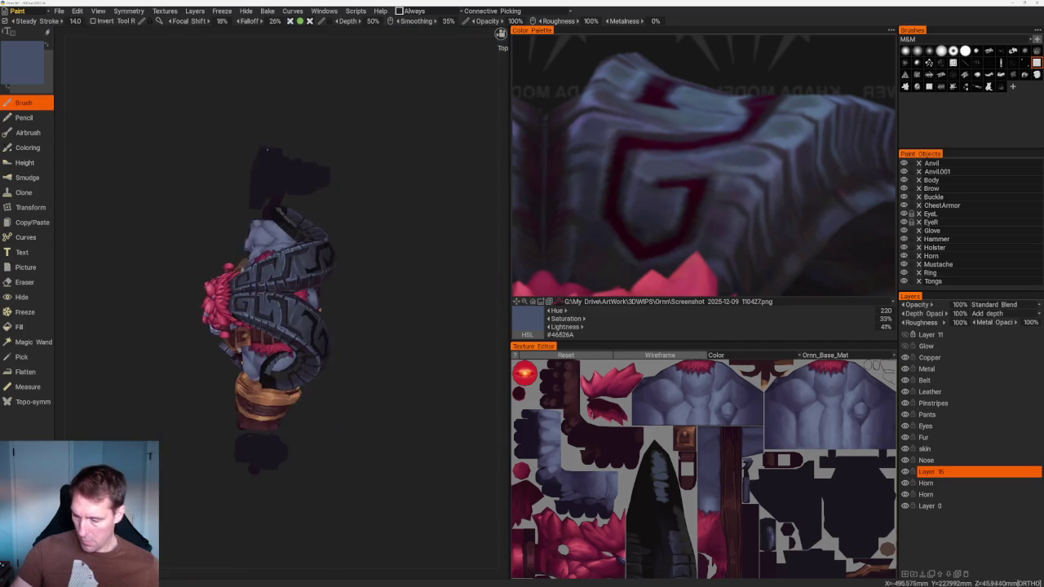
pyautogui.scroll(5, 343, 212)
pyautogui.scroll(5, 351, 269)
pyautogui.press('v')
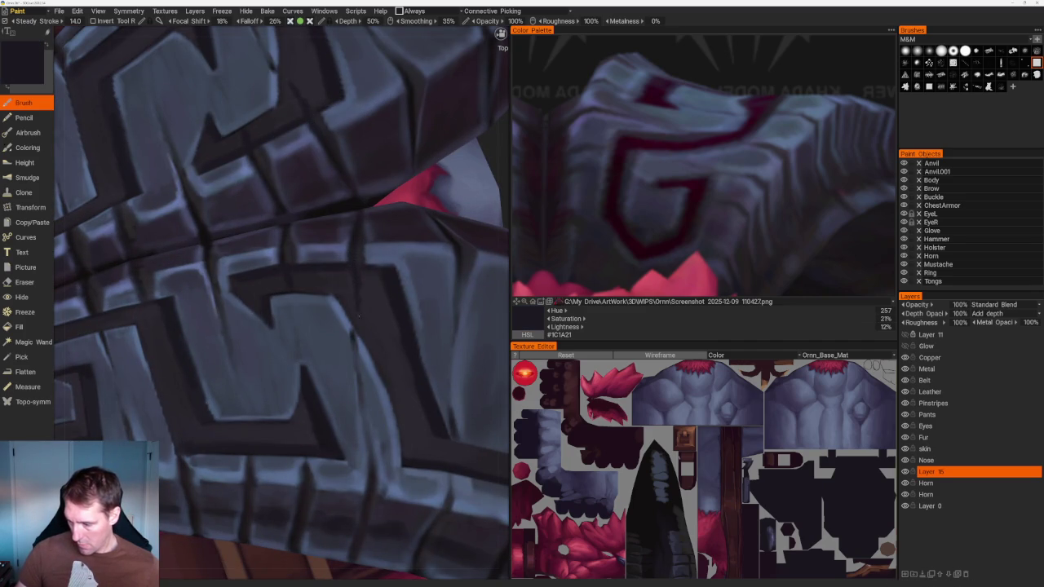
pyautogui.press('v')
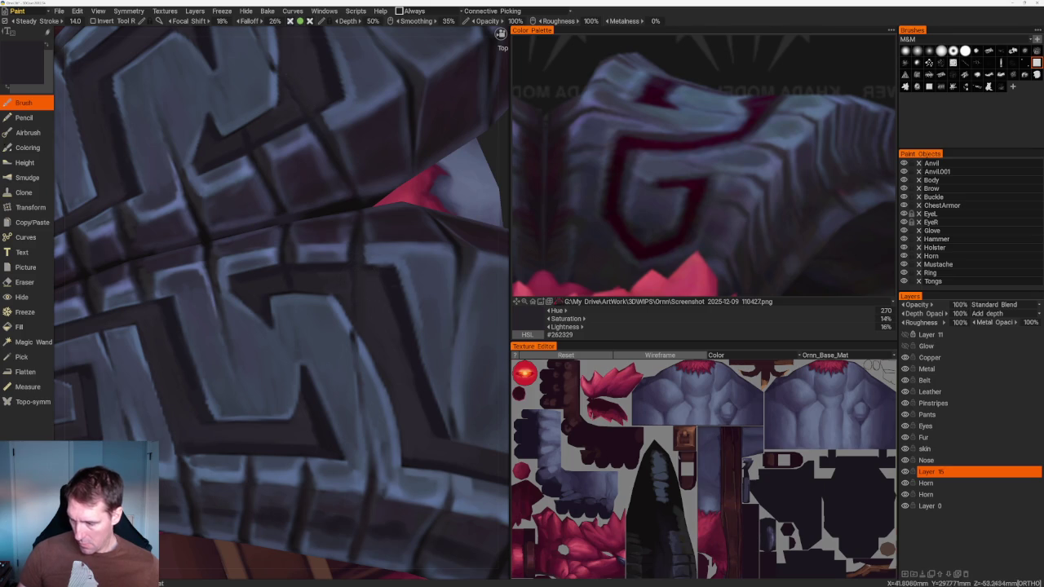
# From a diagonal angle, darken the grooves with sampled near-black violet #1A181F
pyautogui.scroll(-5, 343, 244)
pyautogui.scroll(-2, 318, 176)
pyautogui.moveTo(277, 175); pyautogui.dragTo(302, 175)
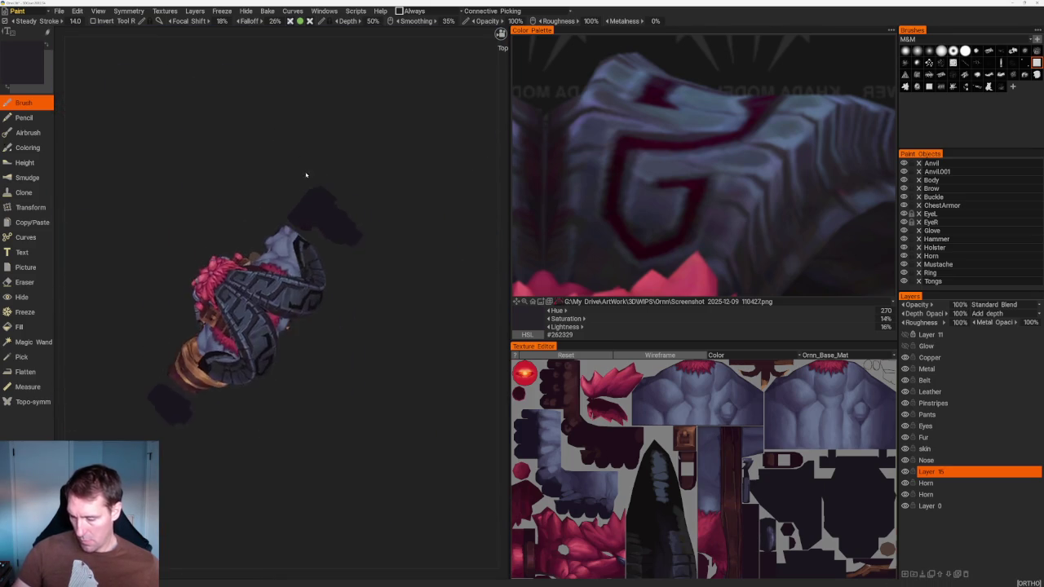
pyautogui.scroll(3, 303, 175)
pyautogui.scroll(3, 287, 385)
pyautogui.press('v')
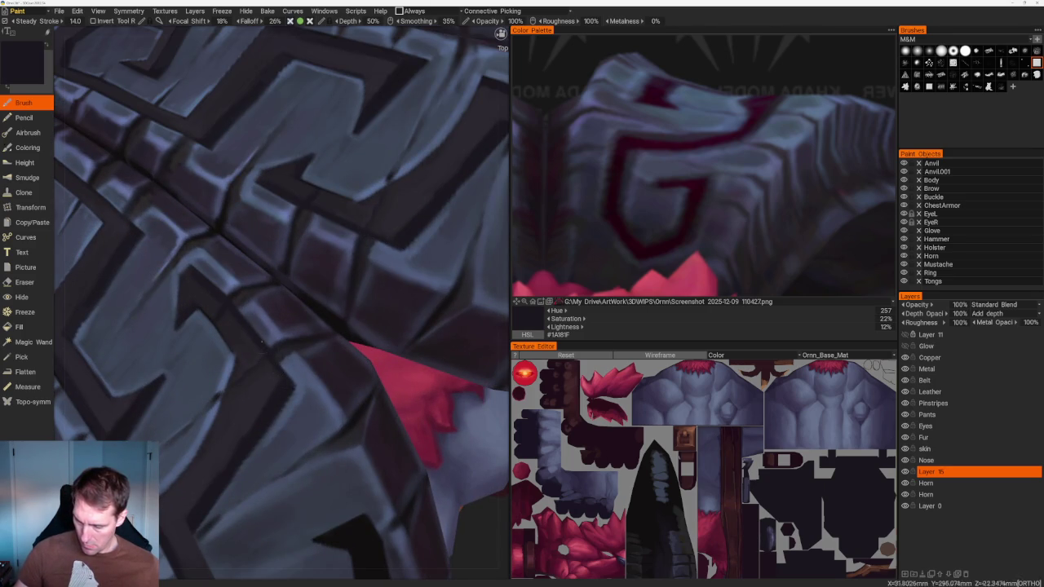
pyautogui.scroll(-10, 257, 175)
pyautogui.moveTo(256, 175)
pyautogui.mouseDown()
pyautogui.moveTo(377, 187)
pyautogui.moveTo(310, 184)
pyautogui.moveTo(342, 158)
pyautogui.moveTo(305, 210)
pyautogui.mouseUp()
pyautogui.scroll(5, 305, 209)
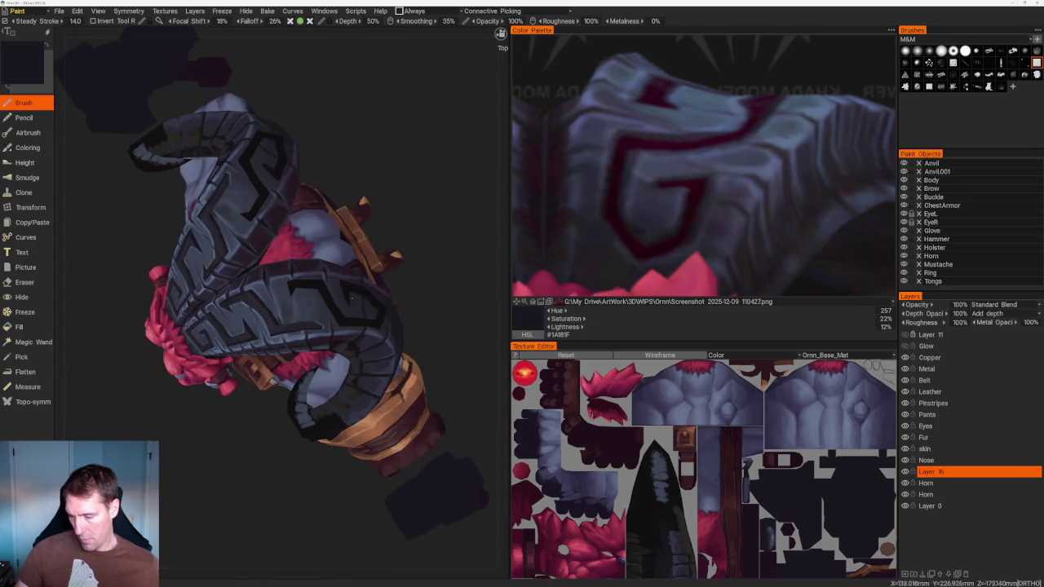
# Shade the upper horn's bands with several sampled blue-grey tones, from darker to lighter
pyautogui.scroll(3, 350, 296)
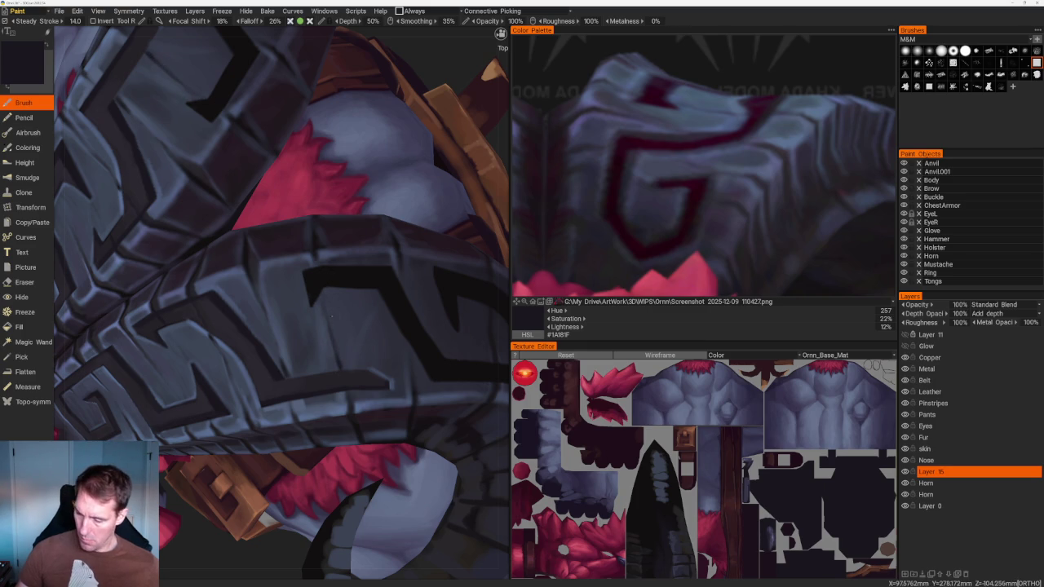
pyautogui.press('v')
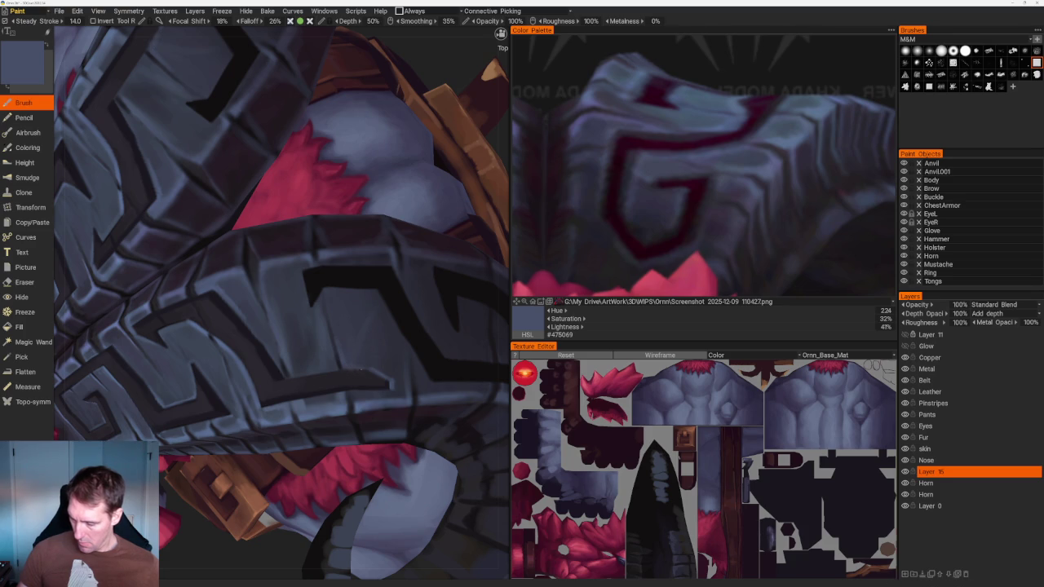
pyautogui.press('v')
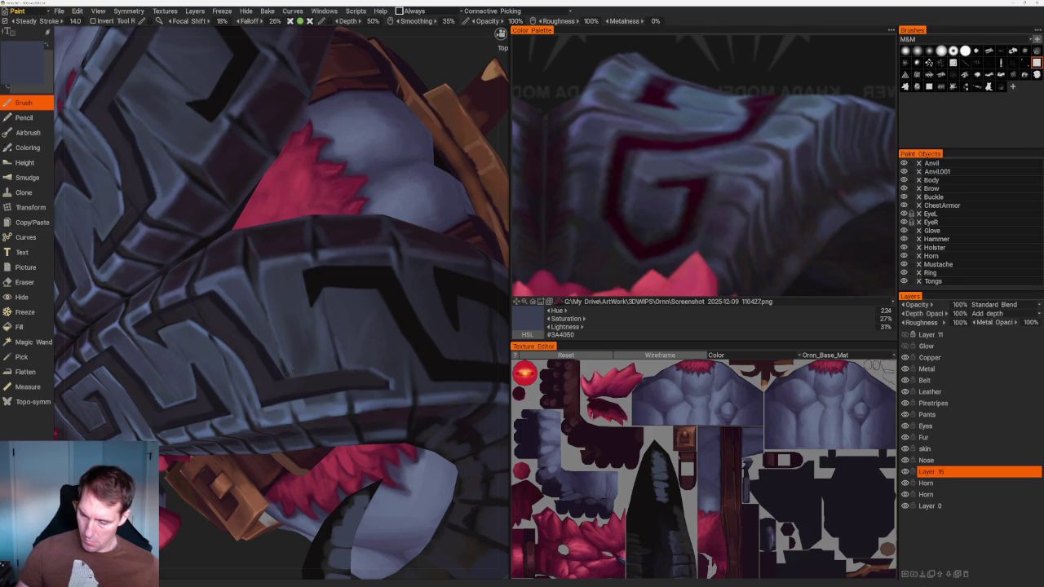
pyautogui.press('v')
pyautogui.scroll(-10, 326, 200)
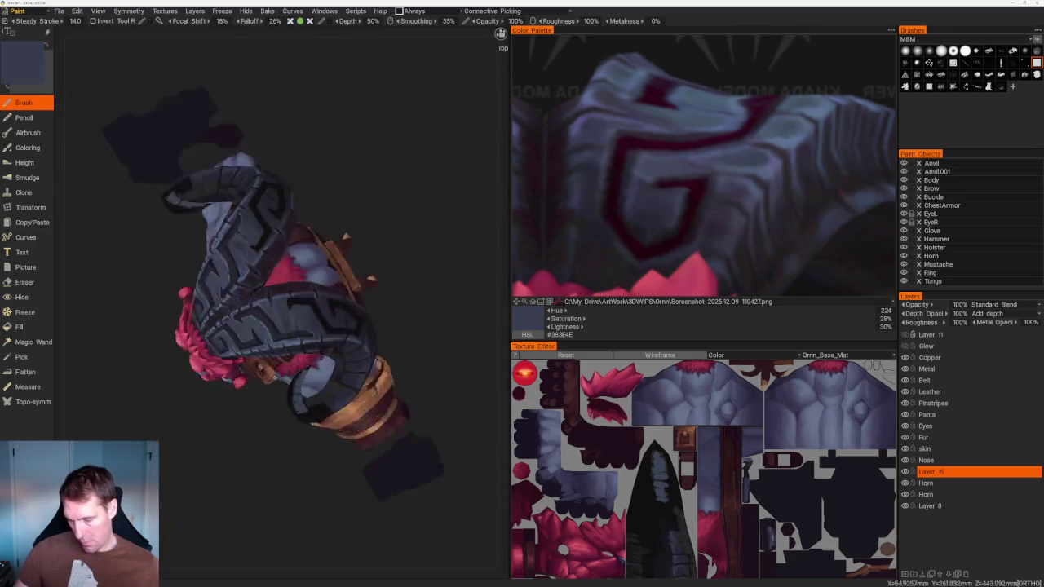
pyautogui.scroll(10, 326, 200)
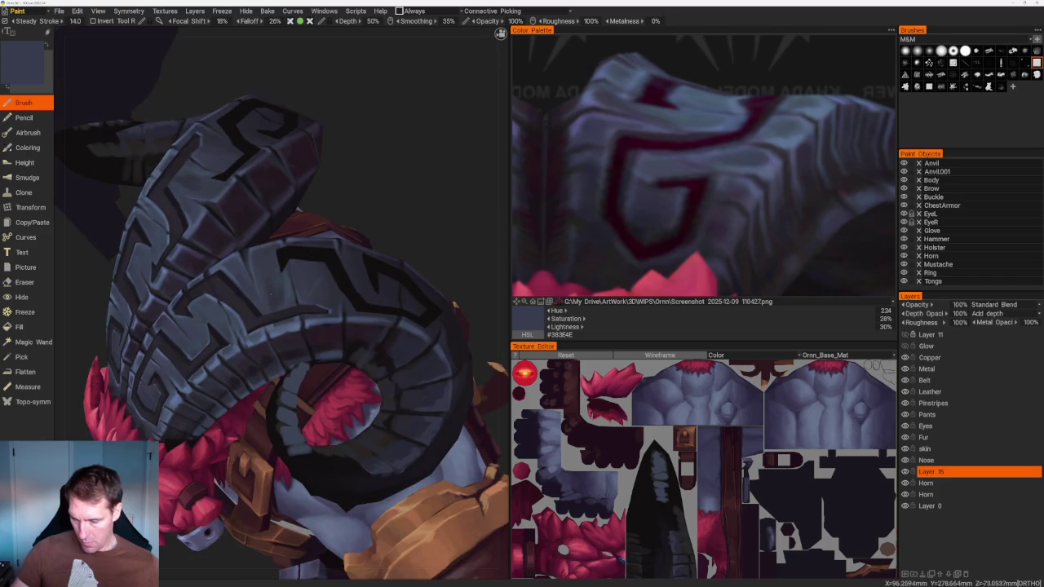
pyautogui.press('v')
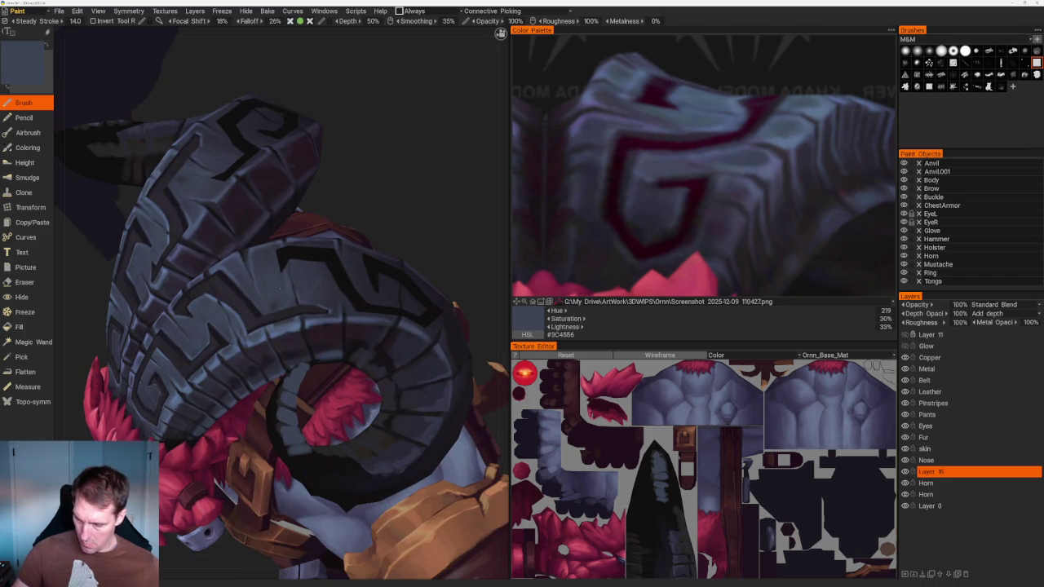
pyautogui.press('v')
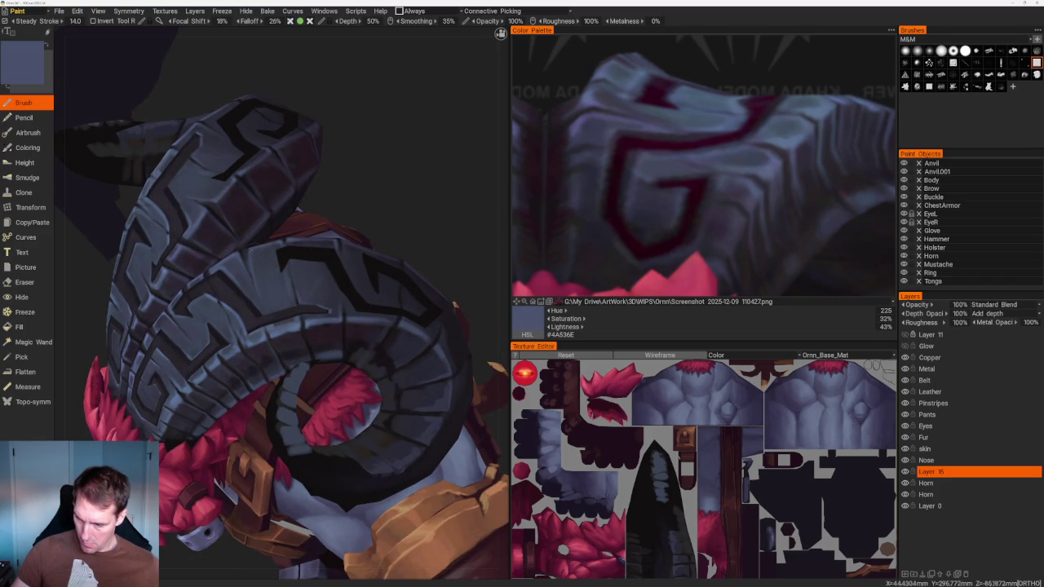
# Up close, paint near-black glyph grooves and darker slate tones on the upper horn
pyautogui.keyDown('alt'); pyautogui.moveTo(326, 244); pyautogui.dragTo(262, 294); pyautogui.keyUp('alt')
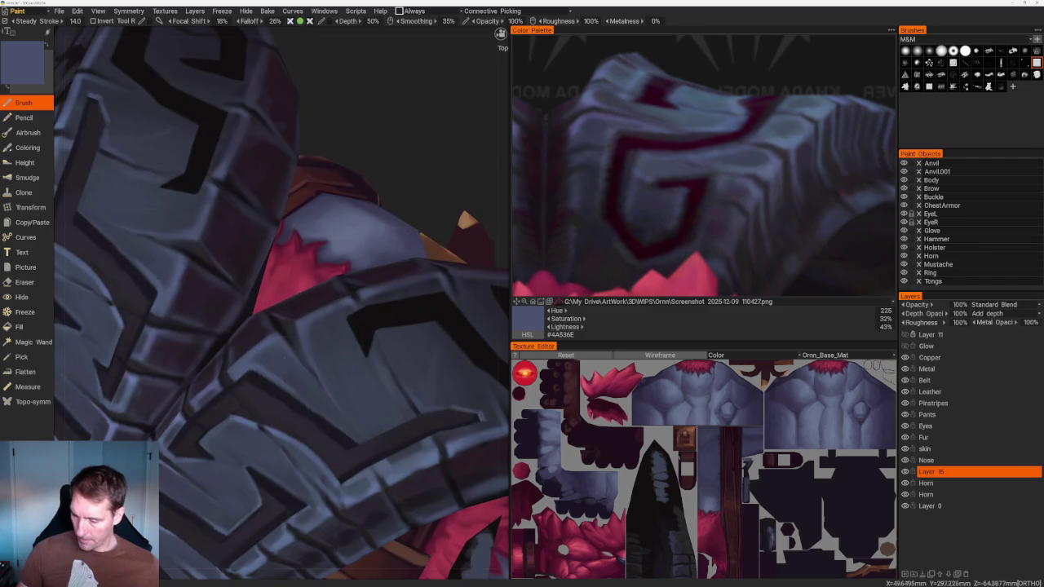
pyautogui.press('v')
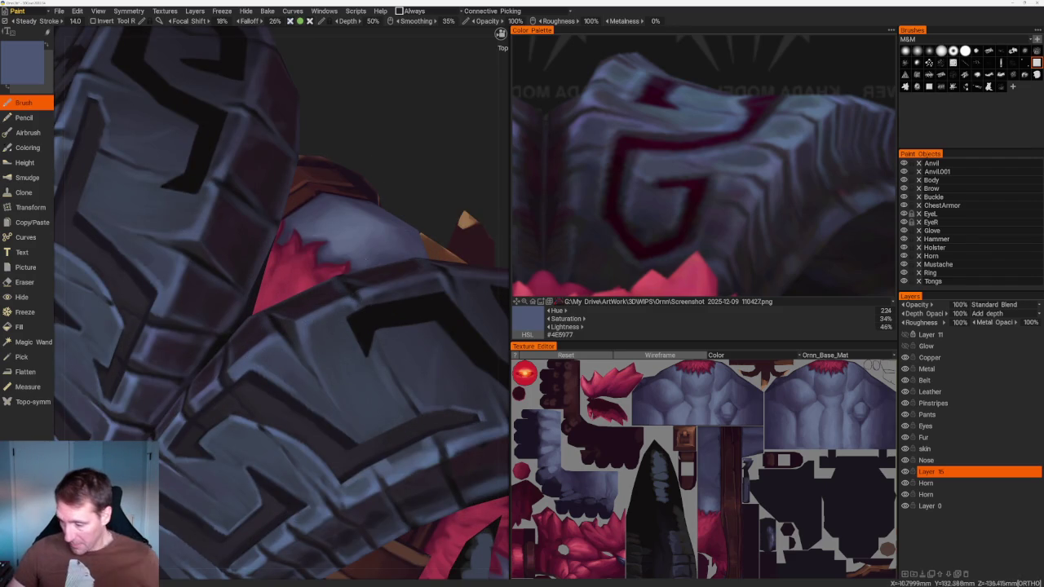
pyautogui.press('v')
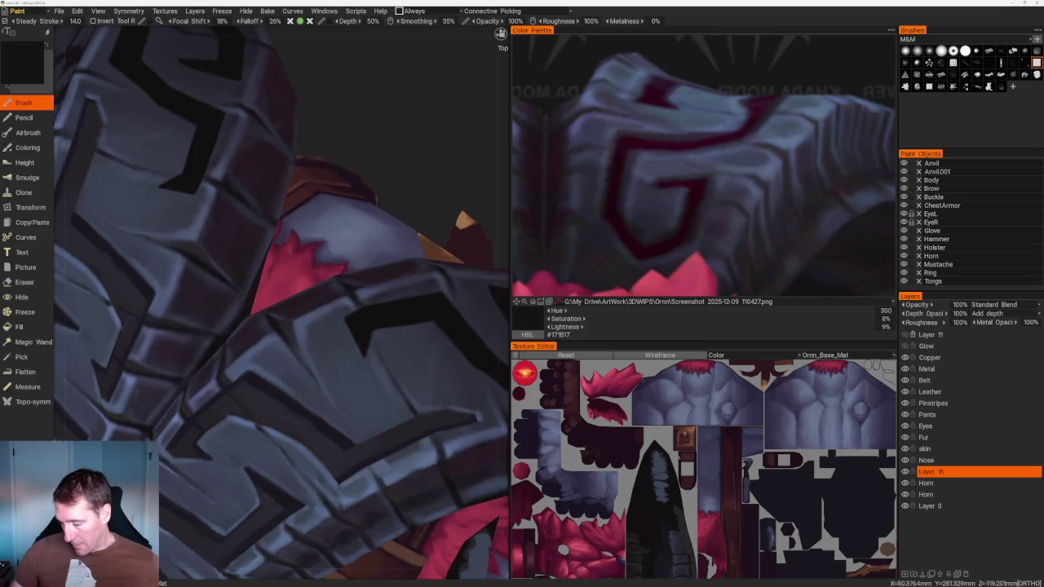
pyautogui.scroll(-10, 342, 196)
pyautogui.scroll(5, 334, 179)
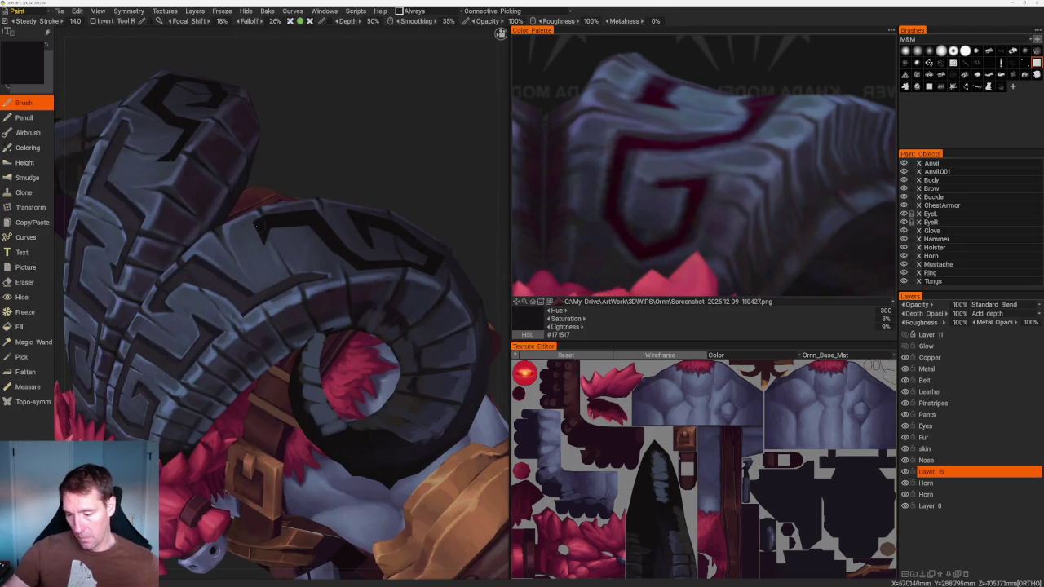
pyautogui.press('v')
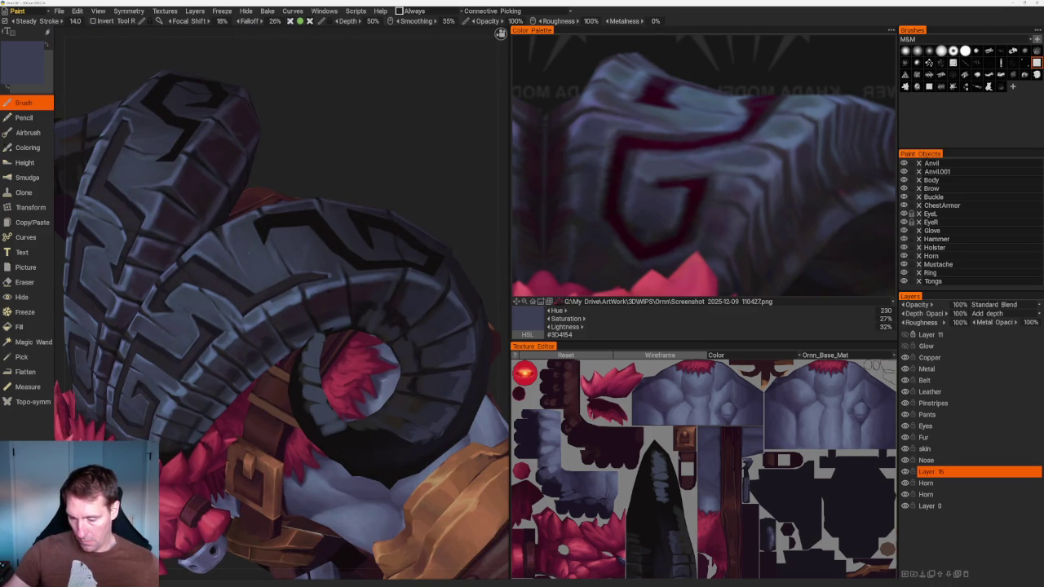
pyautogui.press('v')
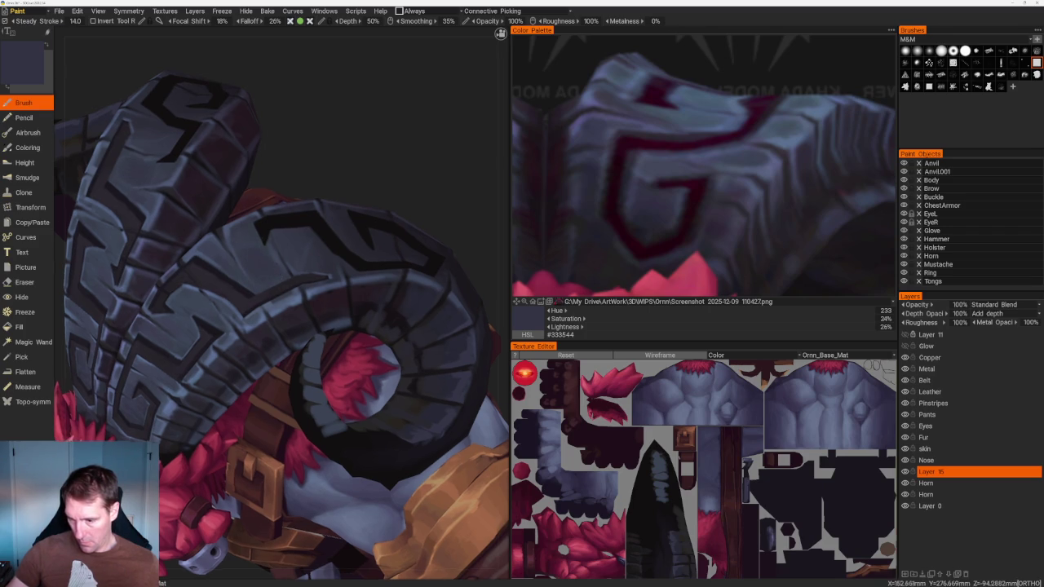
# From another side, add lighter ridge highlights, finishing on slate blue #48546F for the plates
pyautogui.scroll(-5, 315, 145)
pyautogui.moveTo(315, 144); pyautogui.dragTo(310, 156)
pyautogui.scroll(5, 349, 215)
pyautogui.scroll(2, 349, 214)
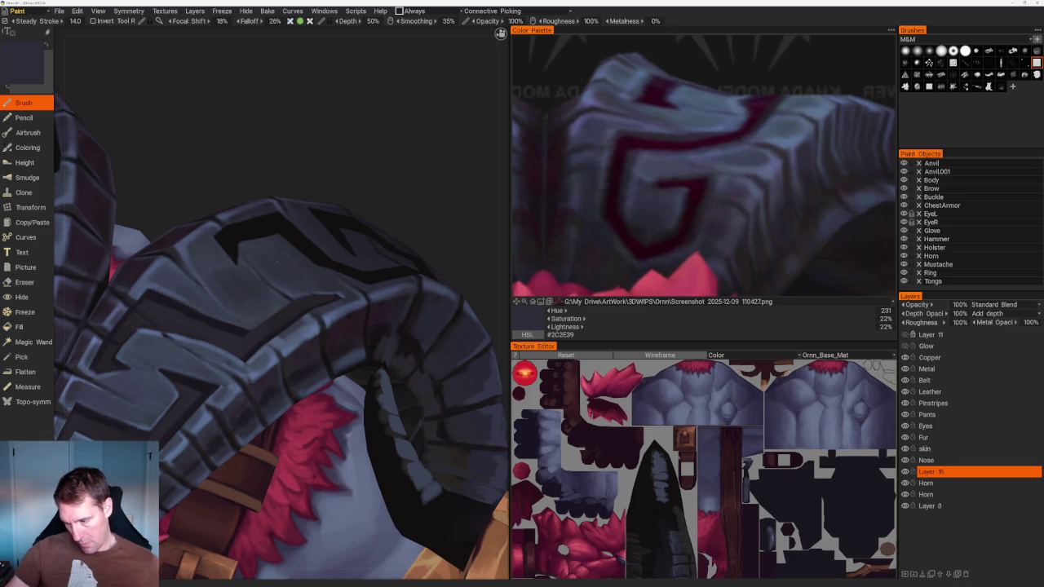
pyautogui.press('v')
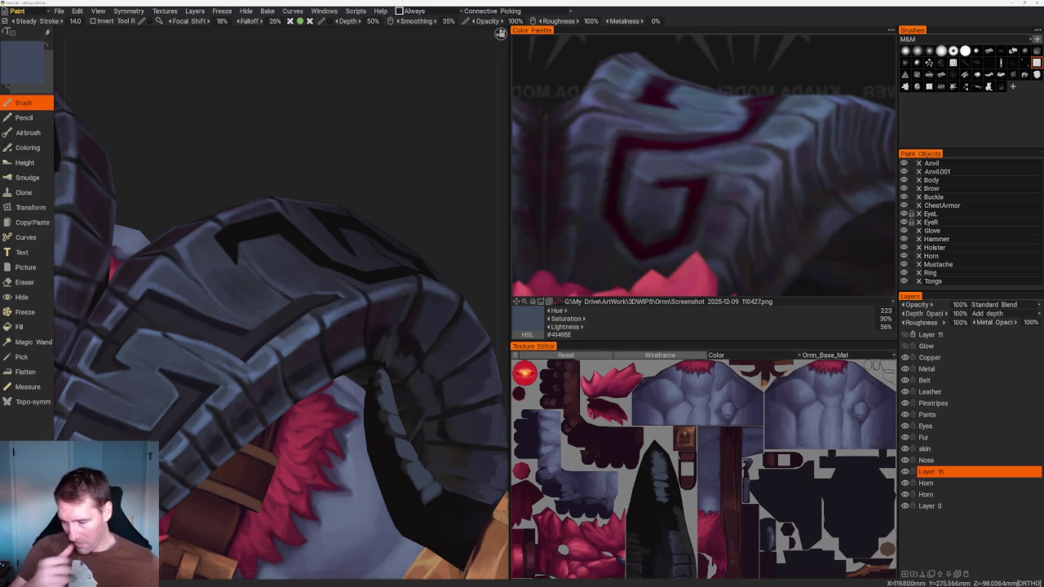
pyautogui.press('v')
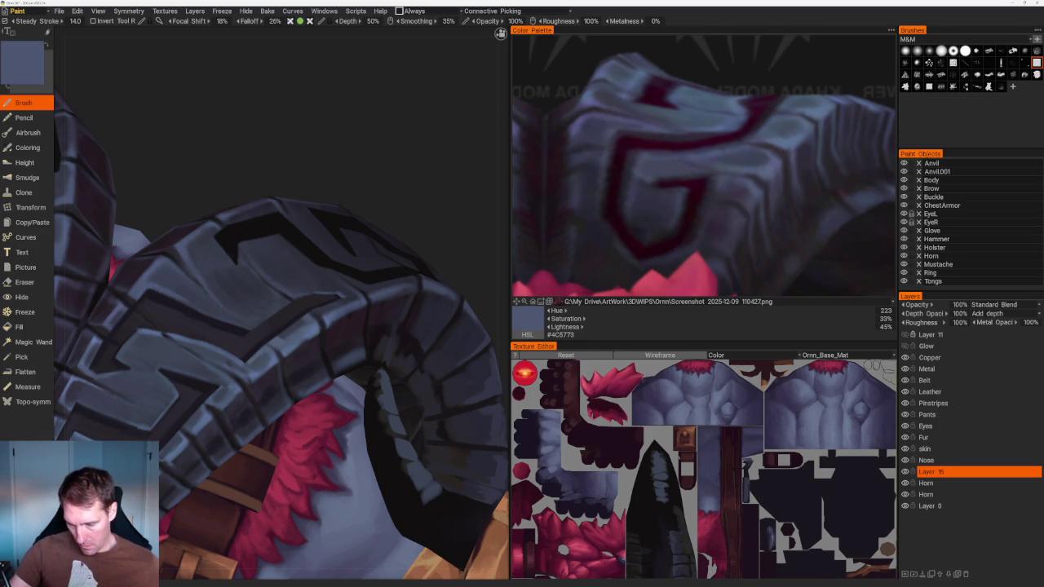
pyautogui.press('v')
pyautogui.press('v')
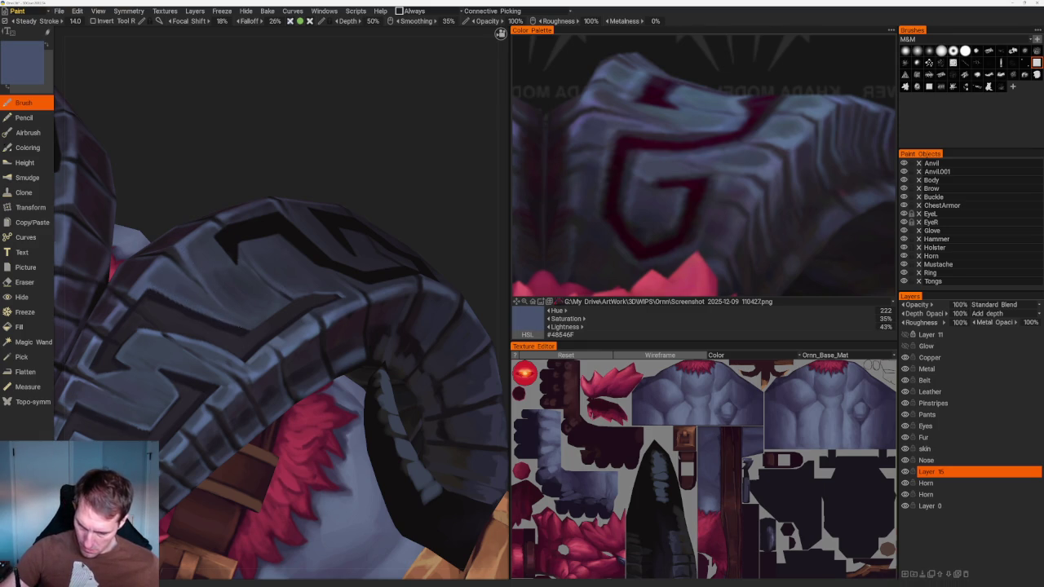
pyautogui.scroll(-10, 249, 143)
pyautogui.moveTo(383, 182)
pyautogui.mouseDown()
pyautogui.moveTo(345, 224)
pyautogui.moveTo(368, 221)
pyautogui.moveTo(364, 206)
pyautogui.mouseUp()
pyautogui.scroll(5, 364, 206)
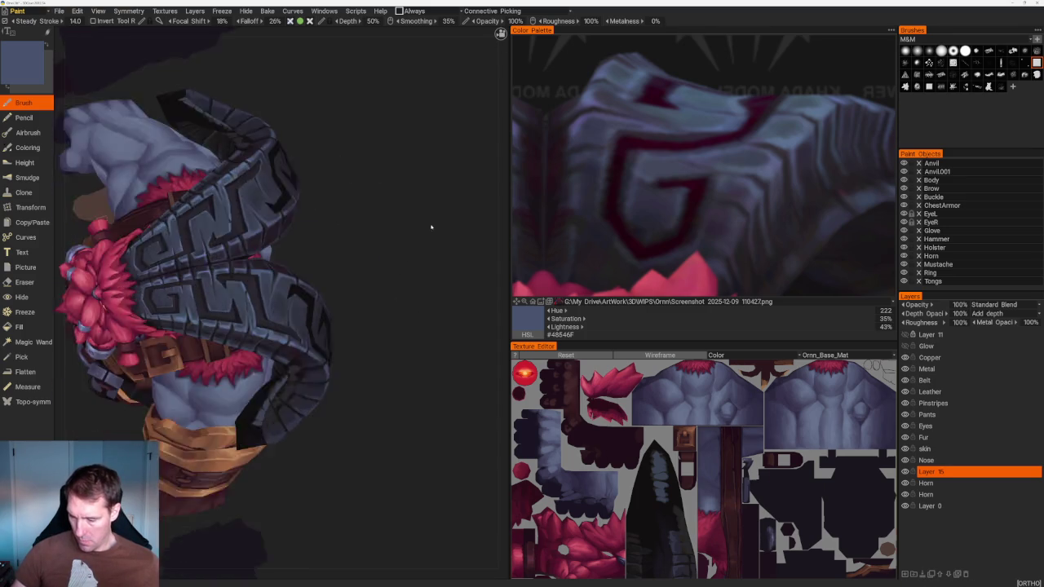
# Deepen the lower coil's glyph grooves with sampled dark shadow tones and blue-grey
pyautogui.scroll(5, 419, 233)
pyautogui.press('v')
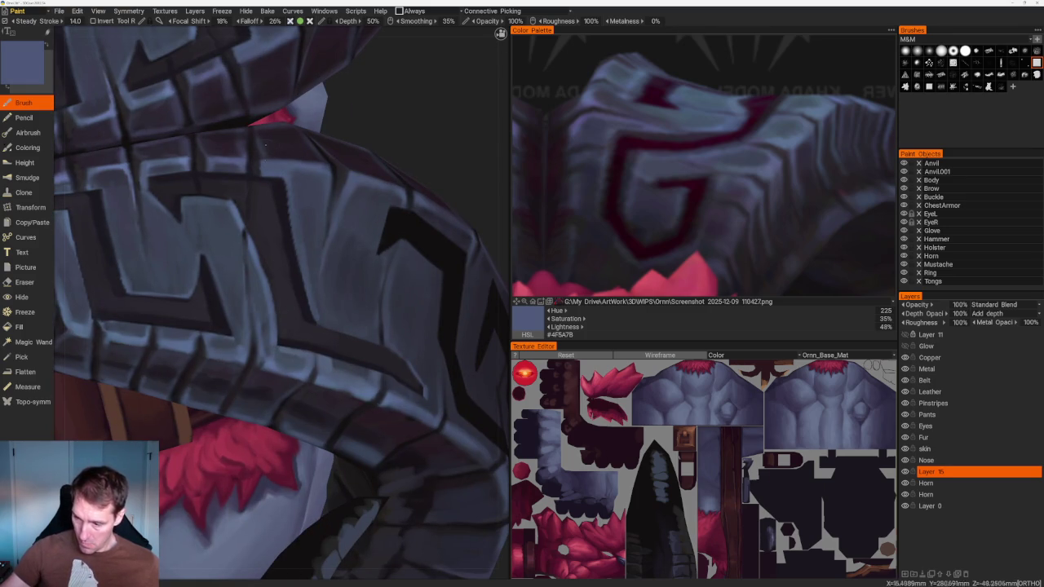
pyautogui.press('v')
pyautogui.press('v')
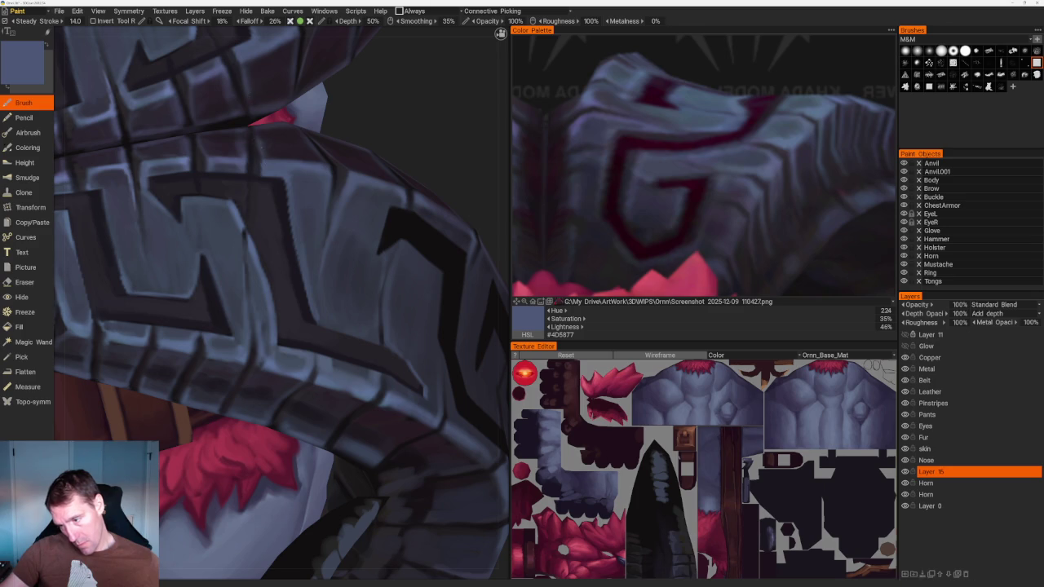
pyautogui.press('v')
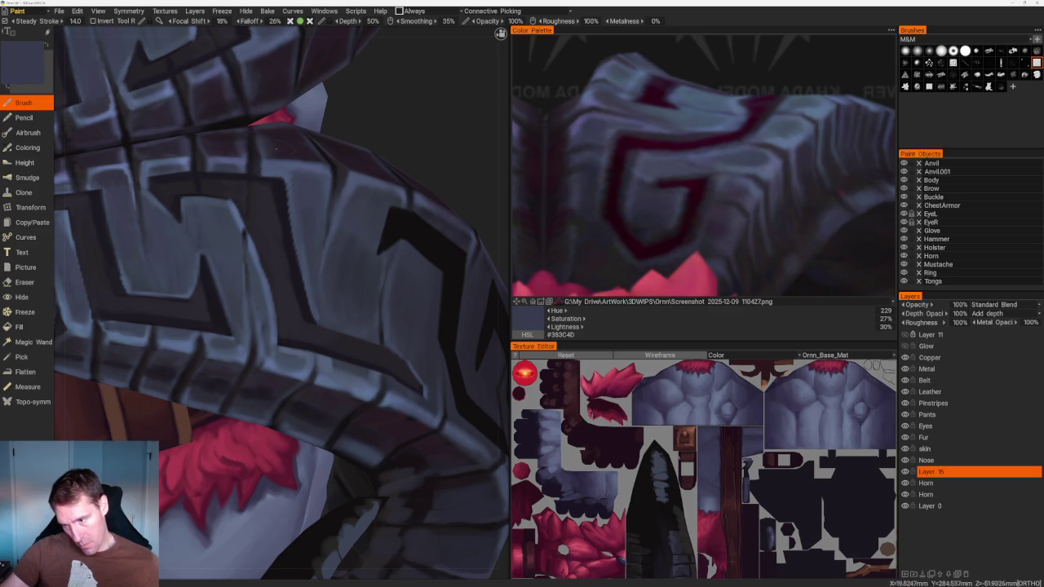
pyautogui.press('v')
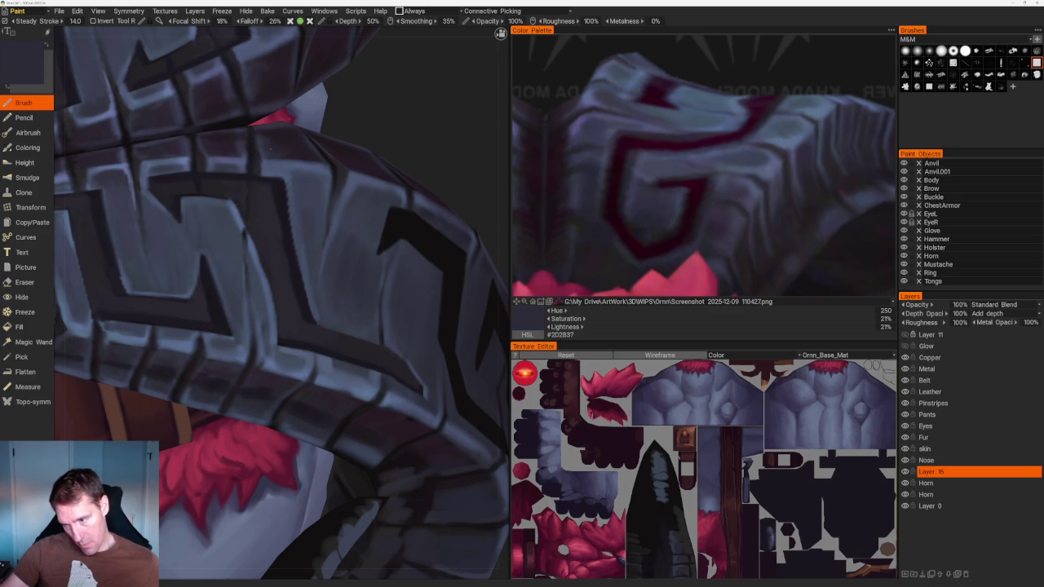
pyautogui.press('v')
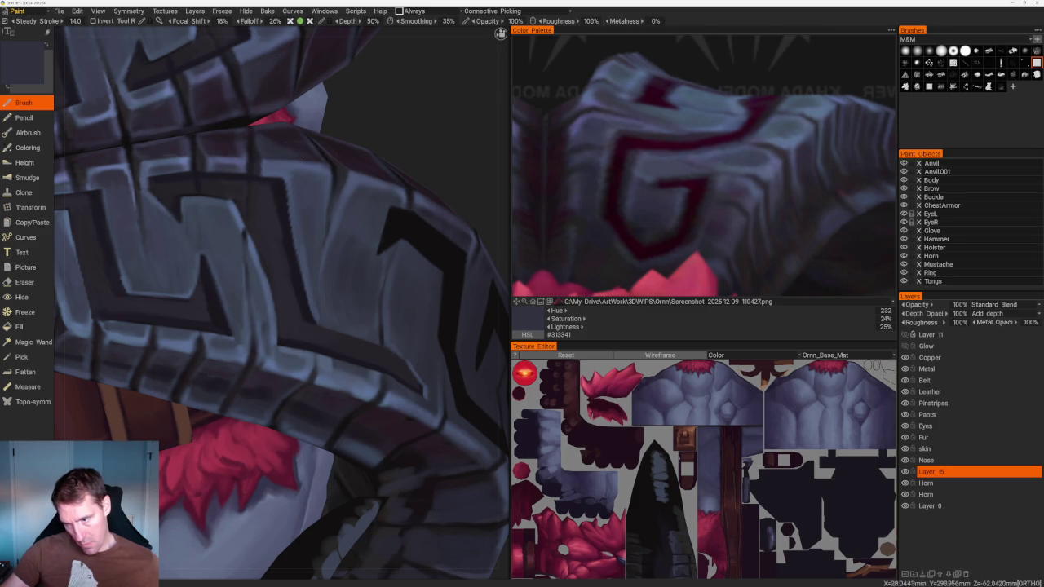
pyautogui.press('v')
pyautogui.press('v')
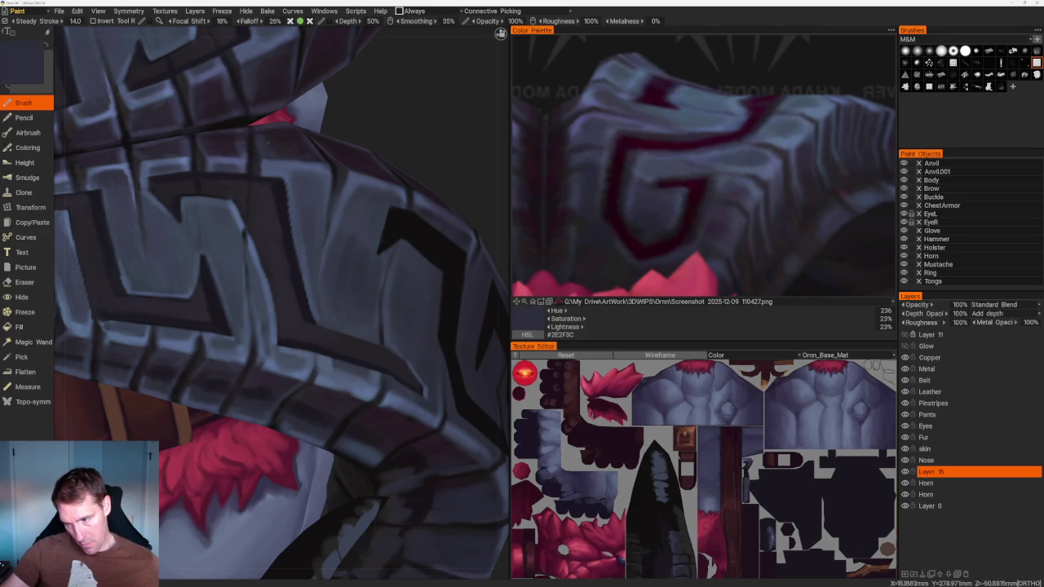
# From the top view, blend near-black grooves with mid blue-grey, ending on dark indigo-grey, then zoom out
pyautogui.press('KP_7')
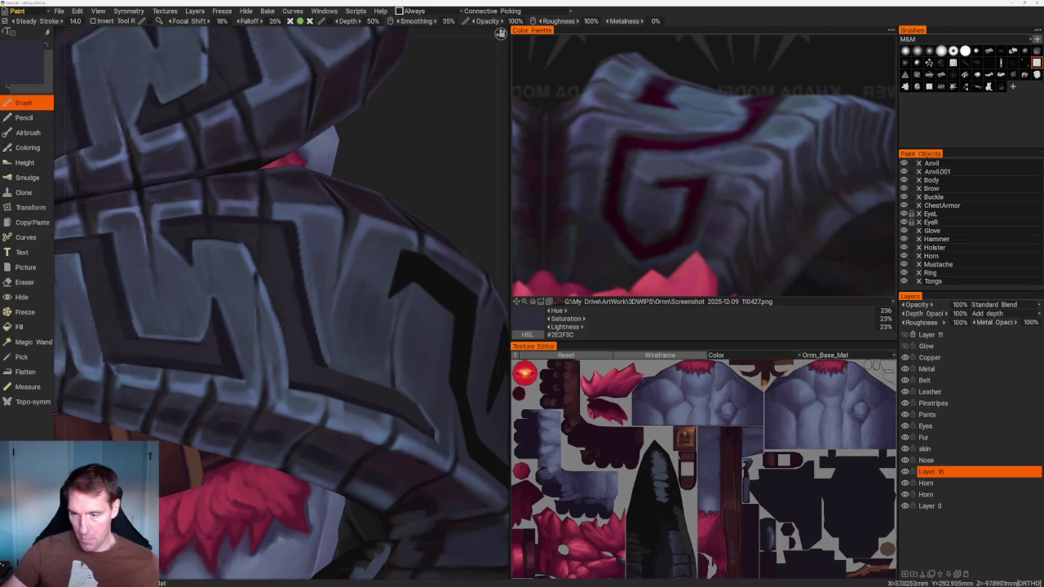
pyautogui.scroll(5, 372, 297)
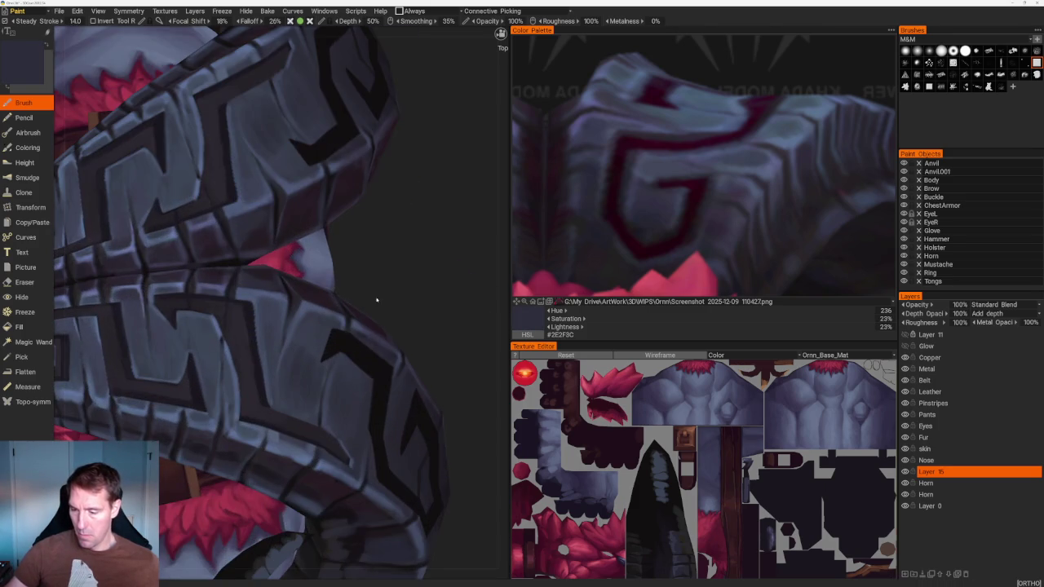
pyautogui.press('v')
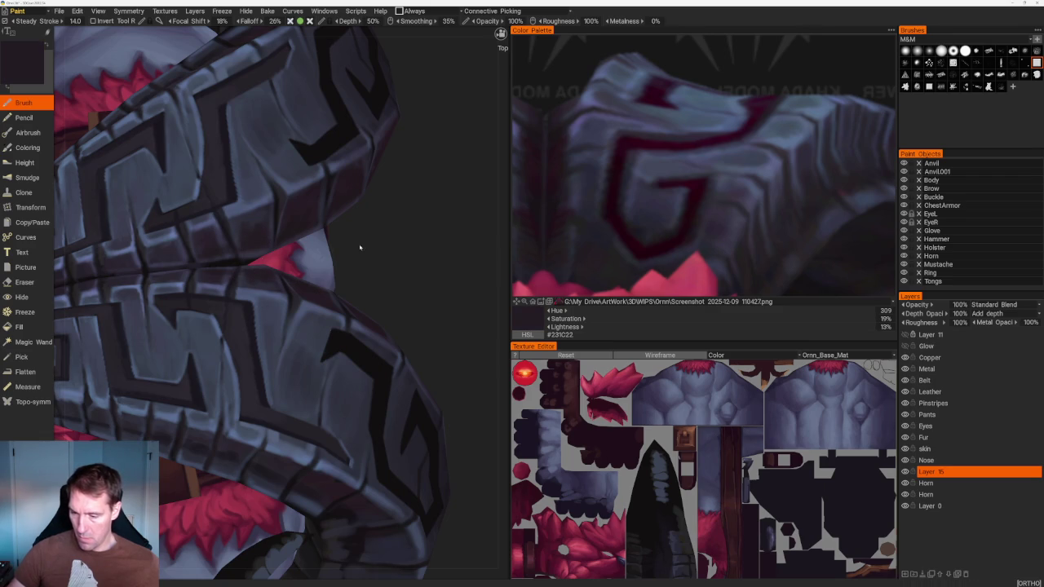
pyautogui.press('v')
pyautogui.press('v')
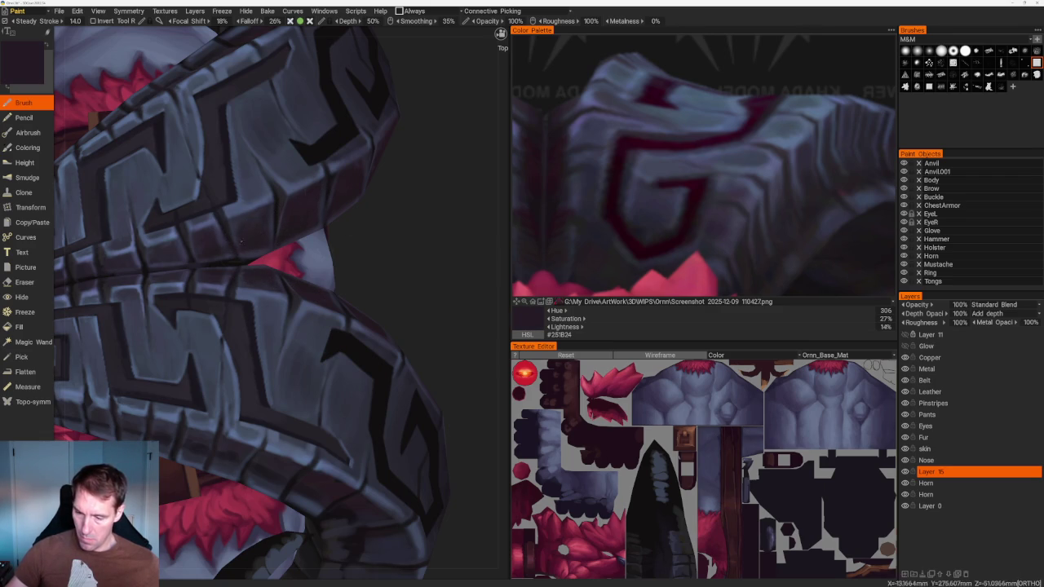
pyautogui.press('v')
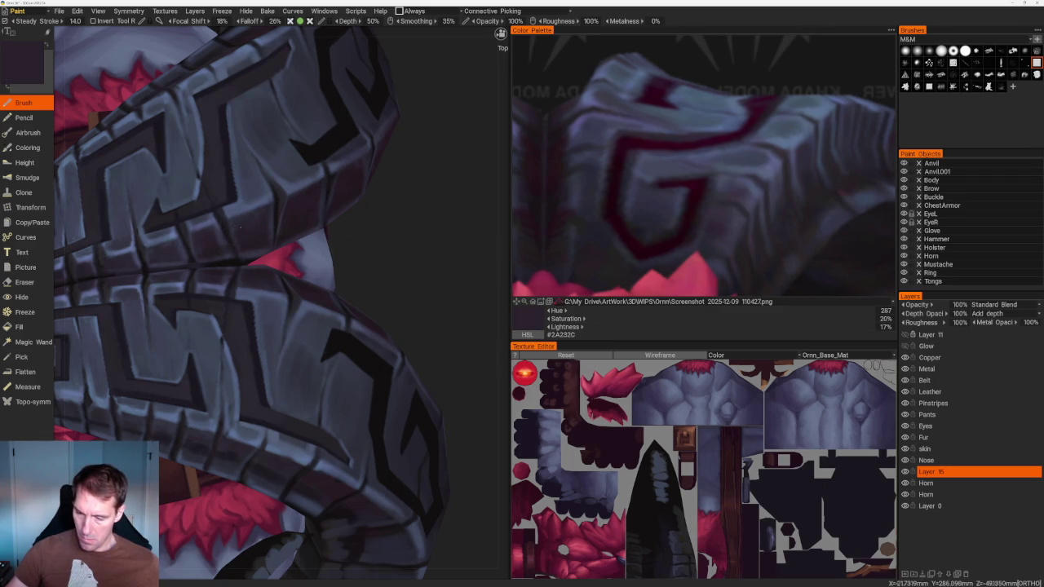
pyautogui.press('v')
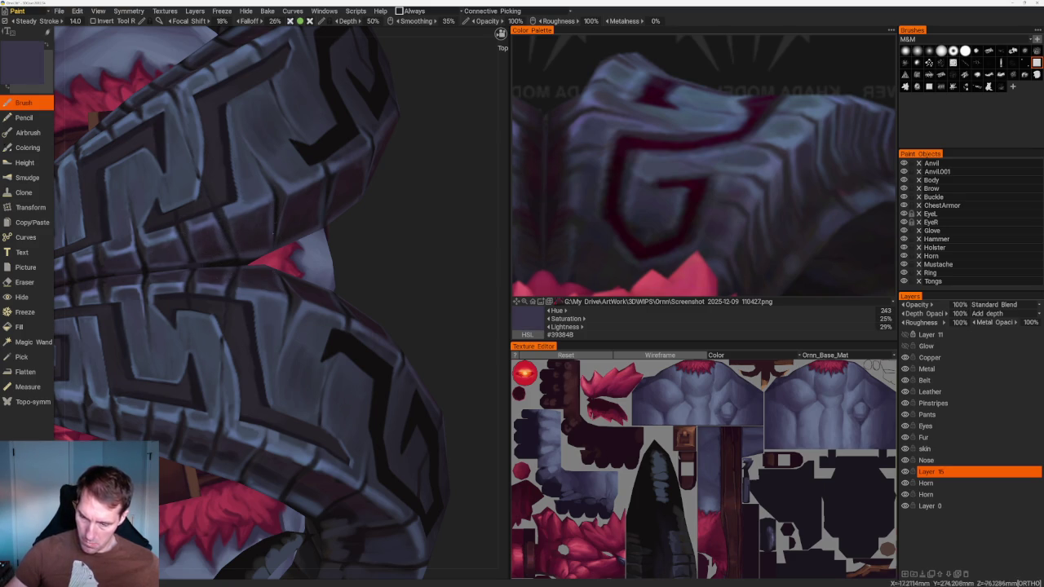
pyautogui.scroll(-2, 354, 209)
pyautogui.scroll(-2, 350, 220)
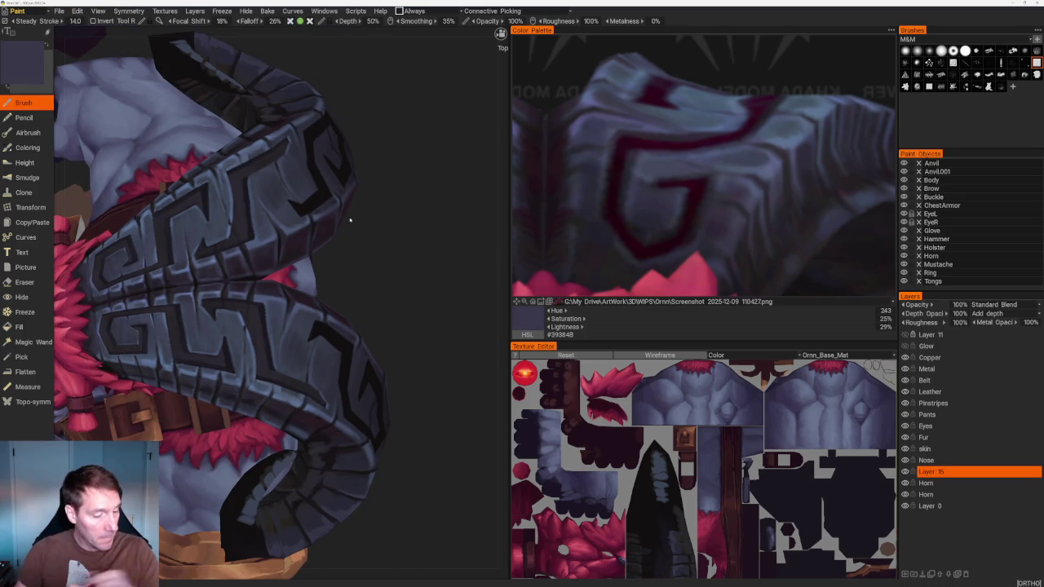
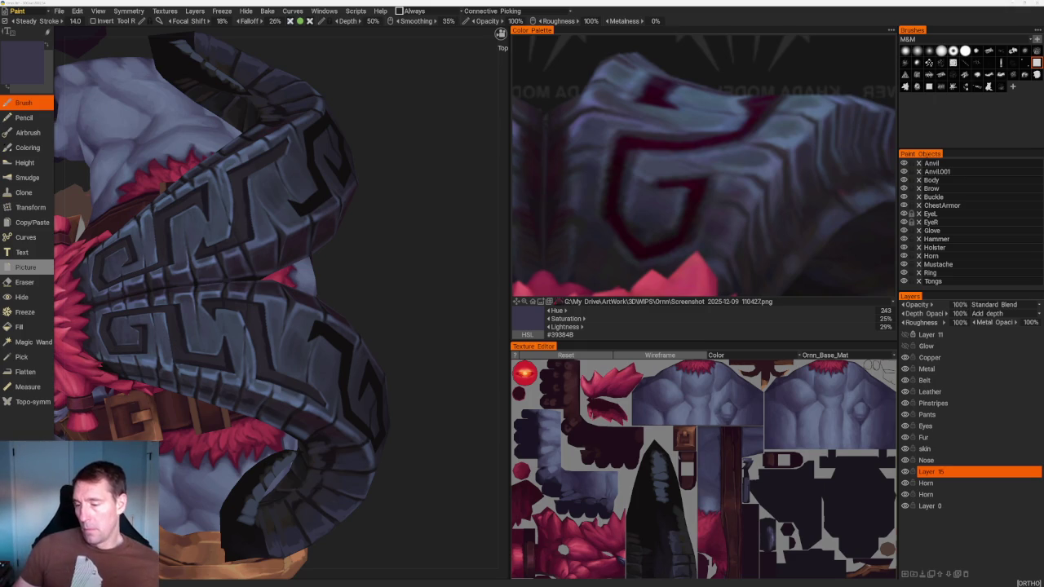
# Sample a darker tone from the horn and switch to an orthographic view of its far side
pyautogui.press('v')
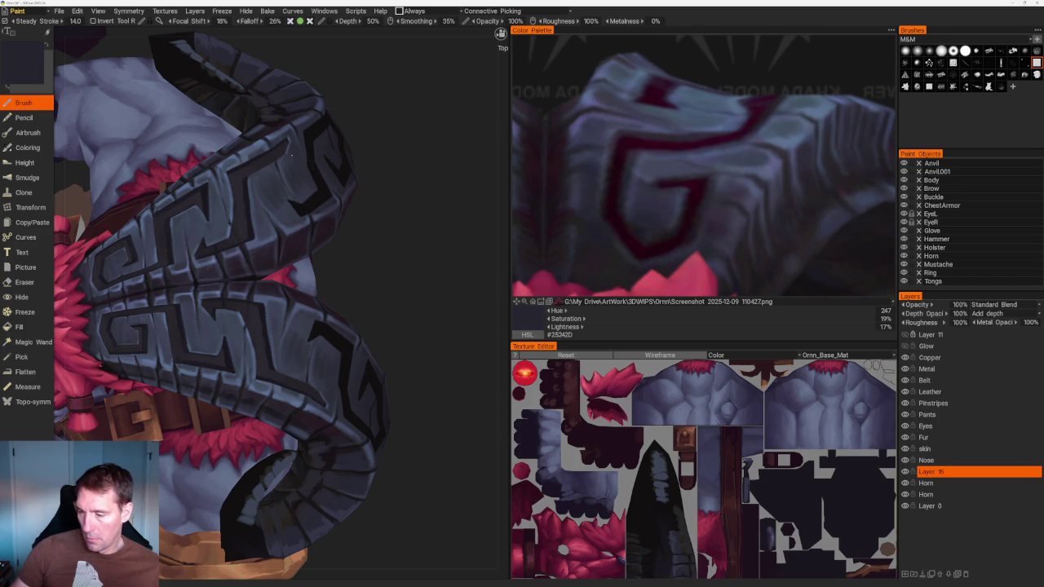
pyautogui.press('KP_5')
pyautogui.scroll(-5, 418, 288)
pyautogui.moveTo(397, 196); pyautogui.dragTo(289, 158)
pyautogui.scroll(5, 363, 265)
pyautogui.scroll(2, 392, 285)
pyautogui.scroll(2, 428, 290)
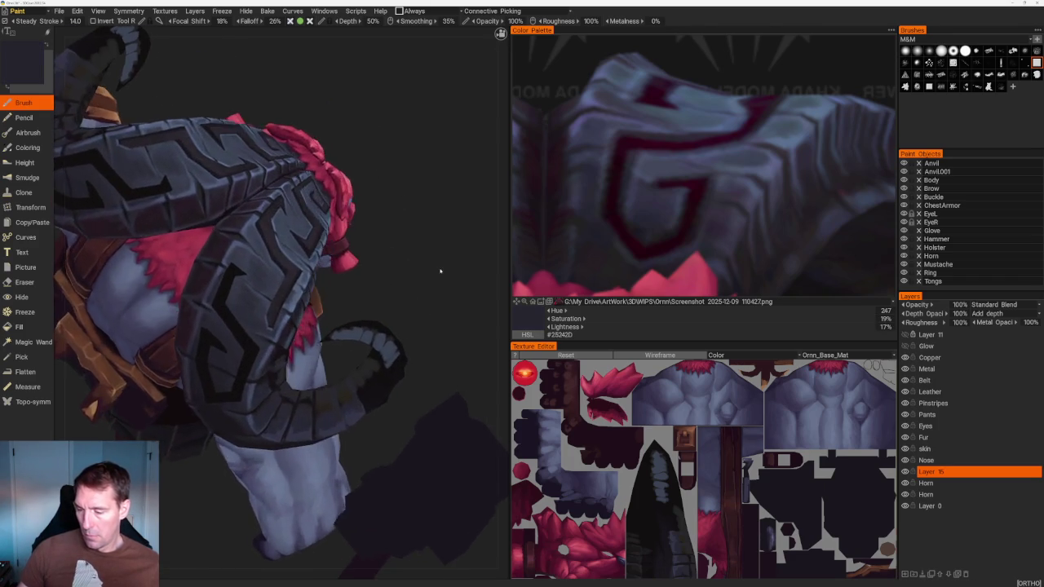
pyautogui.scroll(3, 449, 314)
pyautogui.scroll(3, 445, 329)
# Close in on the horn and sample its dark groove colour, #2D2931
pyautogui.moveTo(445, 328); pyautogui.dragTo(505, 343)
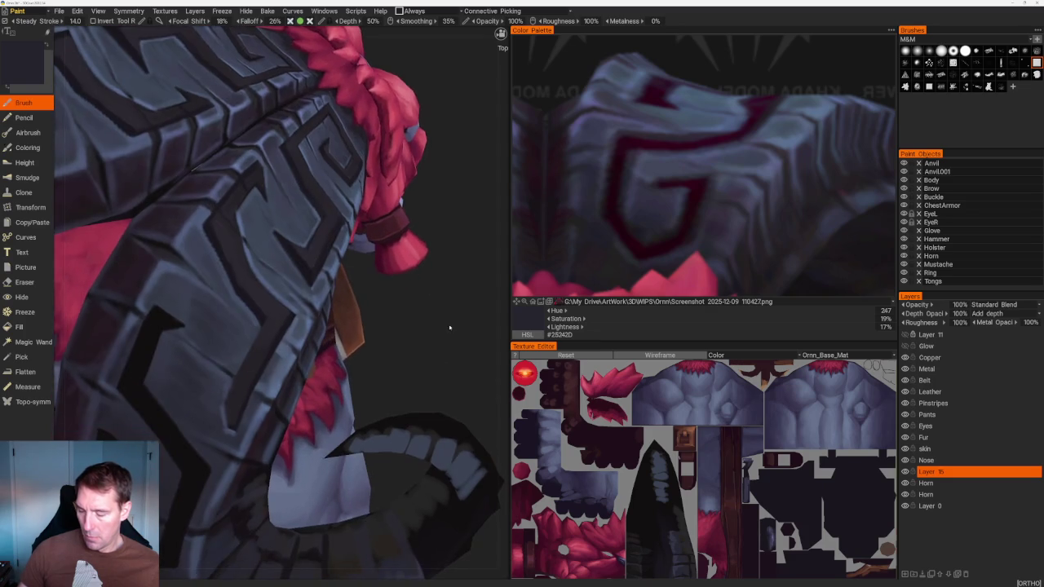
pyautogui.scroll(2, 400, 302)
pyautogui.scroll(2, 426, 303)
pyautogui.scroll(1, 427, 302)
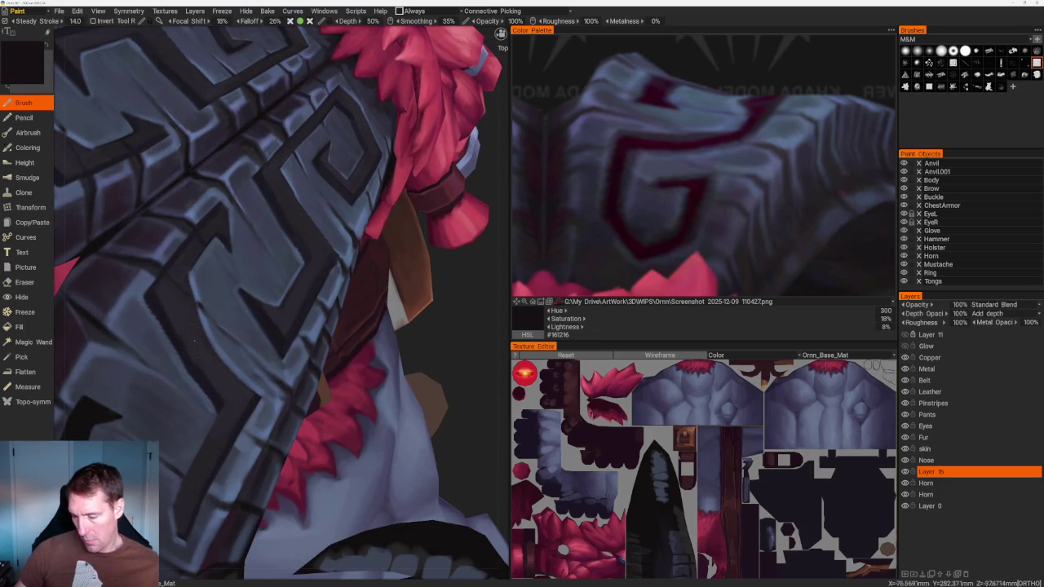
pyautogui.press('v')
pyautogui.press('v')
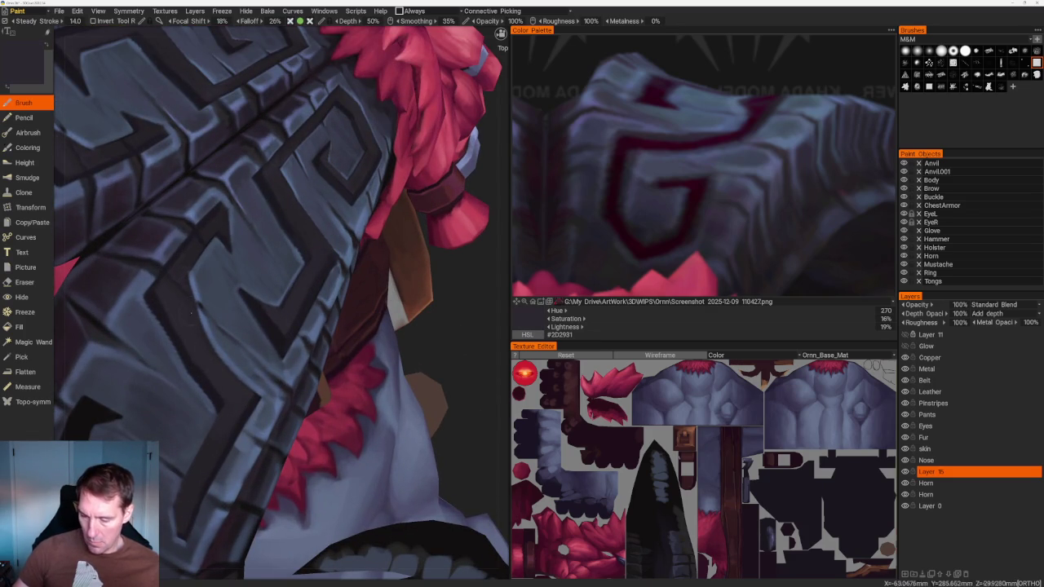
pyautogui.press('v')
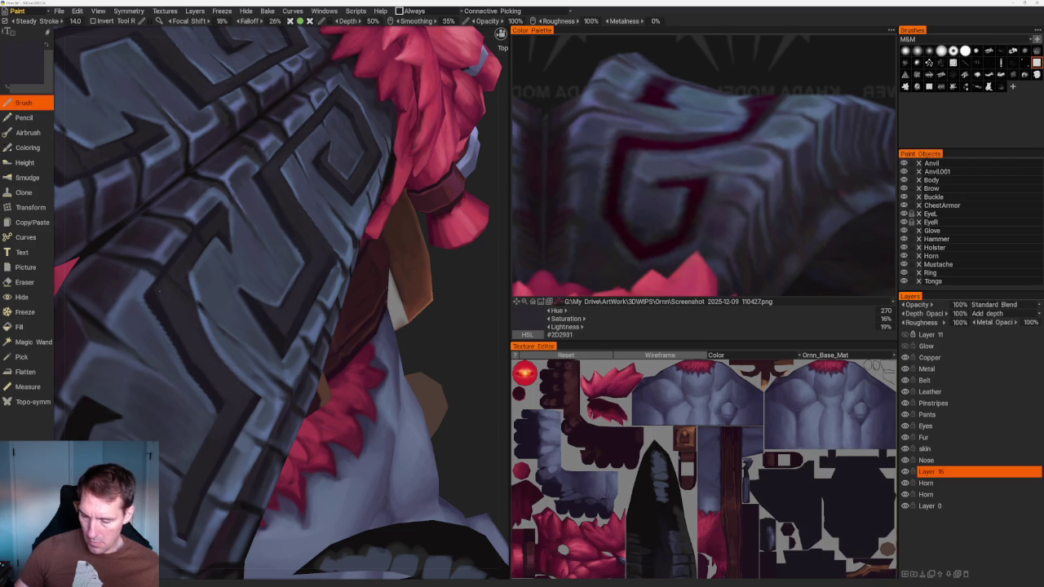
pyautogui.scroll(-10, 299, 164)
pyautogui.moveTo(298, 163); pyautogui.dragTo(313, 164)
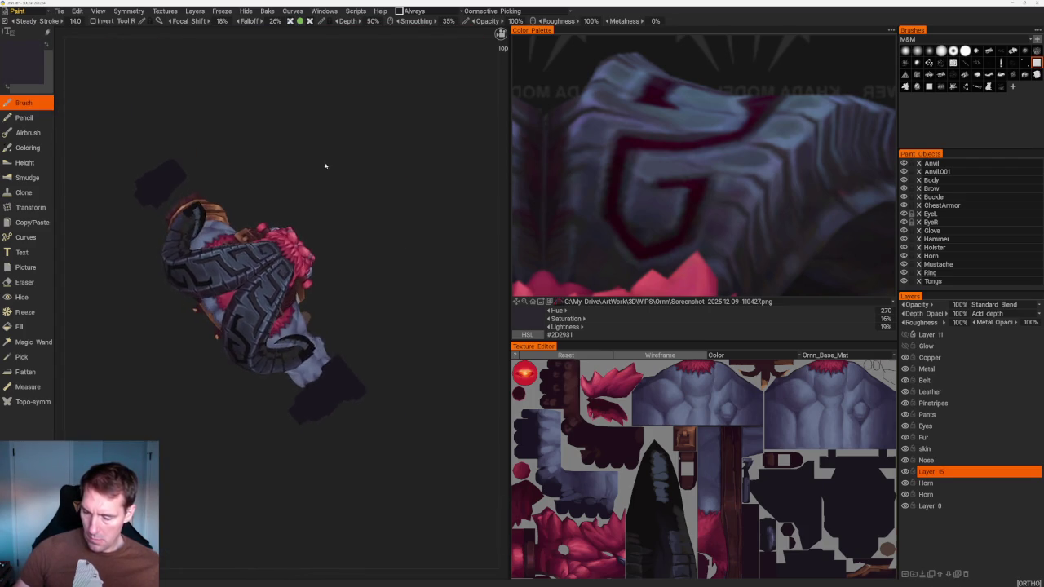
# Sample the bluish greys #525F78 and #3C4054 from the horn's carved band
pyautogui.moveTo(325, 167); pyautogui.dragTo(351, 226)
pyautogui.scroll(5, 352, 226)
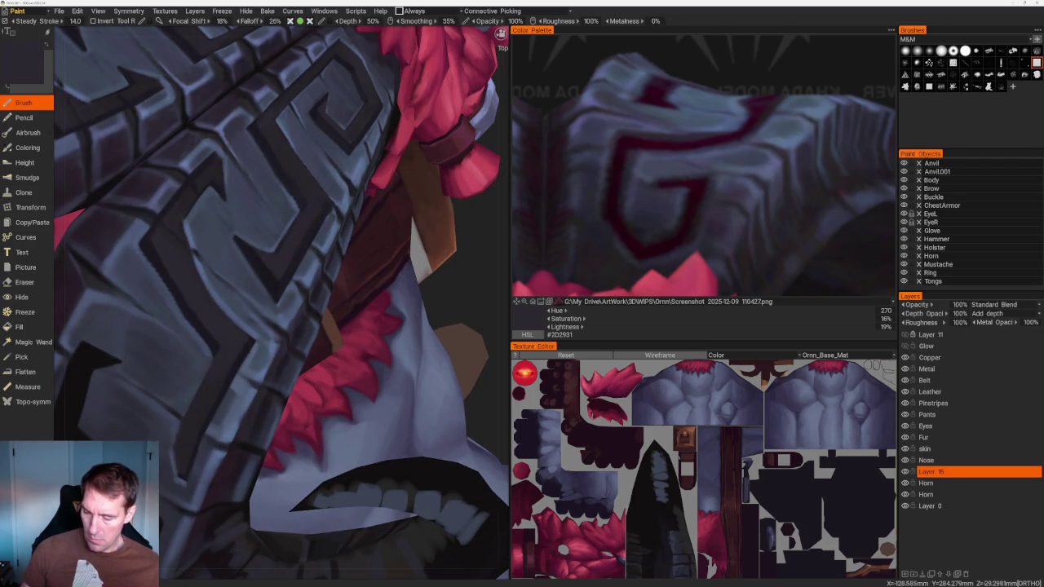
pyautogui.press('v')
pyautogui.scroll(2, 281, 302)
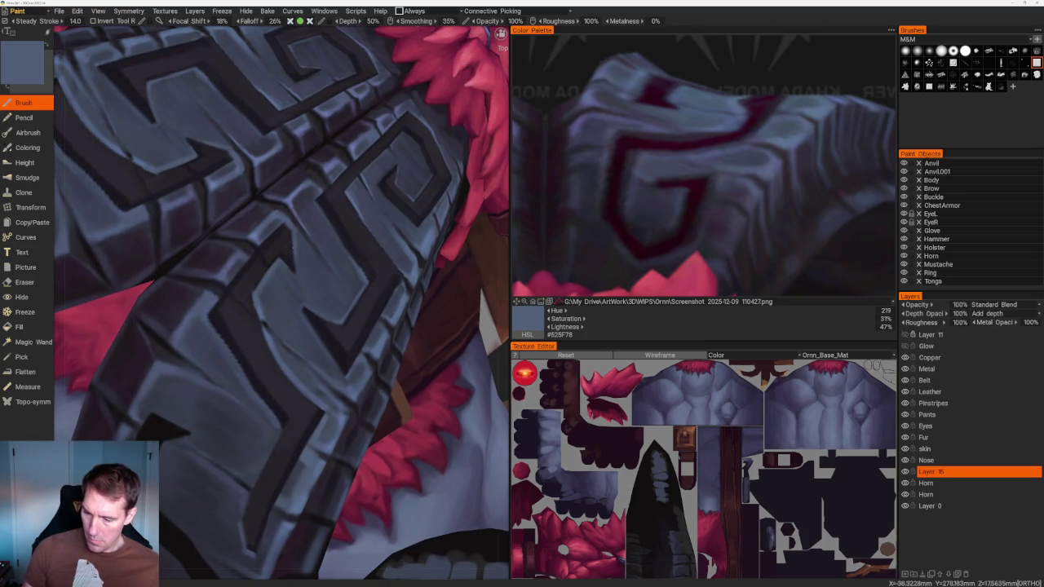
pyautogui.press('v')
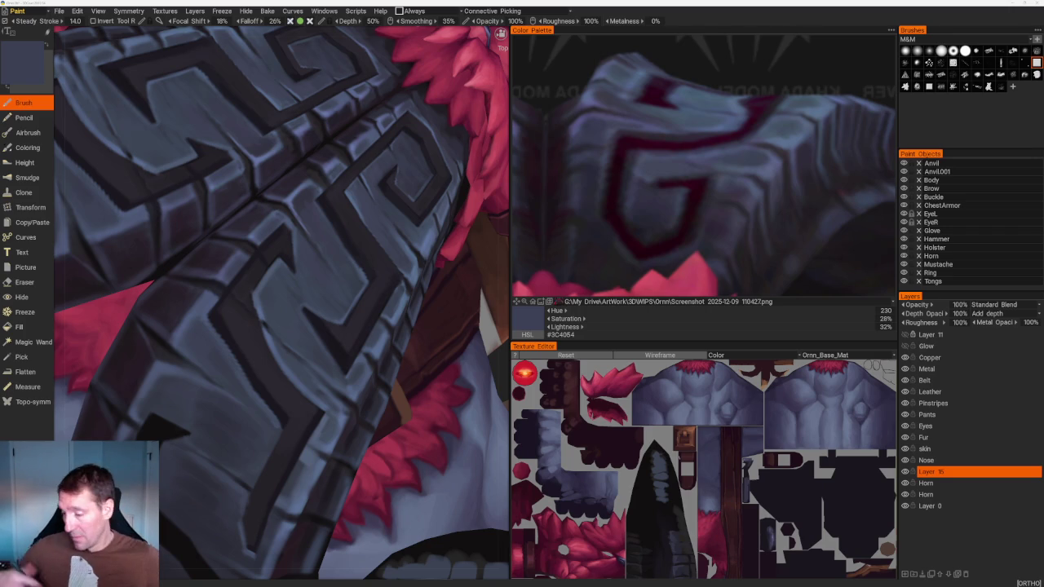
# Paint the horn's carved bands in blue-grey, then reset to the front view
pyautogui.scroll(-3, 321, 153)
pyautogui.scroll(-3, 321, 152)
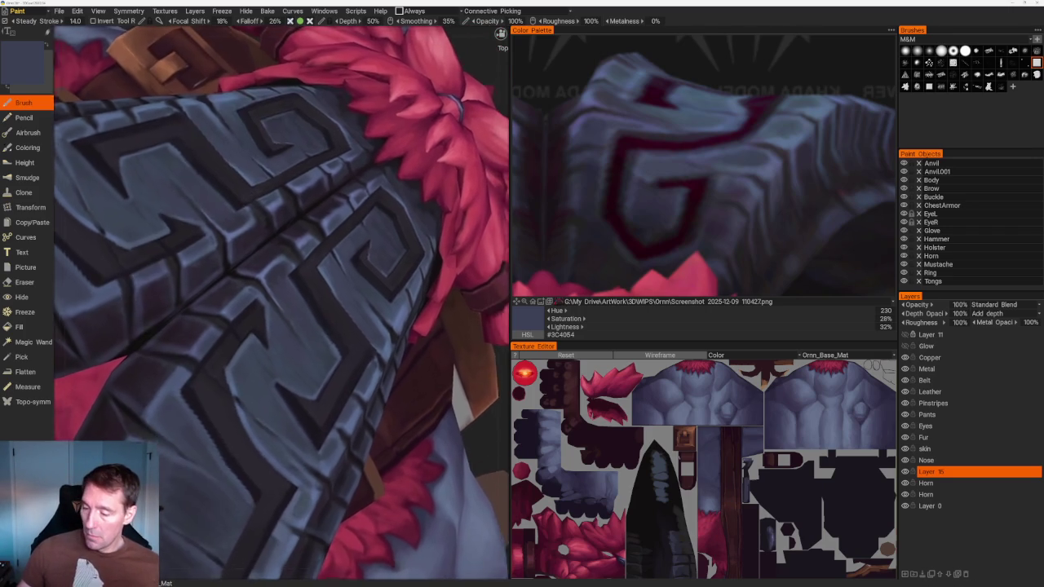
pyautogui.scroll(-5, 321, 153)
pyautogui.scroll(10, 343, 163)
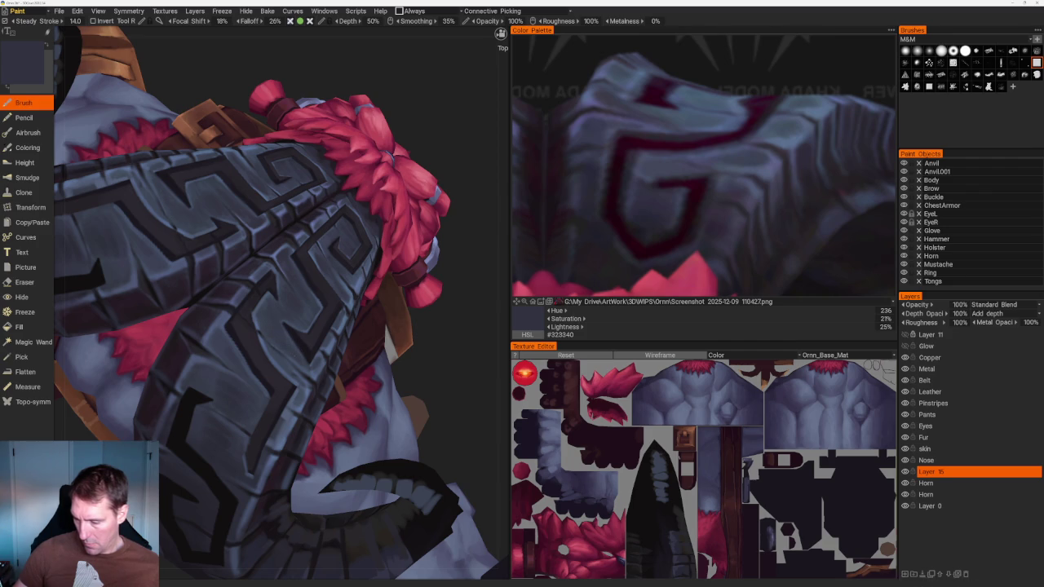
pyautogui.moveTo(424, 245)
pyautogui.mouseDown()
pyautogui.moveTo(370, 201)
pyautogui.moveTo(319, 205)
pyautogui.moveTo(349, 236)
pyautogui.moveTo(366, 229)
pyautogui.mouseUp()
pyautogui.scroll(-10, 371, 202)
pyautogui.scroll(5, 366, 229)
pyautogui.moveTo(414, 289); pyautogui.dragTo(424, 296)
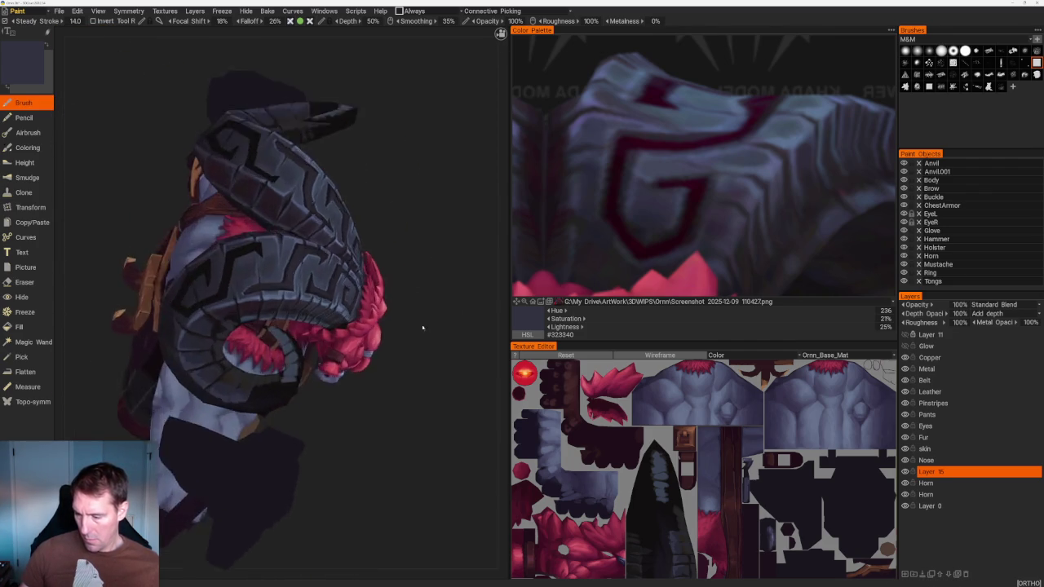
pyautogui.scroll(3, 424, 296)
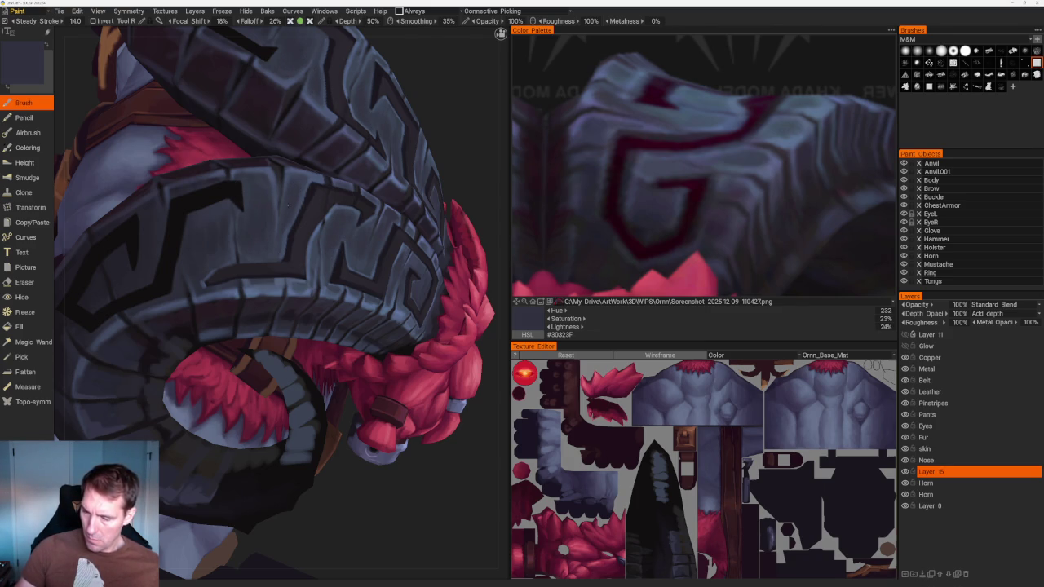
pyautogui.press('Home')
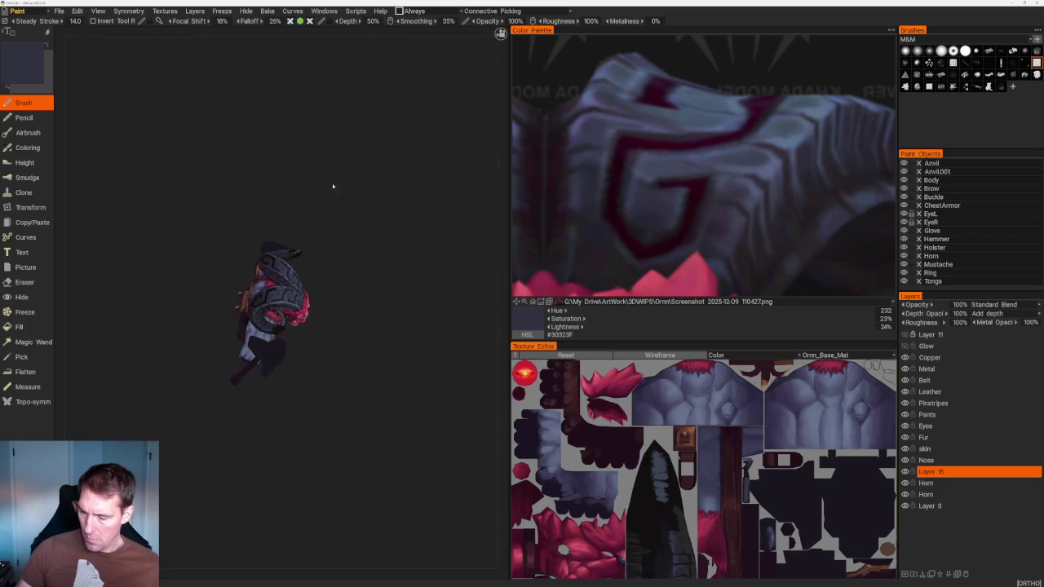
# Alternate near-black and #6674A2 blue-grey picked from the horn to paint its bands
pyautogui.moveTo(315, 175); pyautogui.dragTo(331, 213)
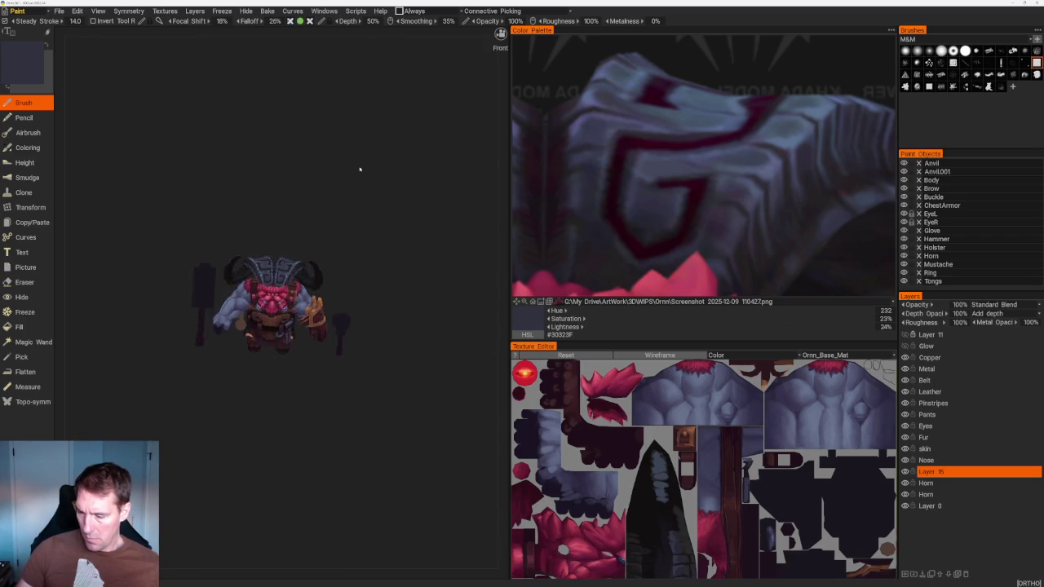
pyautogui.scroll(5, 395, 319)
pyautogui.scroll(5, 395, 319)
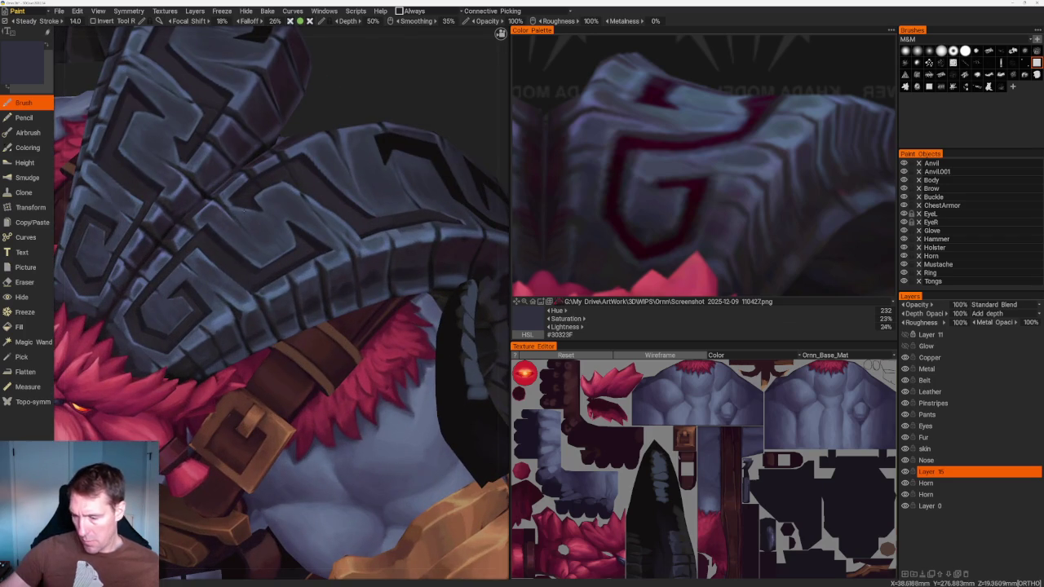
pyautogui.press('v')
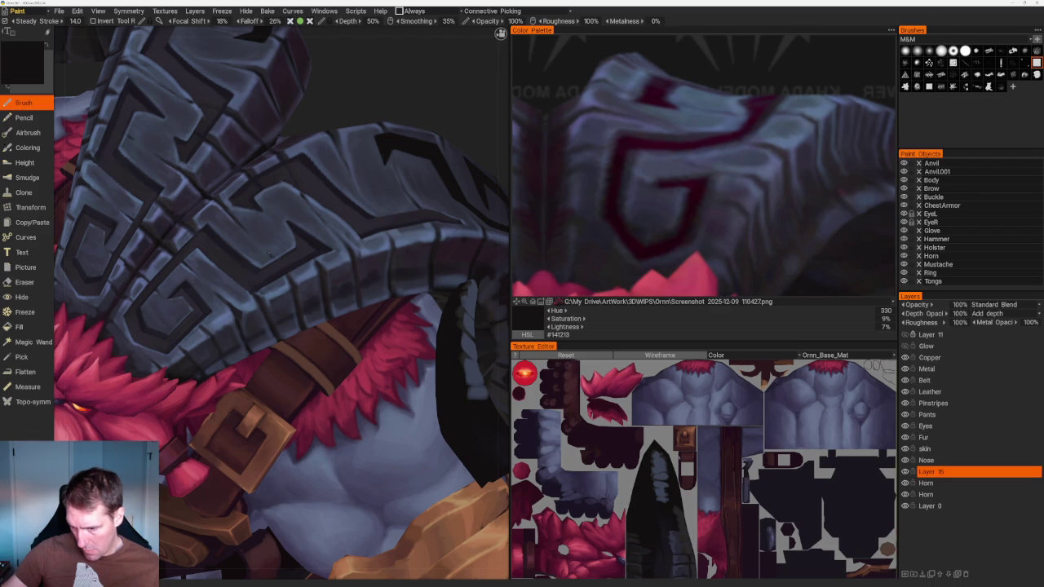
pyautogui.scroll(3, 408, 326)
pyautogui.scroll(2, 408, 326)
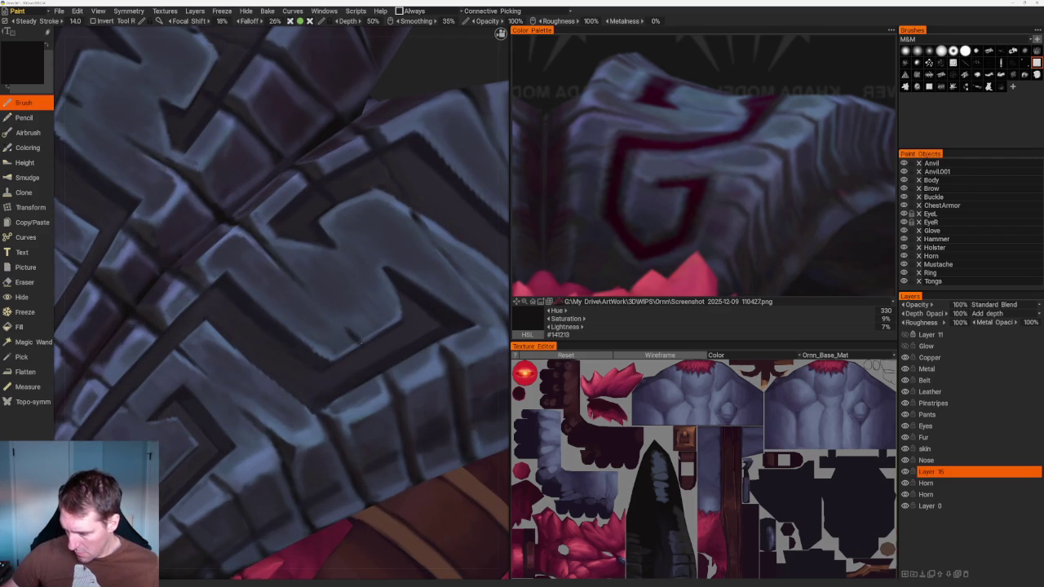
pyautogui.press('v')
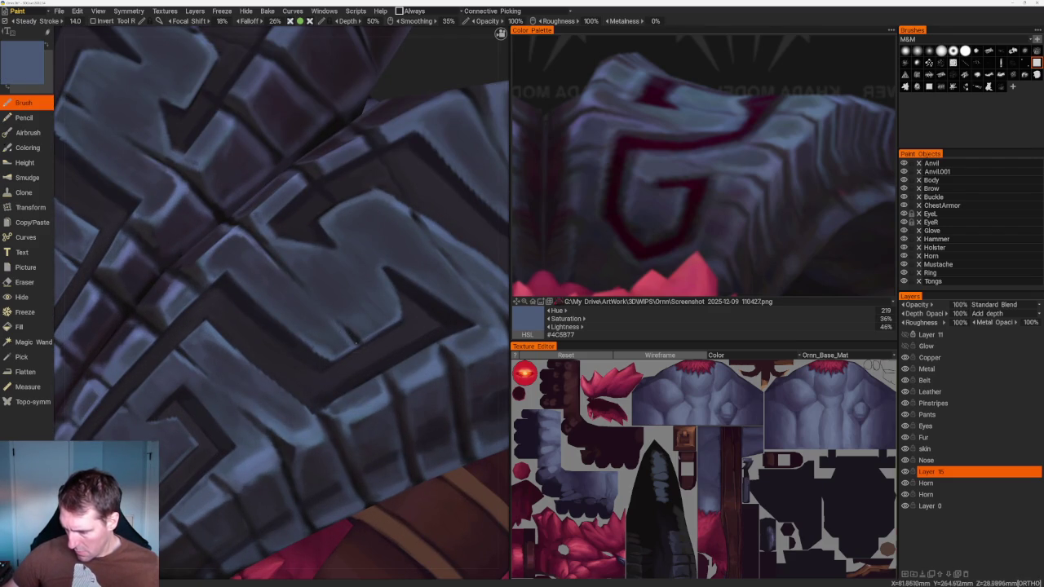
pyautogui.press('v')
pyautogui.scroll(-10, 235, 107)
# Paint light blue-grey highlights and dark purple shading on the horn from above
pyautogui.moveTo(322, 215)
pyautogui.mouseDown()
pyautogui.moveTo(359, 221)
pyautogui.moveTo(352, 205)
pyautogui.moveTo(394, 323)
pyautogui.moveTo(380, 357)
pyautogui.moveTo(424, 310)
pyautogui.mouseUp()
pyautogui.scroll(5, 400, 359)
pyautogui.scroll(3, 432, 335)
pyautogui.scroll(3, 449, 356)
pyautogui.moveTo(449, 356); pyautogui.dragTo(431, 407)
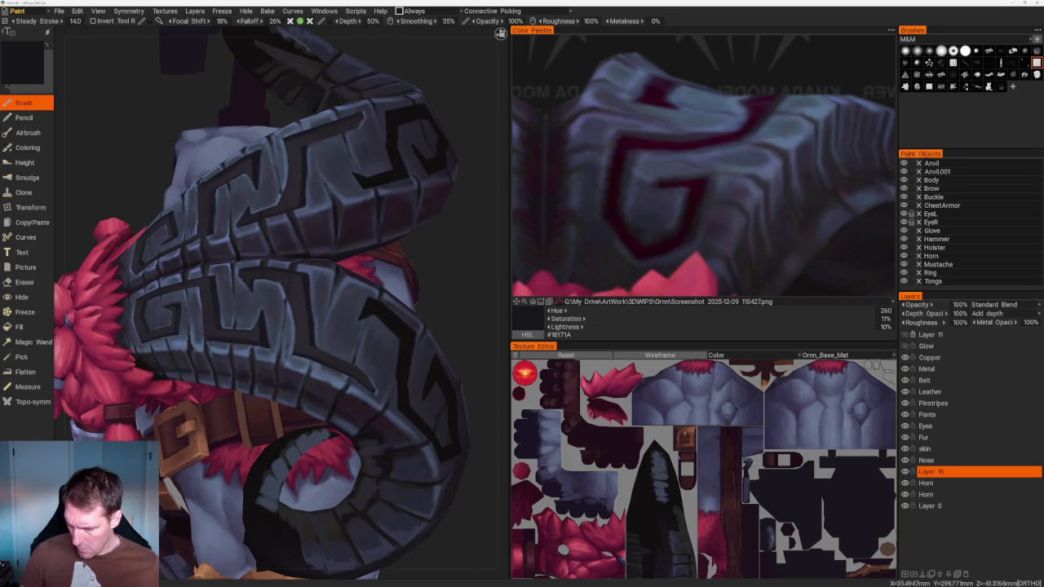
pyautogui.press('v')
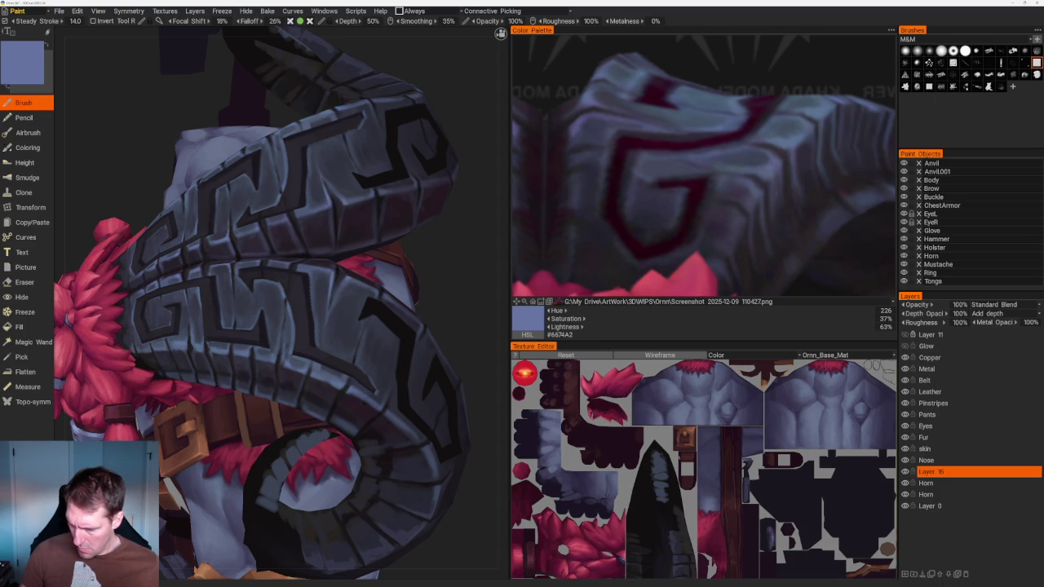
pyautogui.press('KP_8')
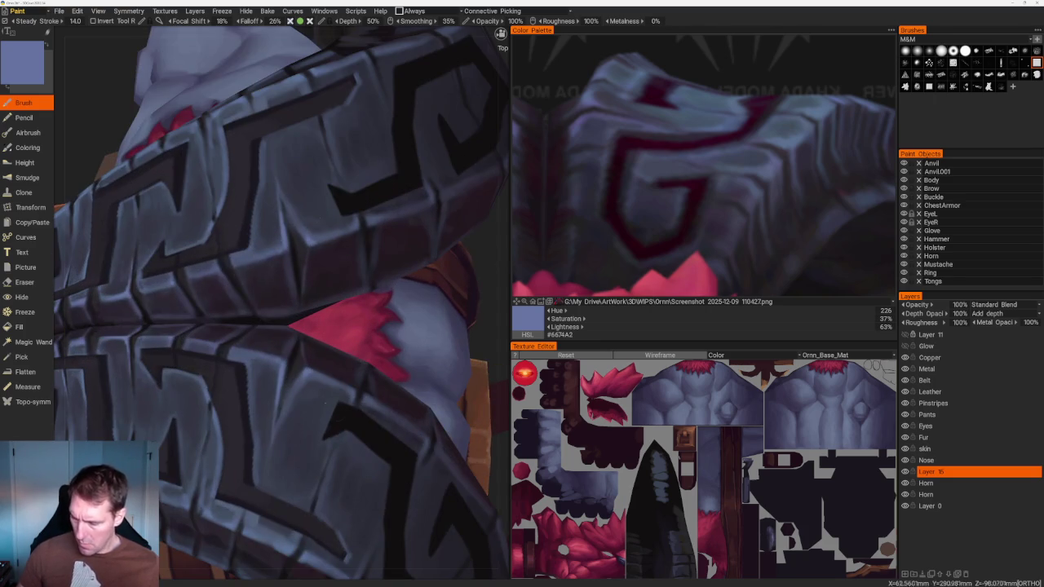
pyautogui.press('v')
pyautogui.scroll(3, 338, 415)
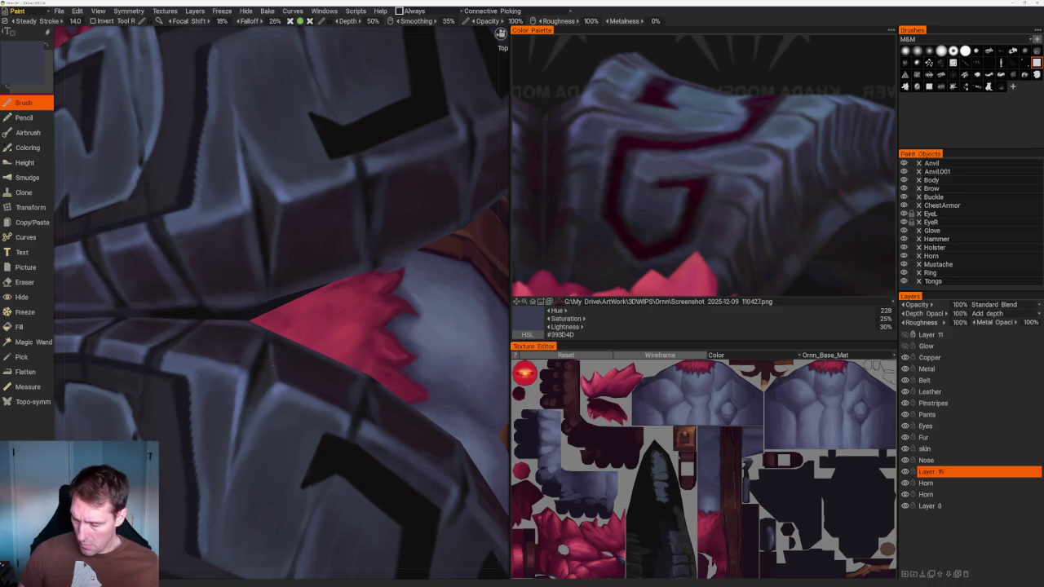
# Brush mid and bright blue-grey planes on the horn, ending on mid blue #405877
pyautogui.press('v')
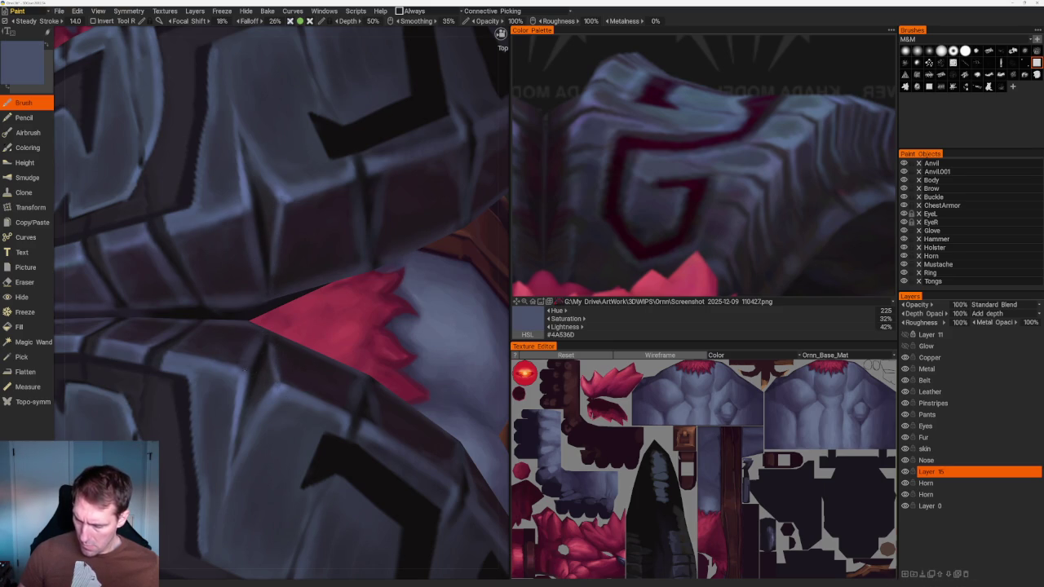
pyautogui.press('v')
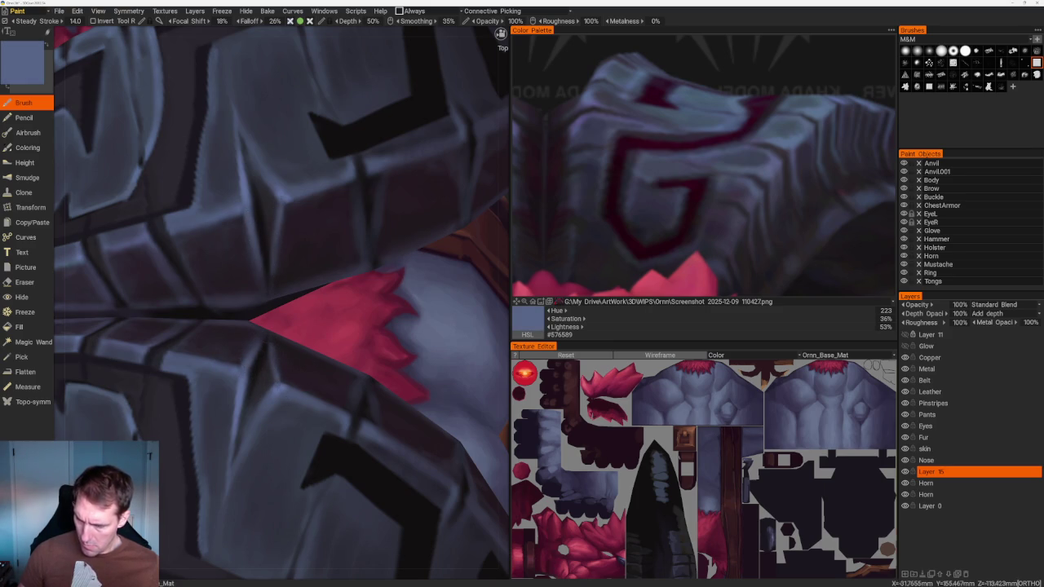
pyautogui.scroll(-8, 324, 188)
pyautogui.scroll(-3, 324, 188)
pyautogui.moveTo(323, 189)
pyautogui.mouseDown(button='middle')
pyautogui.moveTo(361, 198)
pyautogui.moveTo(387, 281)
pyautogui.mouseUp(button='middle')
pyautogui.scroll(5, 378, 289)
pyautogui.scroll(3, 378, 289)
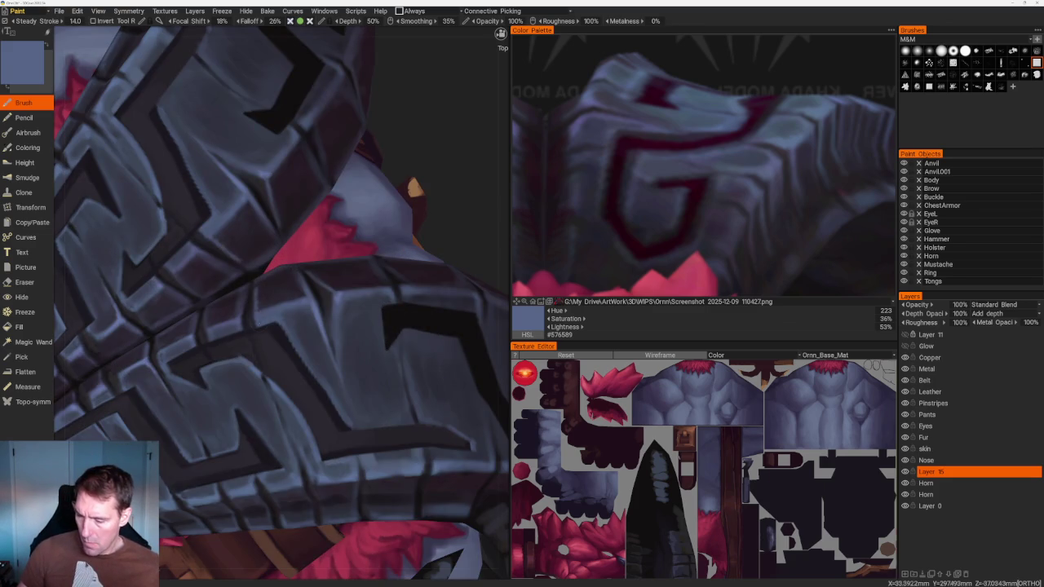
pyautogui.press('v')
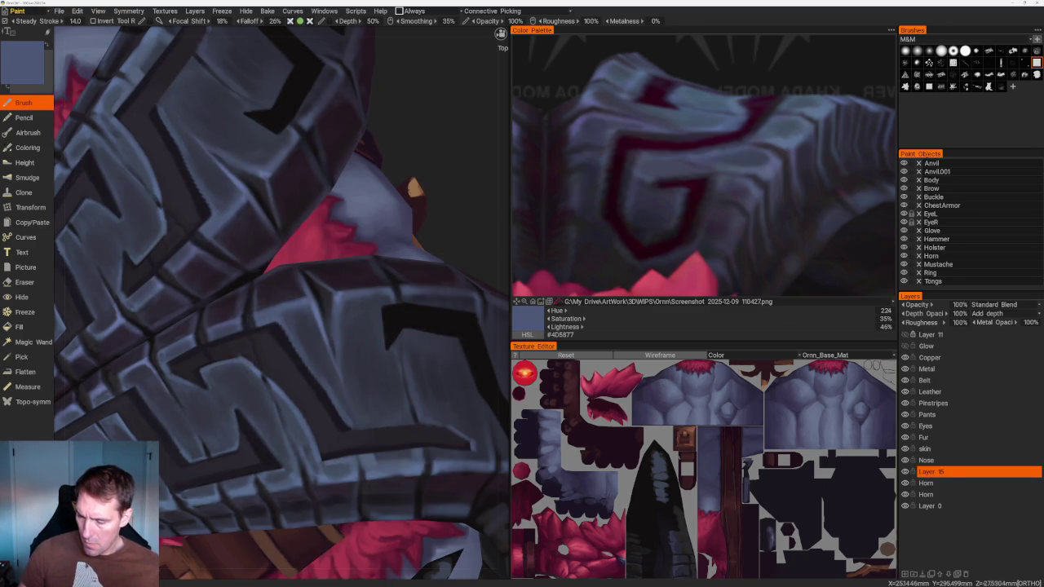
pyautogui.scroll(-2, 382, 190)
pyautogui.scroll(-5, 383, 191)
pyautogui.scroll(-2, 382, 191)
pyautogui.moveTo(382, 191)
pyautogui.mouseDown(button='middle')
pyautogui.moveTo(378, 173)
pyautogui.moveTo(392, 252)
pyautogui.moveTo(389, 210)
pyautogui.moveTo(345, 215)
pyautogui.moveTo(359, 204)
pyautogui.moveTo(401, 236)
pyautogui.mouseUp(button='middle')
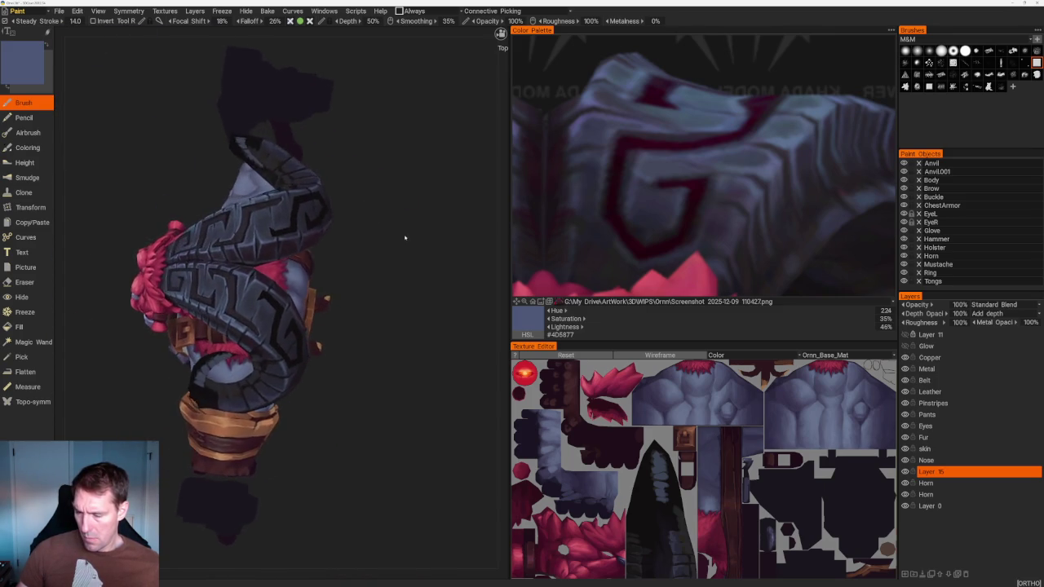
# Paint the horn plates with dark stripe, blue-grey and purple-grey tones picked from the model
pyautogui.scroll(3, 419, 291)
pyautogui.scroll(3, 414, 313)
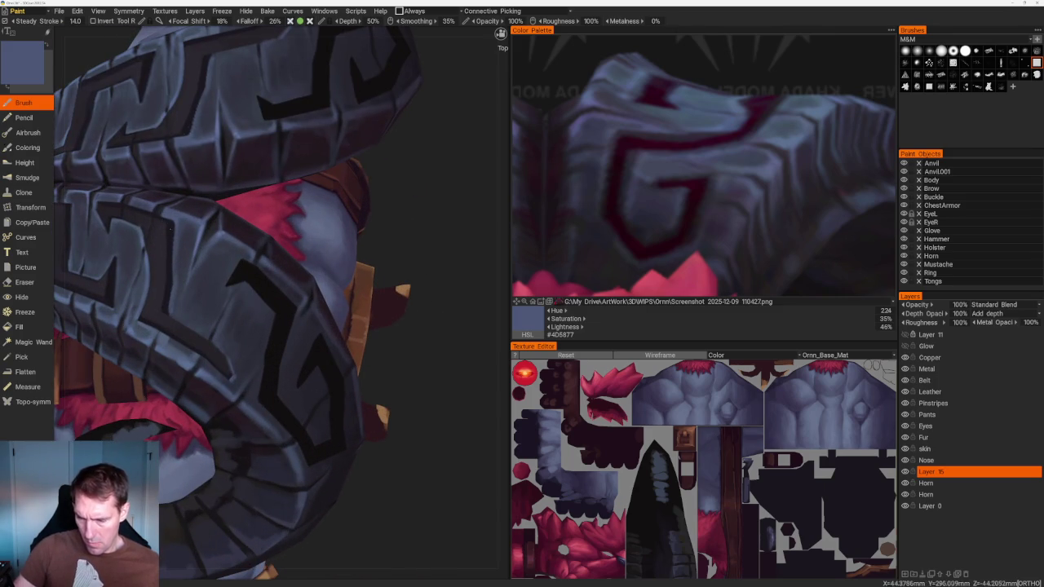
pyautogui.press('v')
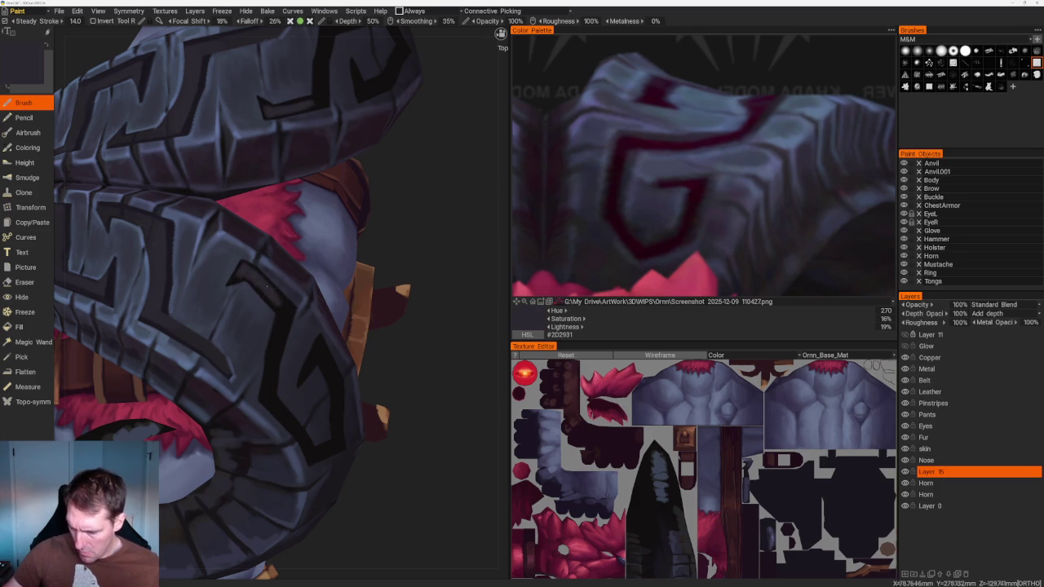
pyautogui.press('v')
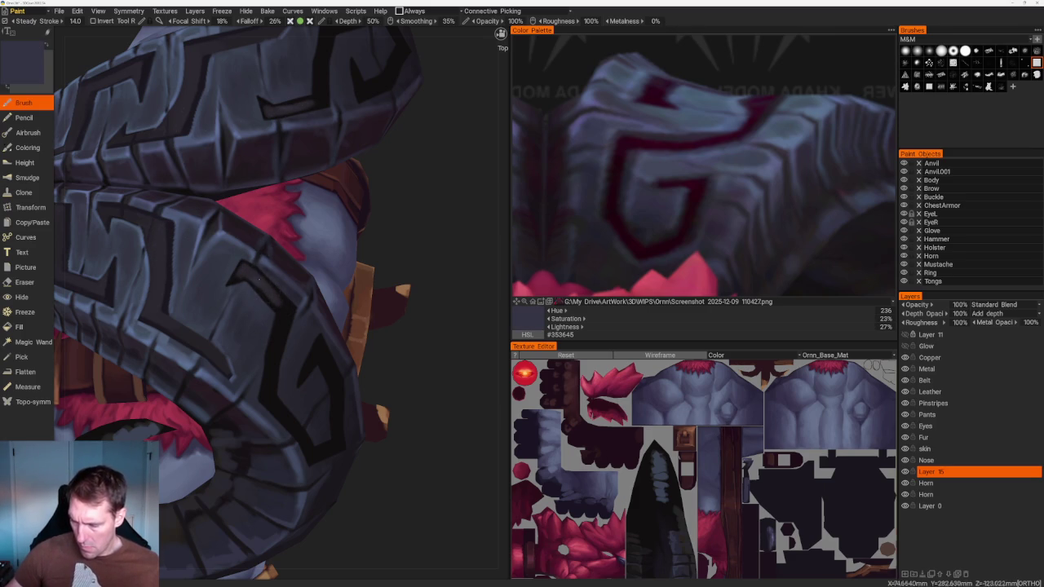
pyautogui.press('v')
pyautogui.press('v')
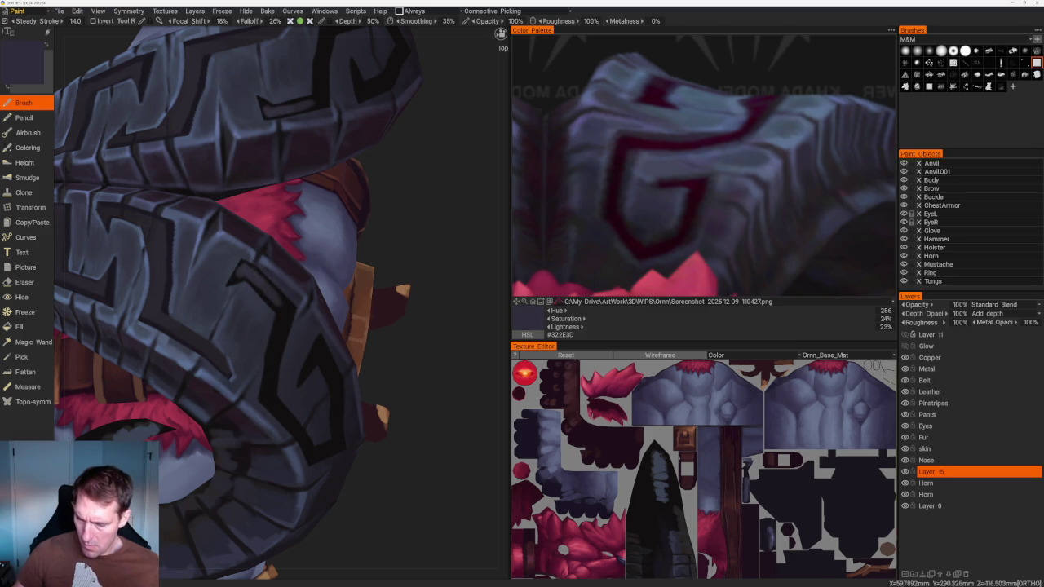
pyautogui.press('v')
pyautogui.scroll(-5, 355, 234)
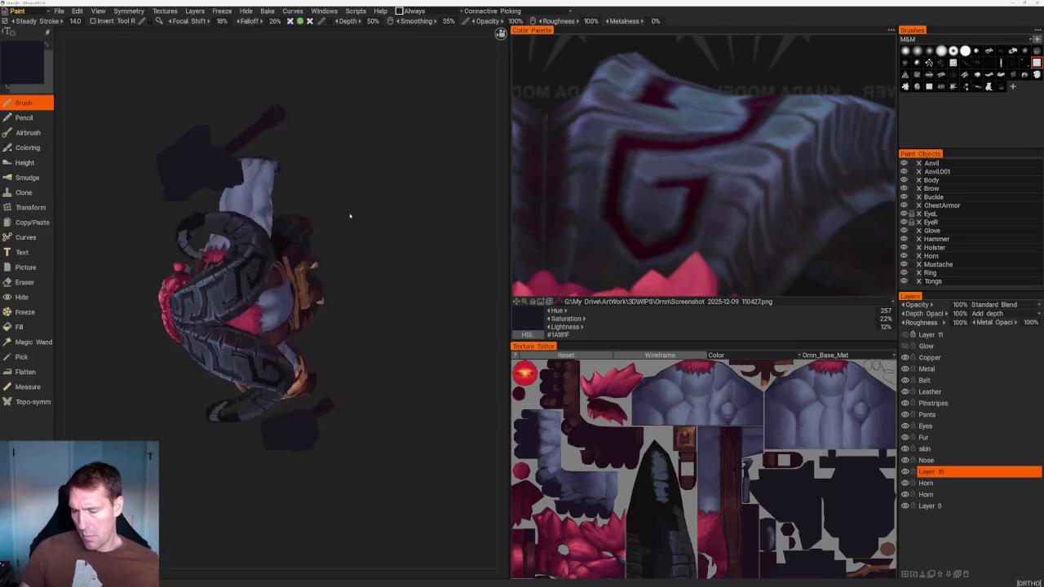
pyautogui.scroll(5, 355, 234)
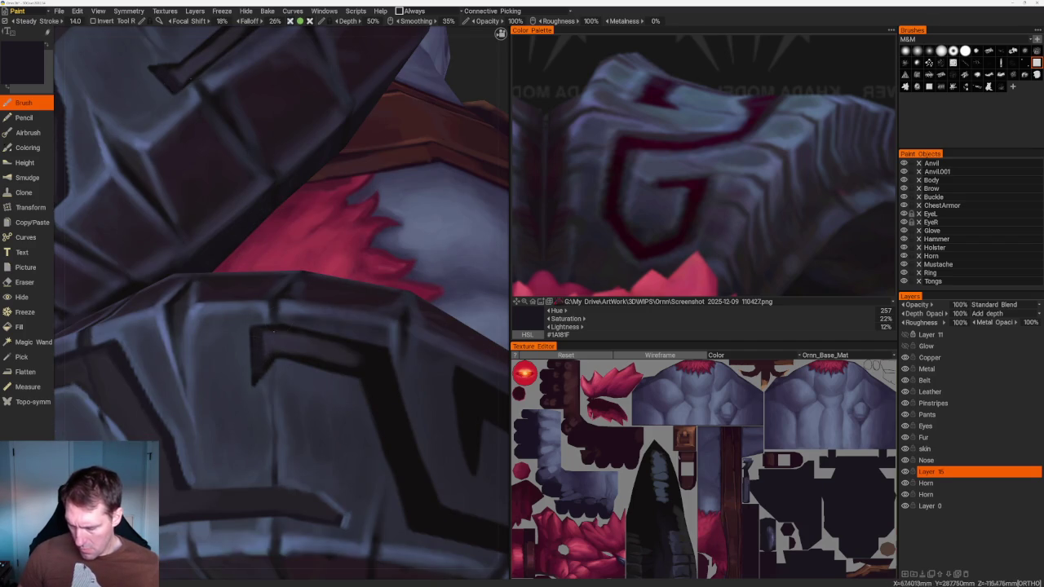
pyautogui.press('v')
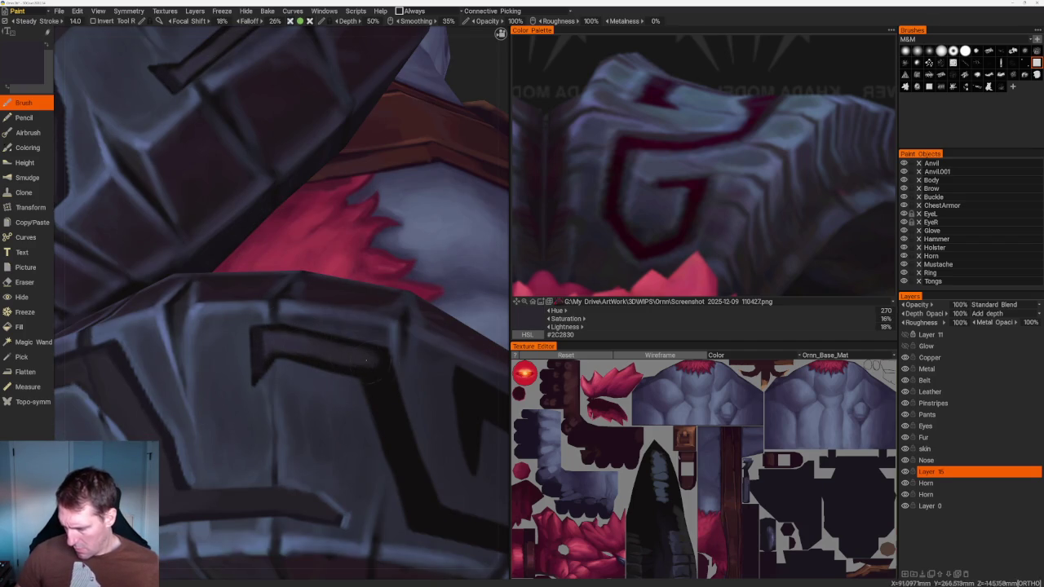
# Blend the near-black grooves on the shoulder armour plate
pyautogui.scroll(-5, 360, 347)
pyautogui.moveTo(312, 175); pyautogui.dragTo(440, 180)
pyautogui.scroll(3, 424, 259)
pyautogui.scroll(2, 354, 259)
pyautogui.scroll(3, 354, 258)
pyautogui.scroll(3, 231, 231)
pyautogui.press('v')
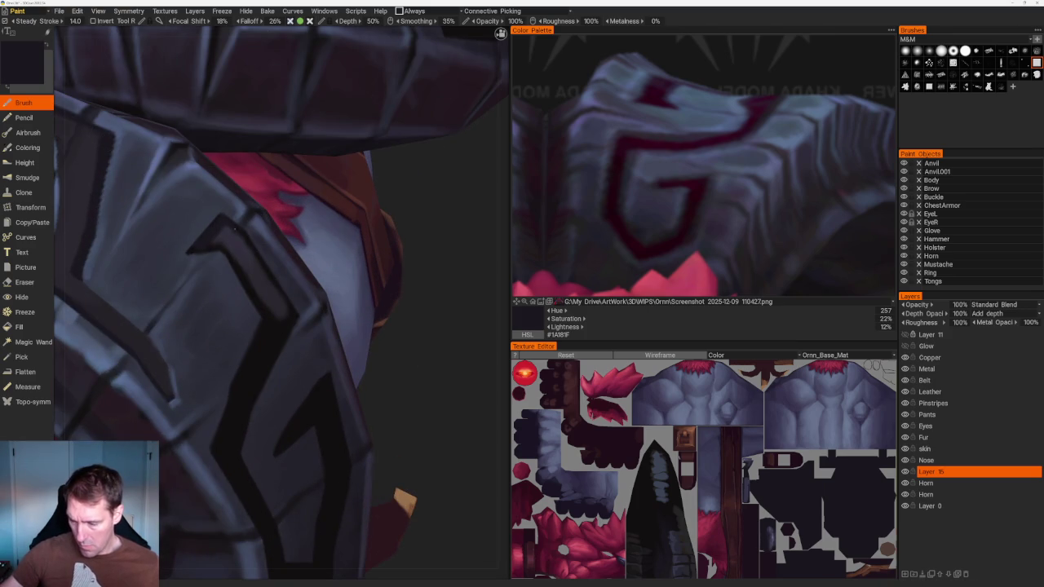
pyautogui.moveTo(289, 311); pyautogui.dragTo(320, 308)
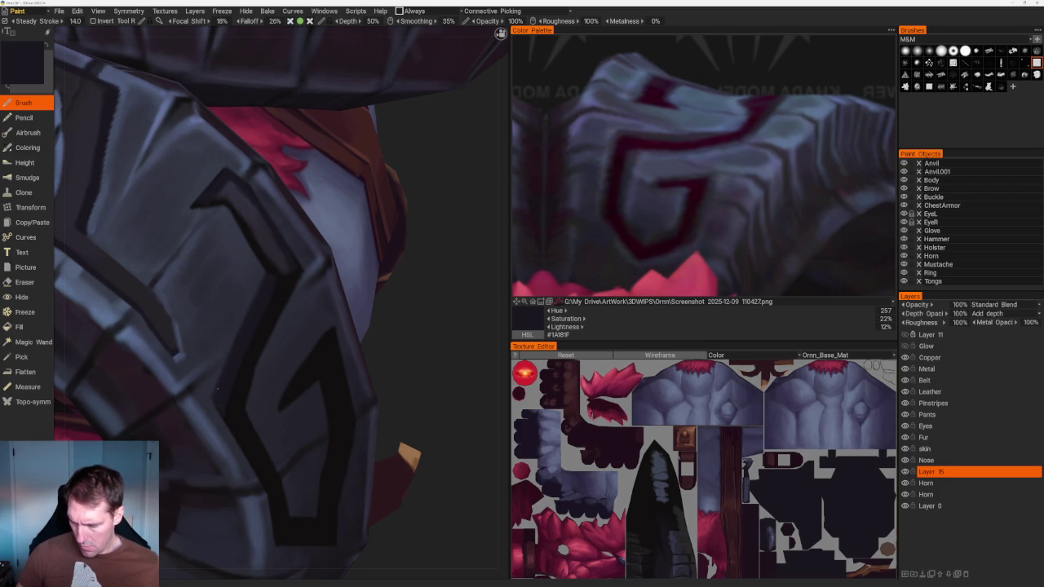
pyautogui.moveTo(213, 396); pyautogui.dragTo(321, 265, button='middle')
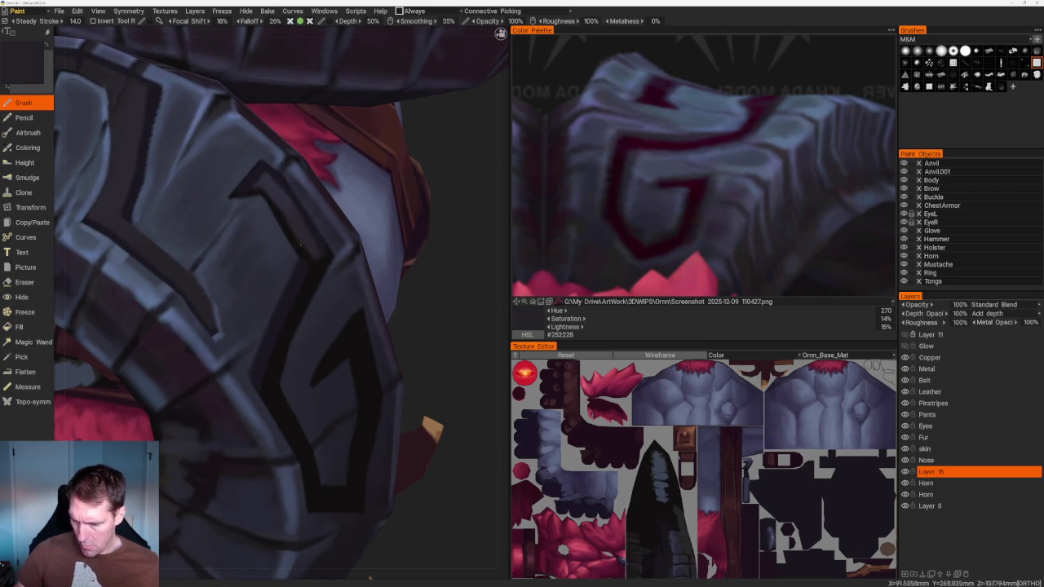
pyautogui.moveTo(309, 290)
pyautogui.mouseDown()
pyautogui.moveTo(318, 261)
pyautogui.moveTo(299, 305)
pyautogui.mouseUp()
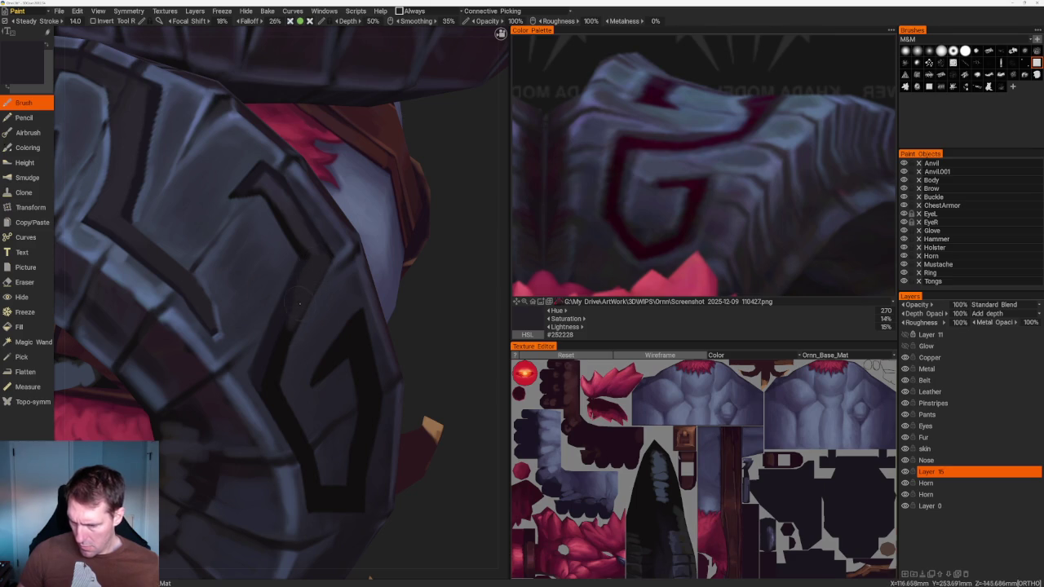
# Paint lighter blue-grey planes on the horned shoulder piece
pyautogui.scroll(-5, 302, 290)
pyautogui.moveTo(224, 100)
pyautogui.mouseDown(button='middle')
pyautogui.moveTo(362, 158)
pyautogui.moveTo(338, 158)
pyautogui.moveTo(388, 260)
pyautogui.moveTo(383, 273)
pyautogui.mouseUp(button='middle')
pyautogui.scroll(5, 383, 272)
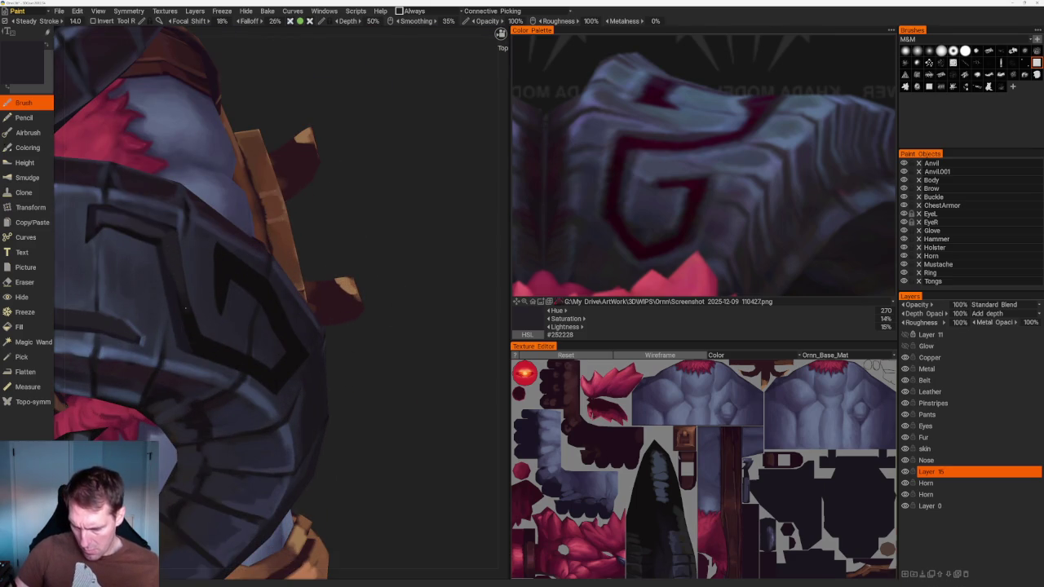
pyautogui.moveTo(189, 331); pyautogui.dragTo(221, 363, button='middle')
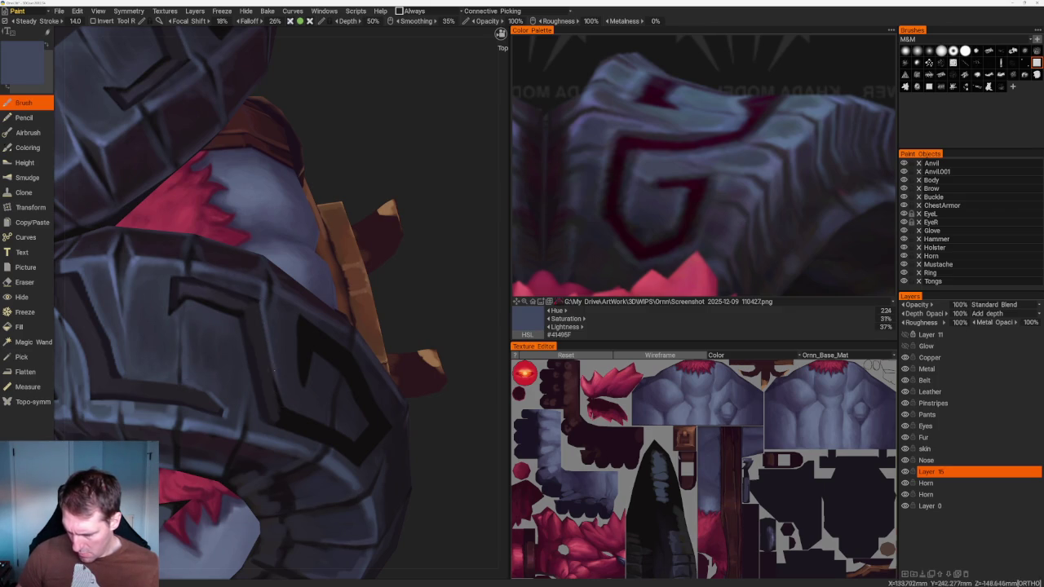
pyautogui.scroll(-10, 310, 161)
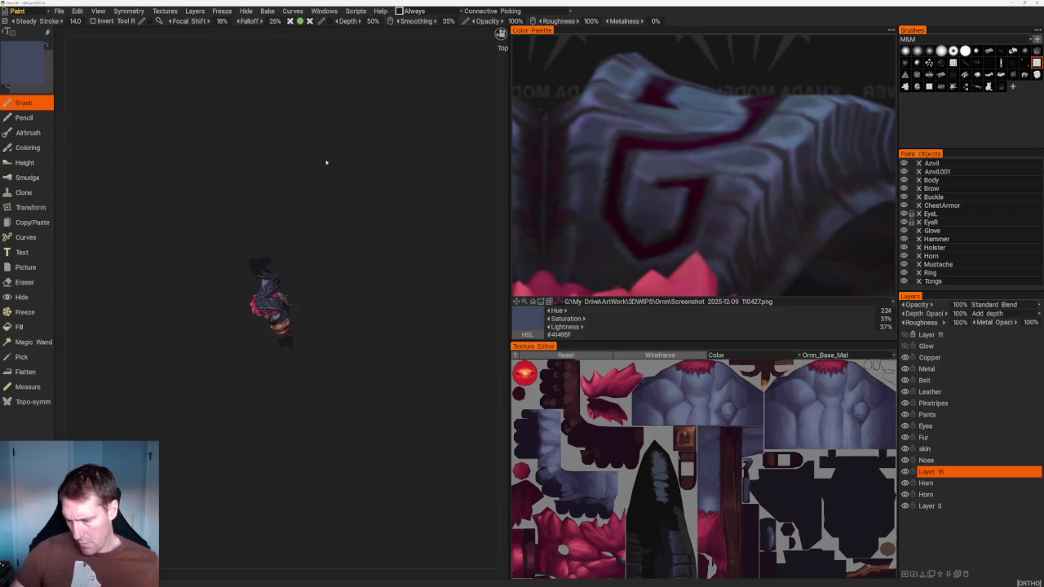
pyautogui.scroll(4, 343, 310)
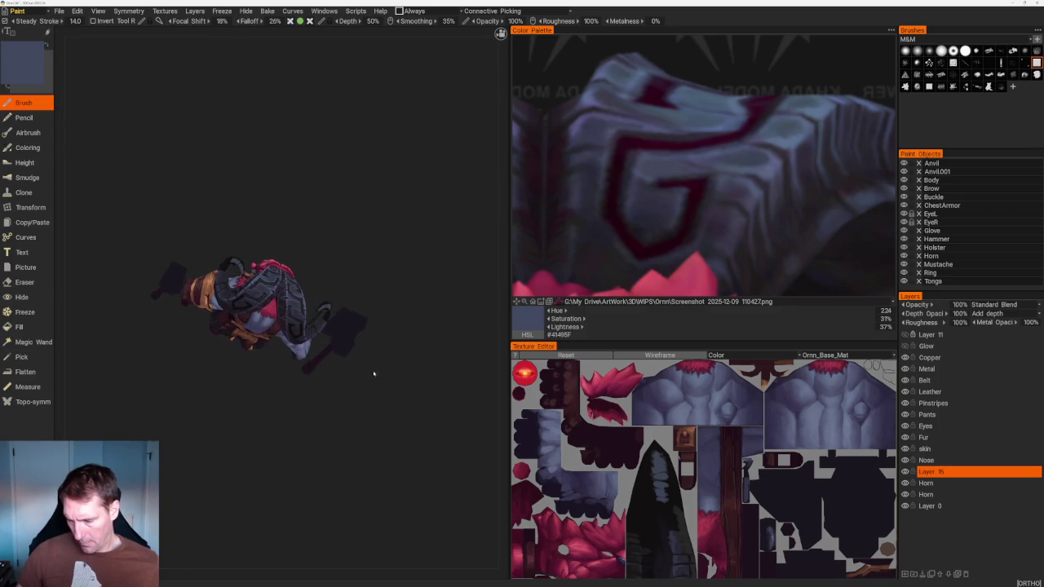
pyautogui.moveTo(368, 361)
pyautogui.mouseDown()
pyautogui.moveTo(374, 401)
pyautogui.moveTo(343, 359)
pyautogui.mouseUp()
pyautogui.scroll(3, 375, 401)
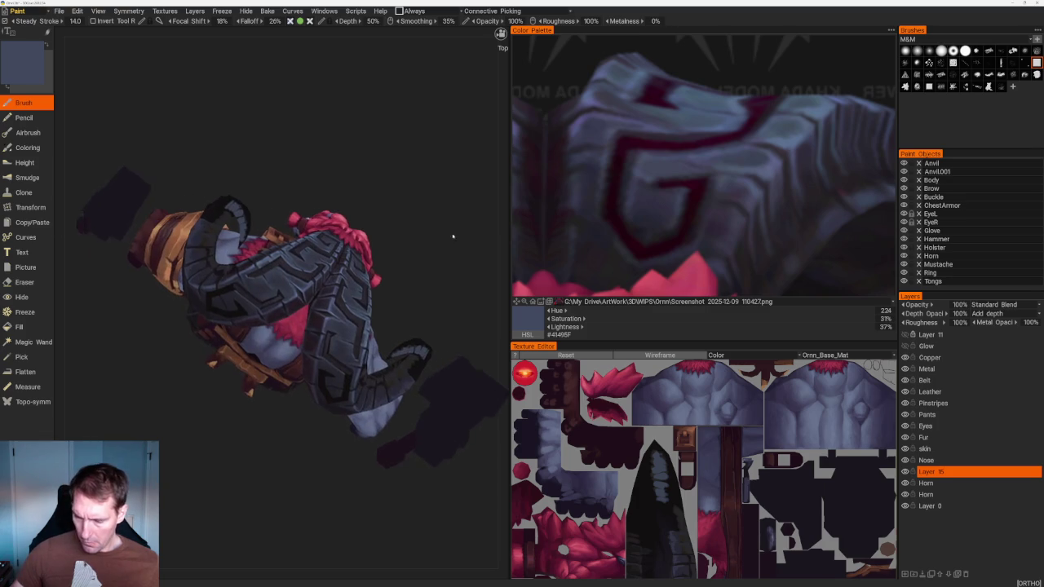
pyautogui.scroll(5, 193, 253)
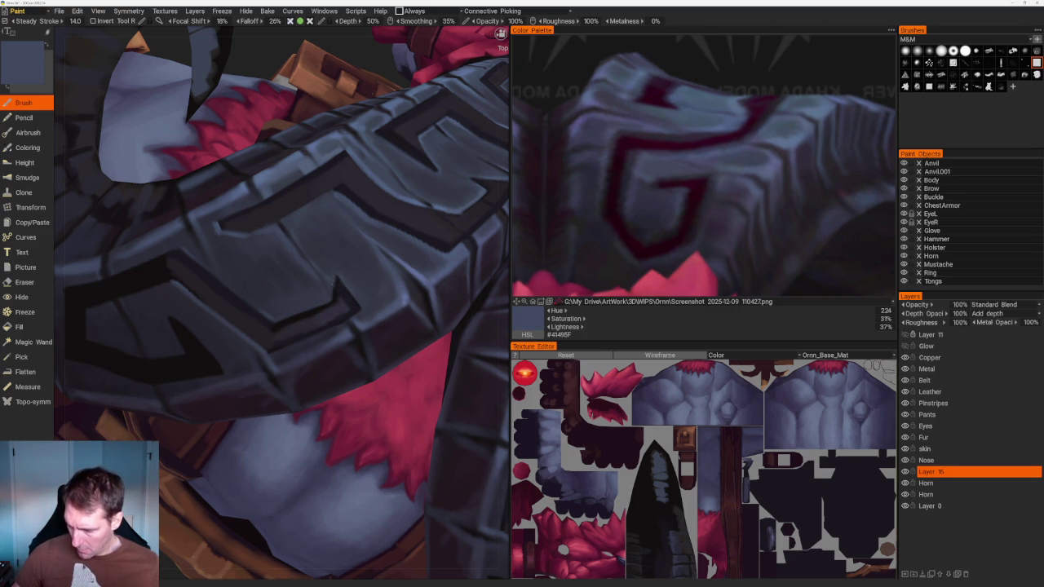
pyautogui.press('v')
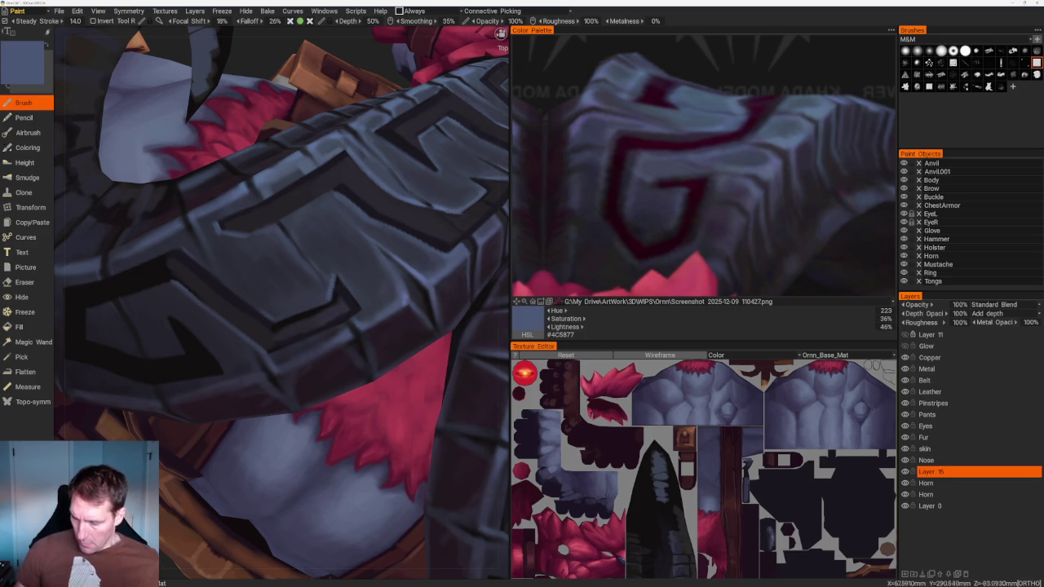
# Shade the back of the horn with dark purple-grey and near-black tones
pyautogui.scroll(-10, 268, 74)
pyautogui.moveTo(269, 74); pyautogui.dragTo(373, 214)
pyautogui.scroll(5, 373, 215)
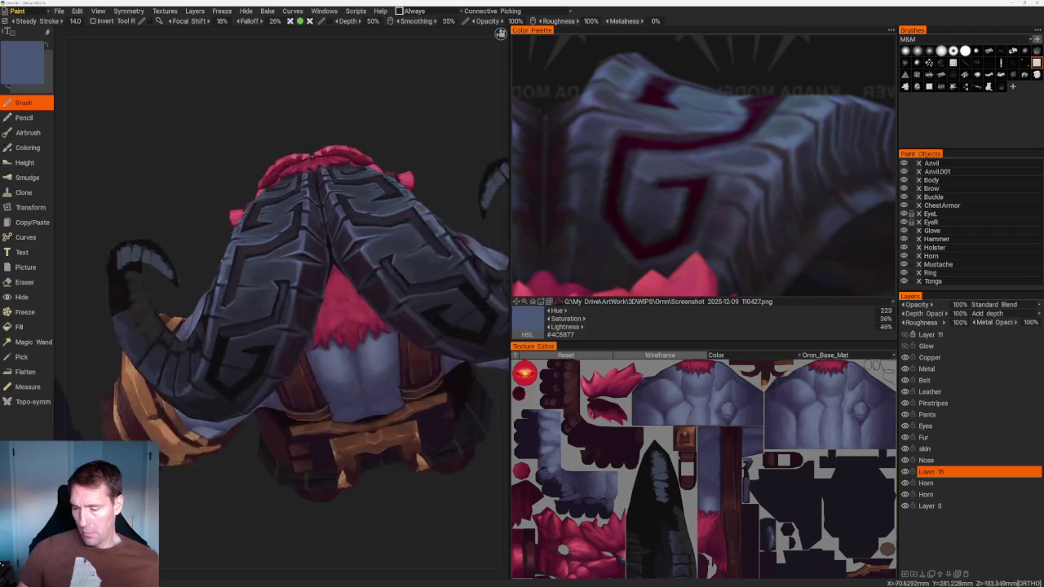
pyautogui.scroll(5, 287, 271)
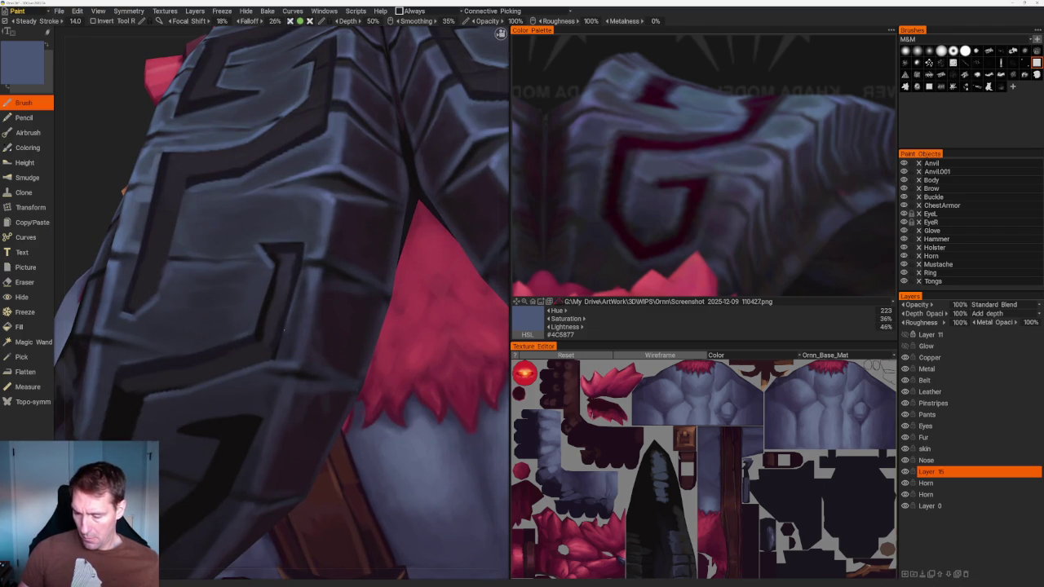
pyautogui.press('v')
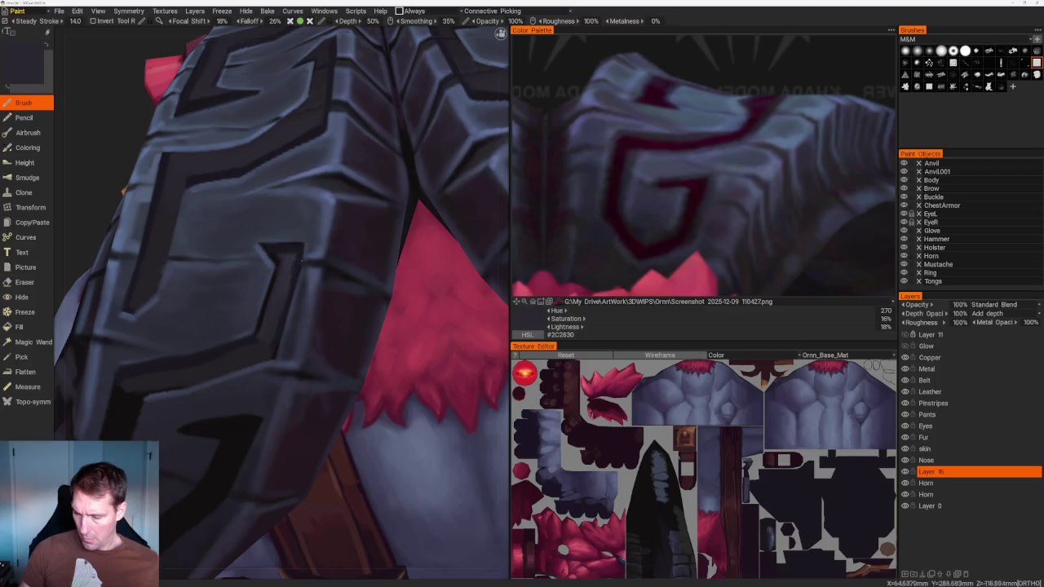
pyautogui.press('v')
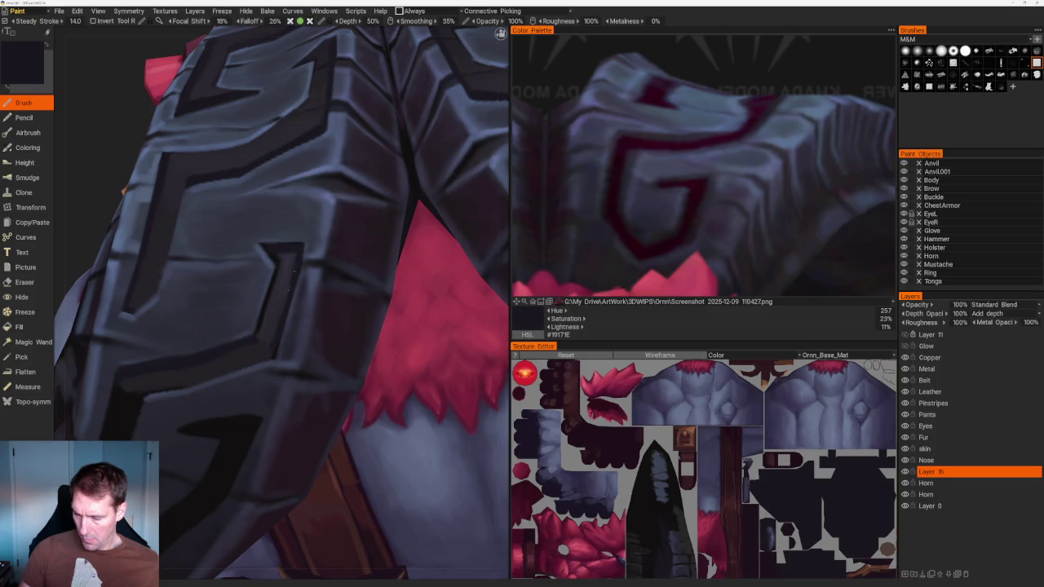
pyautogui.press('v')
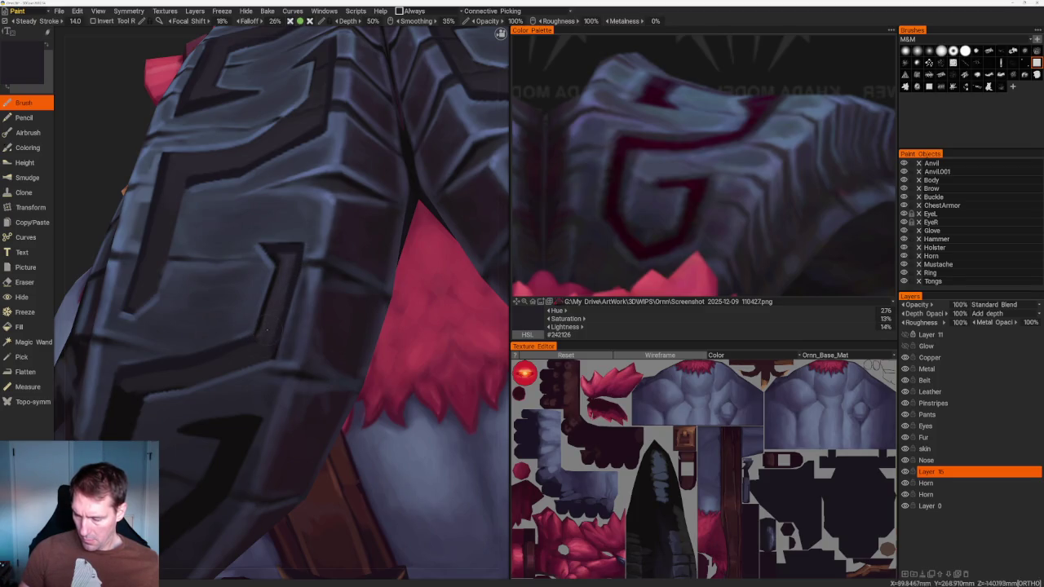
pyautogui.scroll(-10, 257, 351)
# Darken the armour plate's engraved grooves with a darker groove colour
pyautogui.moveTo(226, 135)
pyautogui.mouseDown()
pyautogui.moveTo(286, 154)
pyautogui.moveTo(276, 150)
pyautogui.mouseUp()
pyautogui.scroll(10, 275, 149)
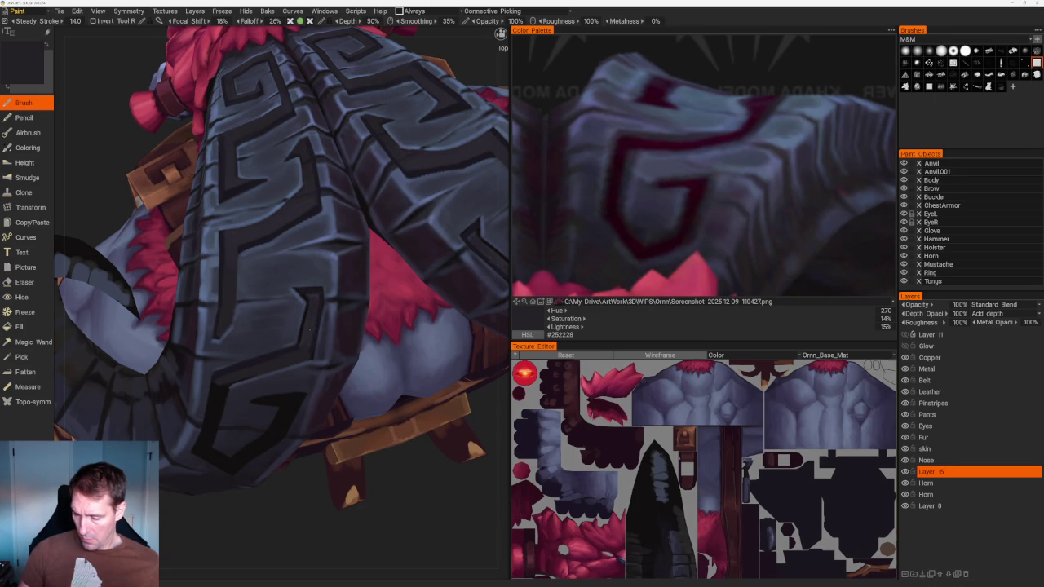
pyautogui.scroll(2, 309, 331)
pyautogui.scroll(2, 215, 277)
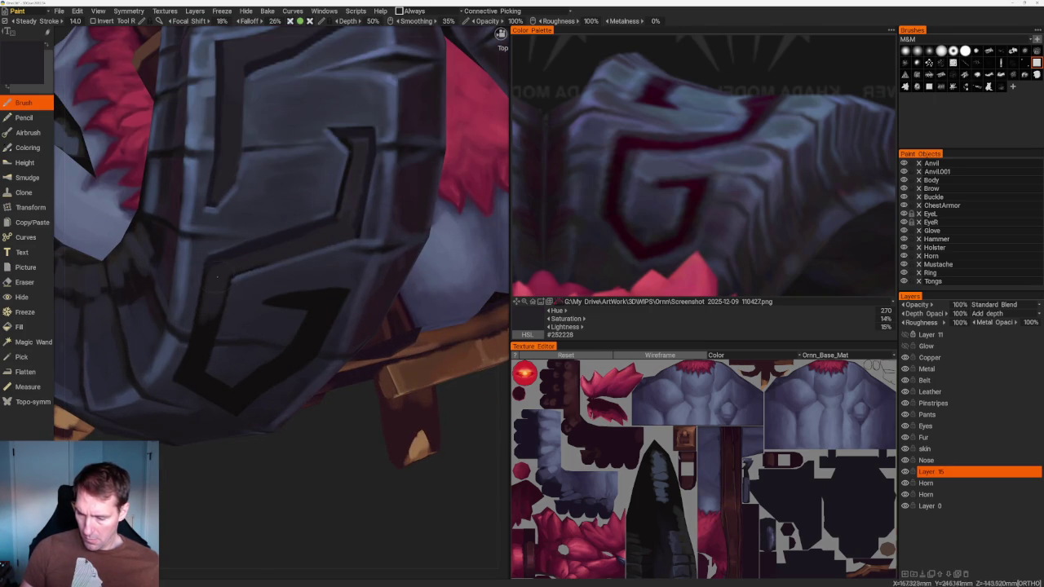
pyautogui.press('v')
pyautogui.moveTo(249, 456); pyautogui.dragTo(231, 193)
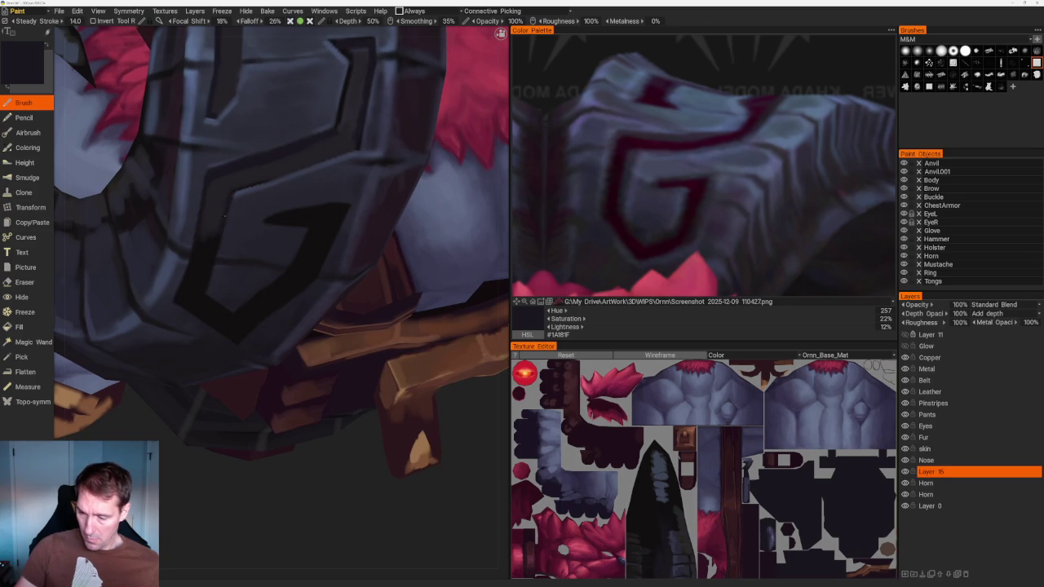
pyautogui.scroll(-5, 223, 152)
# Alternate blue-grey plate and near-black groove tones on the shoulder armour, ending on #110F10
pyautogui.moveTo(223, 152)
pyautogui.mouseDown()
pyautogui.moveTo(270, 93)
pyautogui.moveTo(283, 116)
pyautogui.mouseUp()
pyautogui.scroll(5, 282, 116)
pyautogui.scroll(3, 243, 321)
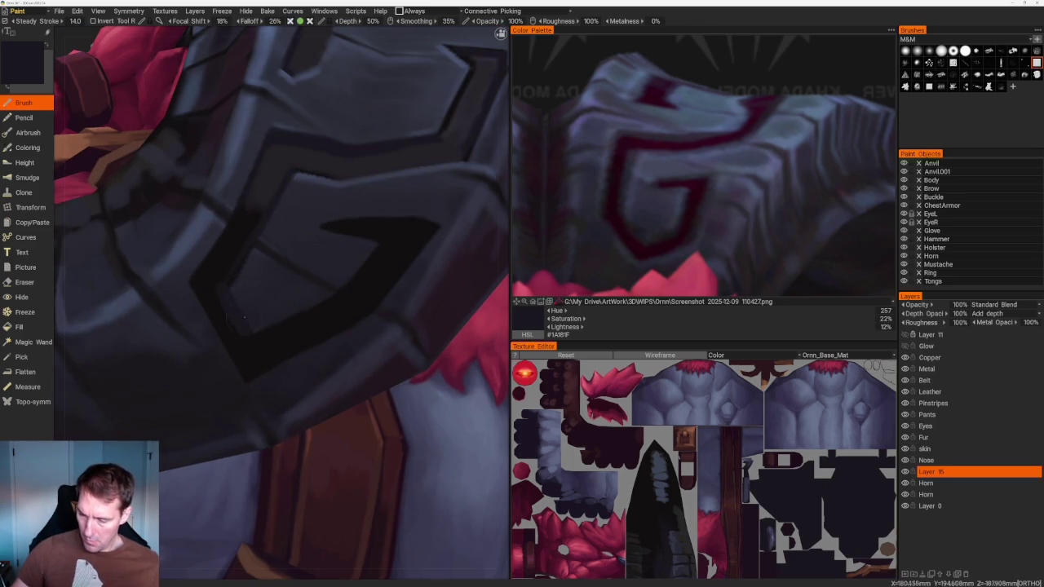
pyautogui.press('v')
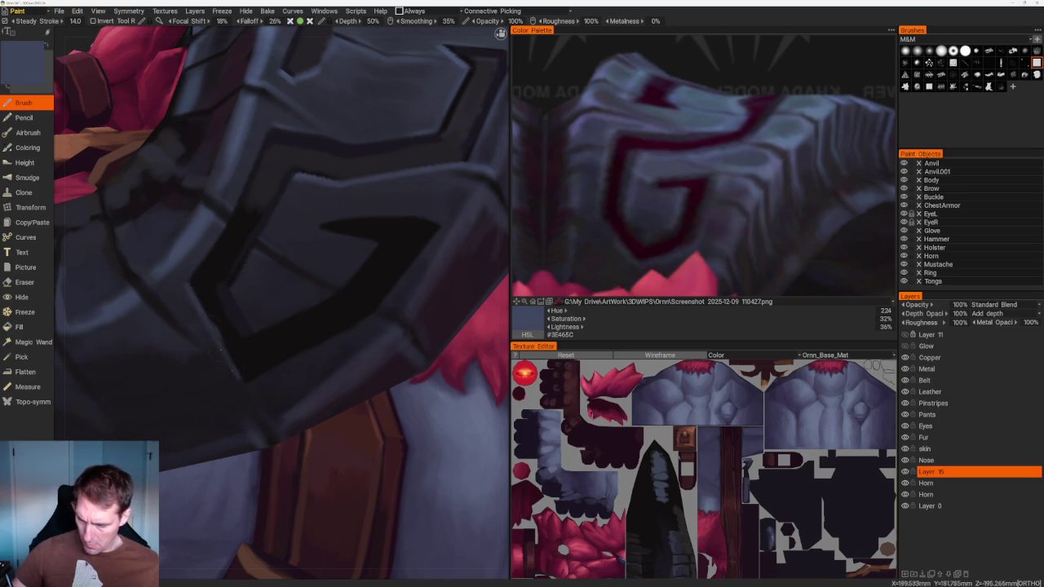
pyautogui.scroll(2, 164, 281)
pyautogui.scroll(2, 121, 264)
pyautogui.press('v')
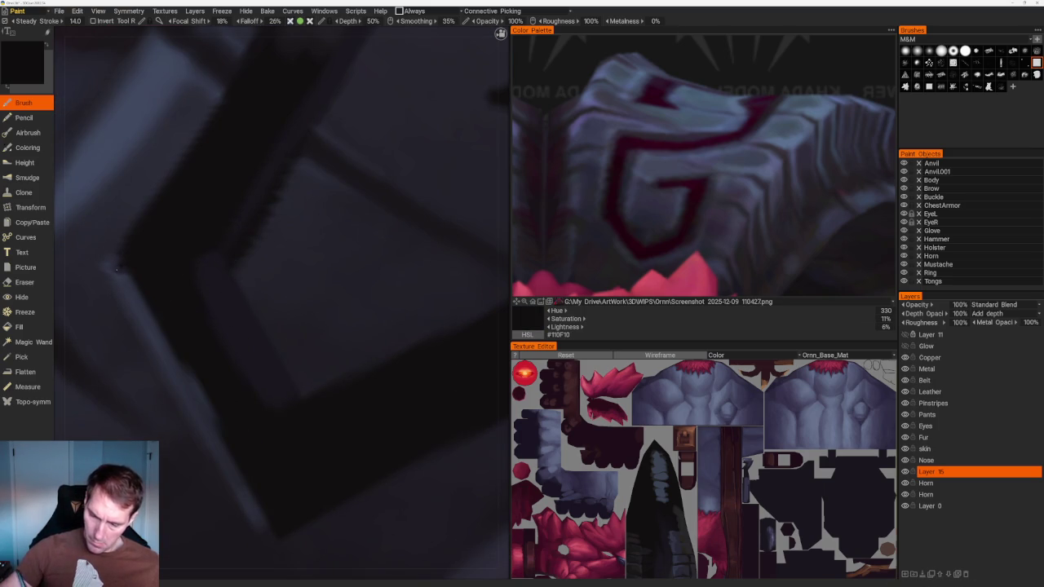
pyautogui.press('v')
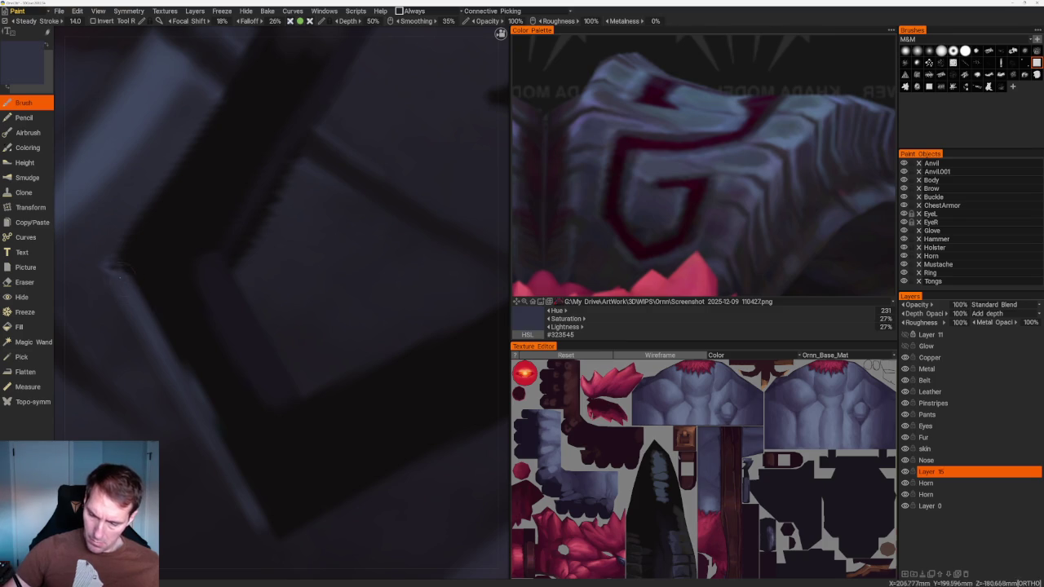
pyautogui.press('v')
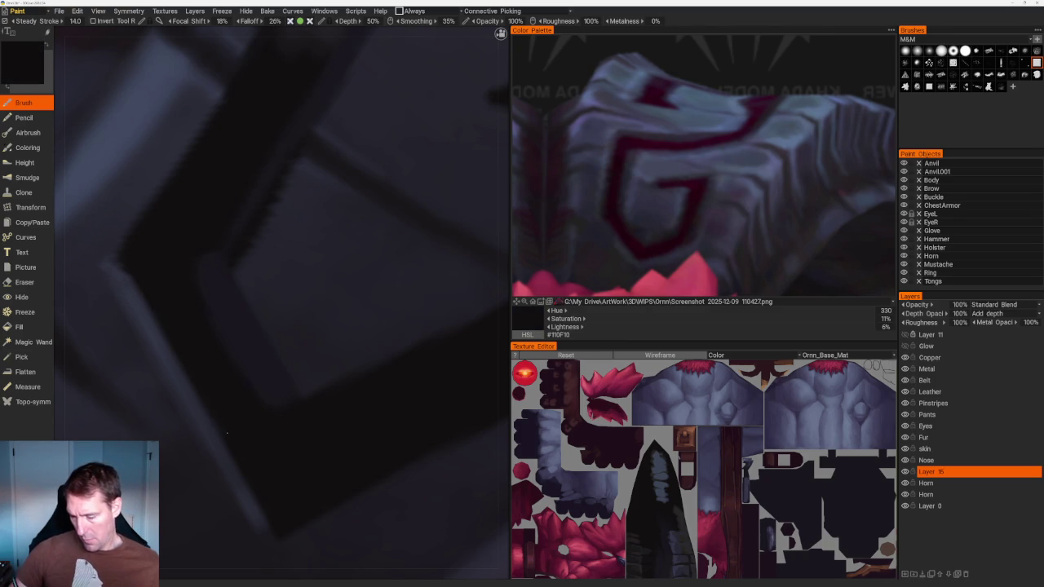
pyautogui.scroll(-6, 178, 313)
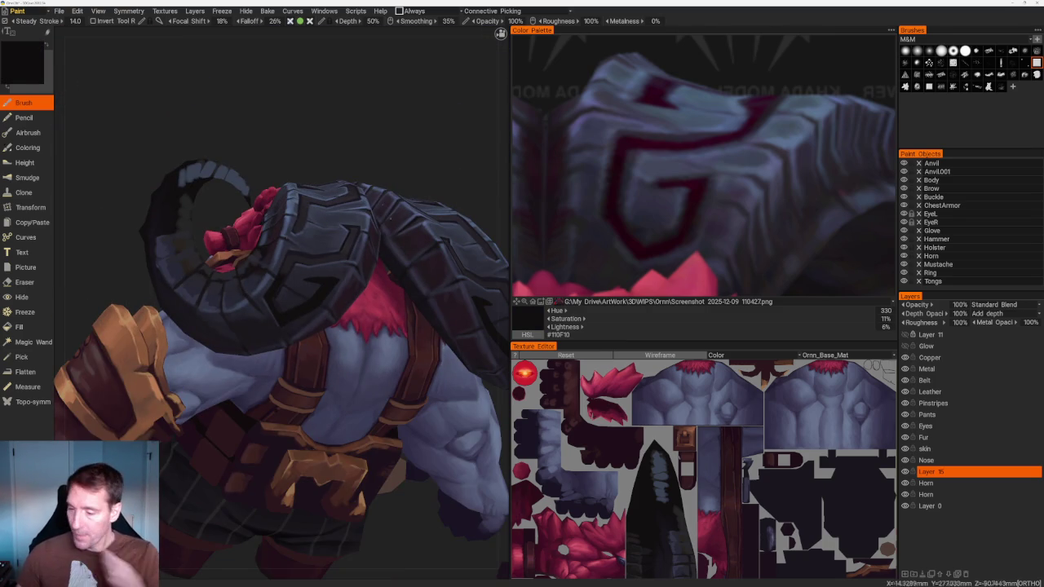
# Refresh the horn with two lighter blue-grey tones sampled from its surface
pyautogui.moveTo(326, 187); pyautogui.dragTo(362, 163, button='middle')
pyautogui.scroll(4, 361, 163)
pyautogui.scroll(2, 249, 266)
pyautogui.press('v')
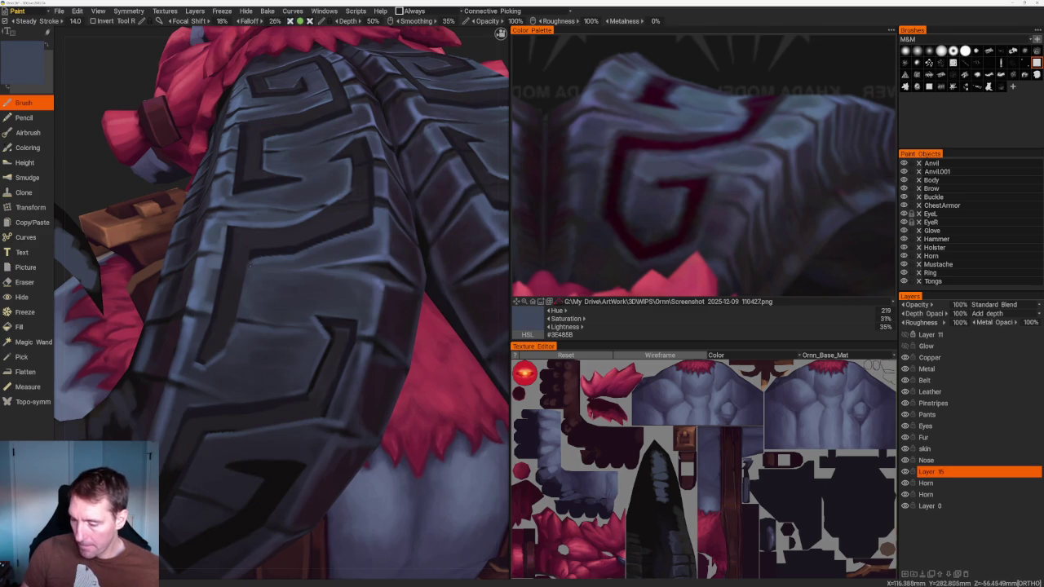
pyautogui.press('v')
pyautogui.press('v')
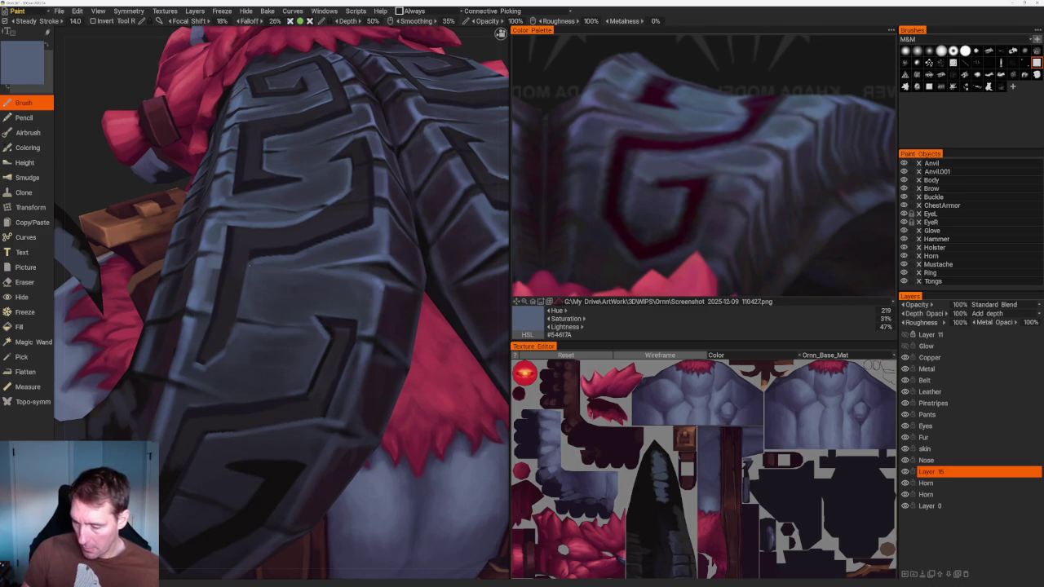
pyautogui.scroll(-10, 258, 147)
# Shade the shoulder armour grooves with dark tones sampled from the armour
pyautogui.moveTo(258, 146)
pyautogui.mouseDown()
pyautogui.moveTo(327, 184)
pyautogui.moveTo(275, 175)
pyautogui.moveTo(291, 191)
pyautogui.mouseUp()
pyautogui.scroll(5, 400, 319)
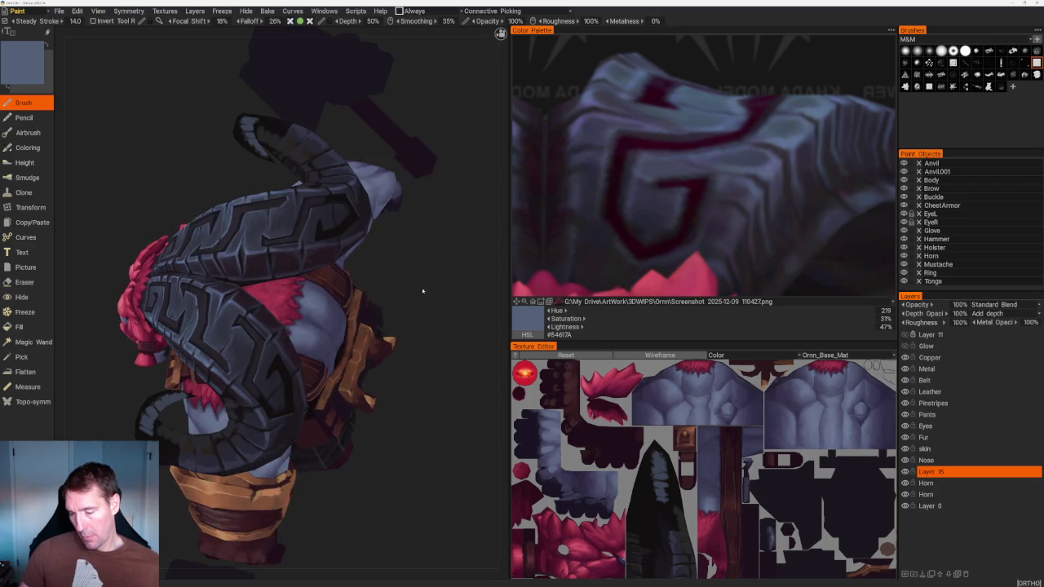
pyautogui.scroll(2, 423, 291)
pyautogui.scroll(3, 424, 286)
pyautogui.scroll(1, 425, 285)
pyautogui.scroll(3, 424, 286)
pyautogui.scroll(3, 193, 375)
pyautogui.press('v')
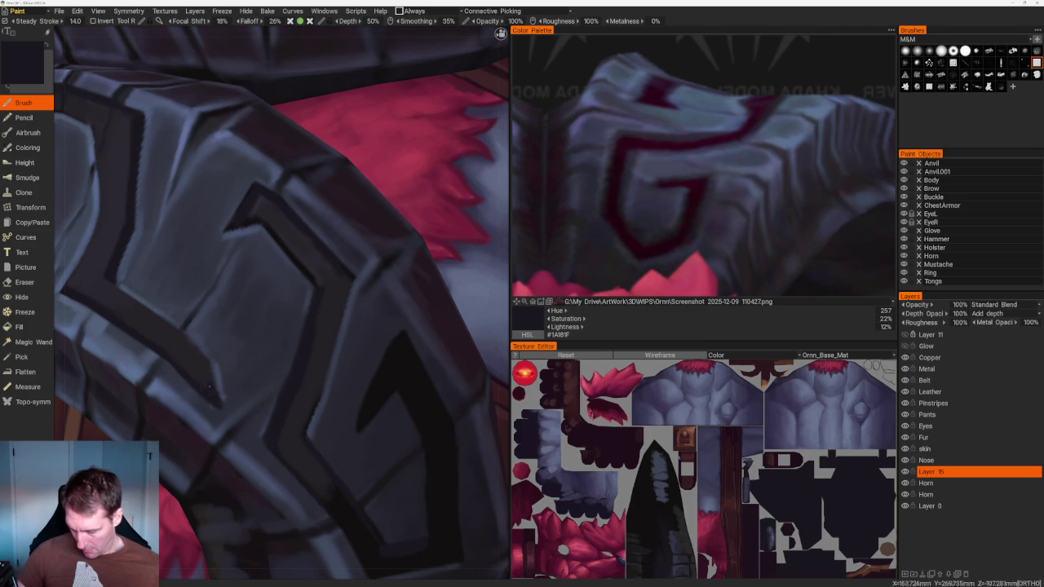
pyautogui.press('v')
pyautogui.press('v')
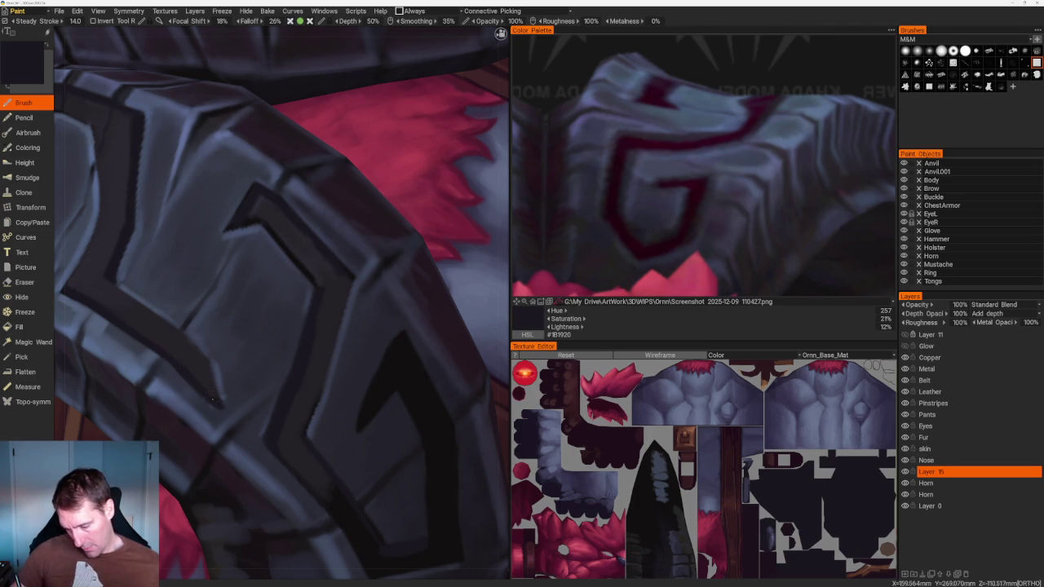
# Paint blue-grey plate tones, then return to the dark purple-grey #252228
pyautogui.press('v')
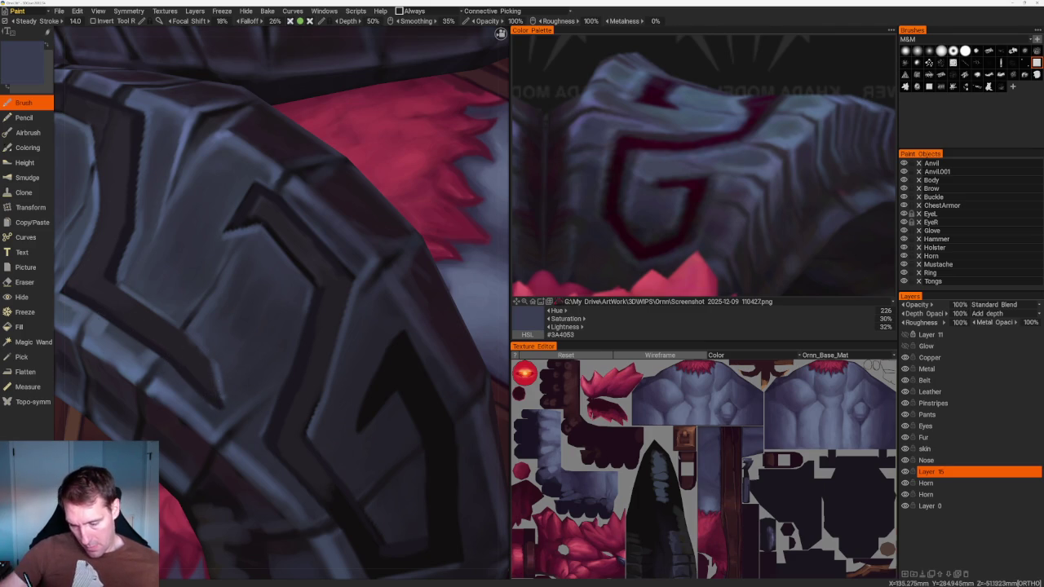
pyautogui.press('v')
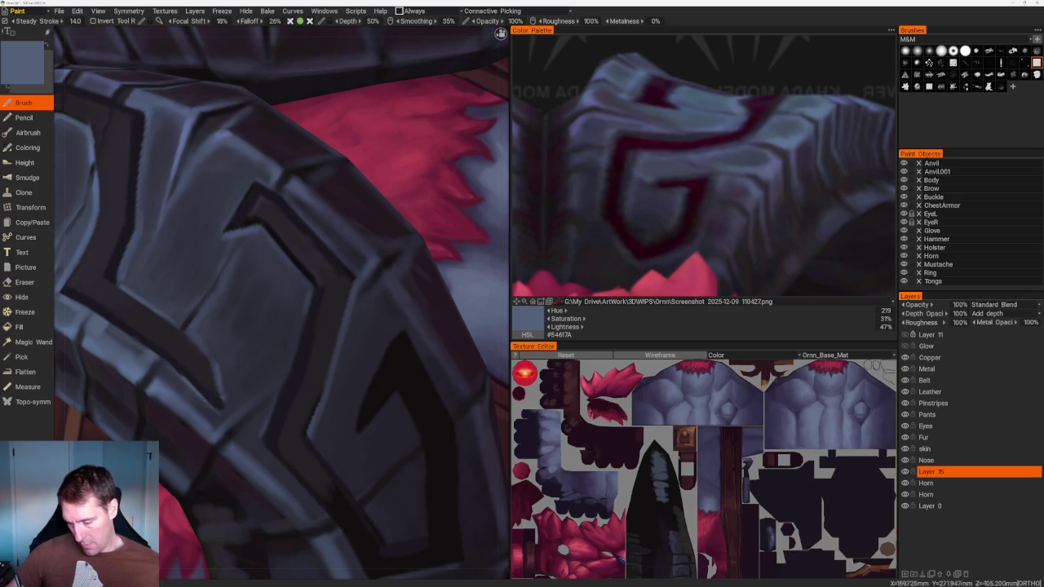
pyautogui.press('v')
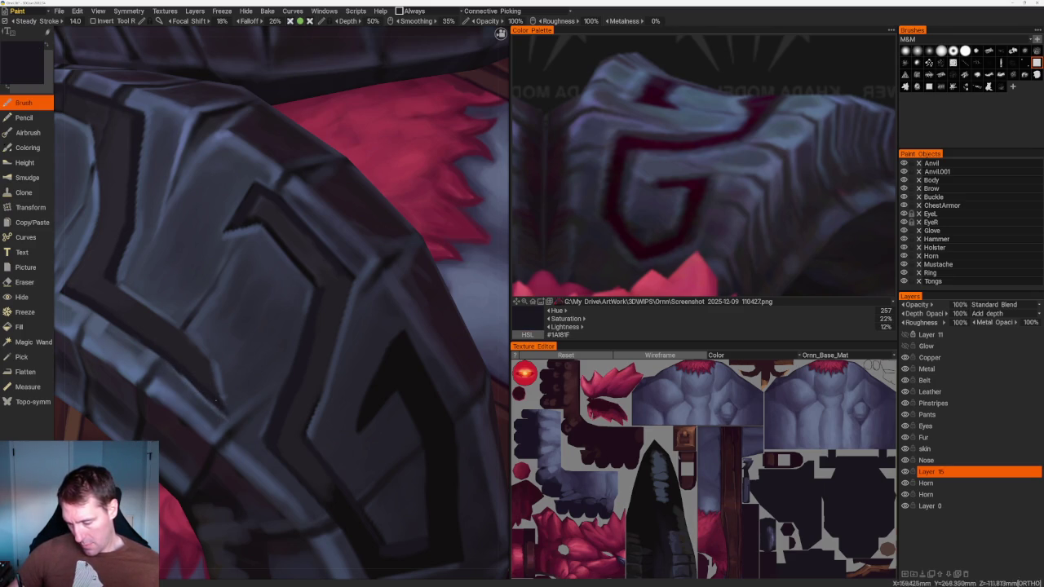
pyautogui.press('v')
pyautogui.scroll(-3, 193, 138)
pyautogui.scroll(-5, 194, 137)
pyautogui.scroll(5, 232, 157)
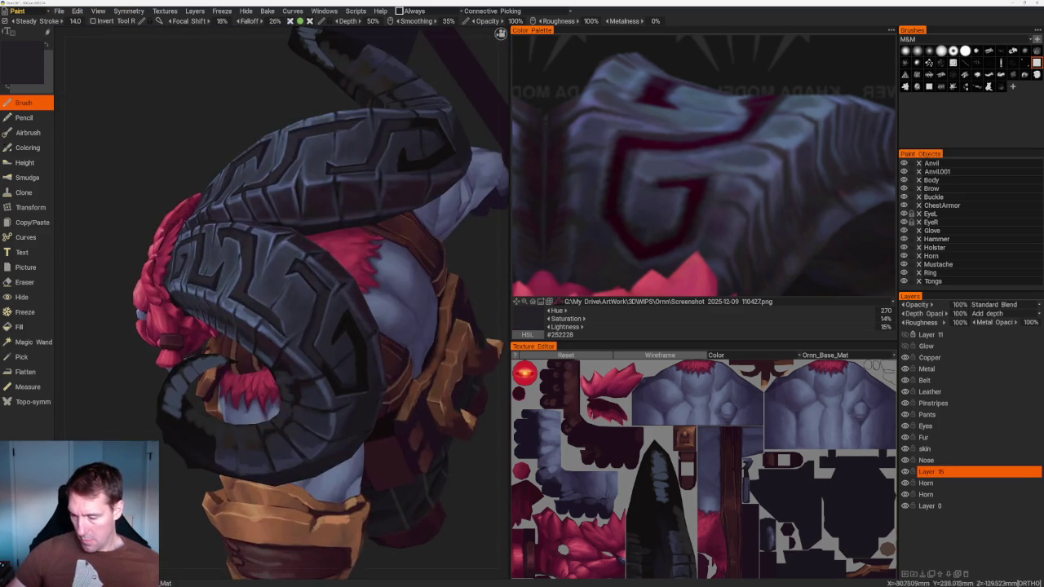
# Sample lighter and darker armour tones, moving from a top view to an angled shoulder-pad view
pyautogui.scroll(3, 231, 157)
pyautogui.press('v')
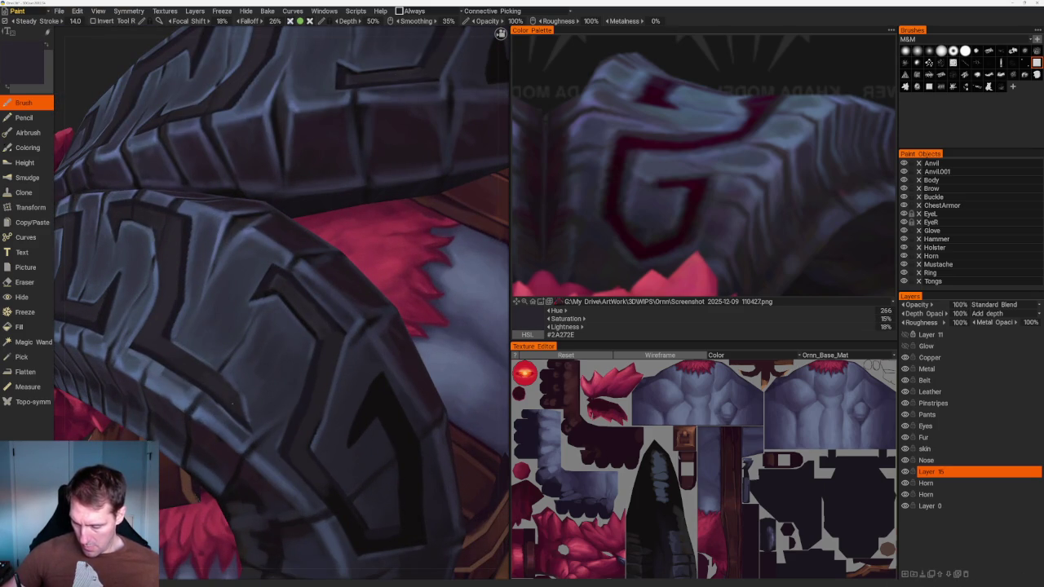
pyautogui.press('v')
pyautogui.press('v')
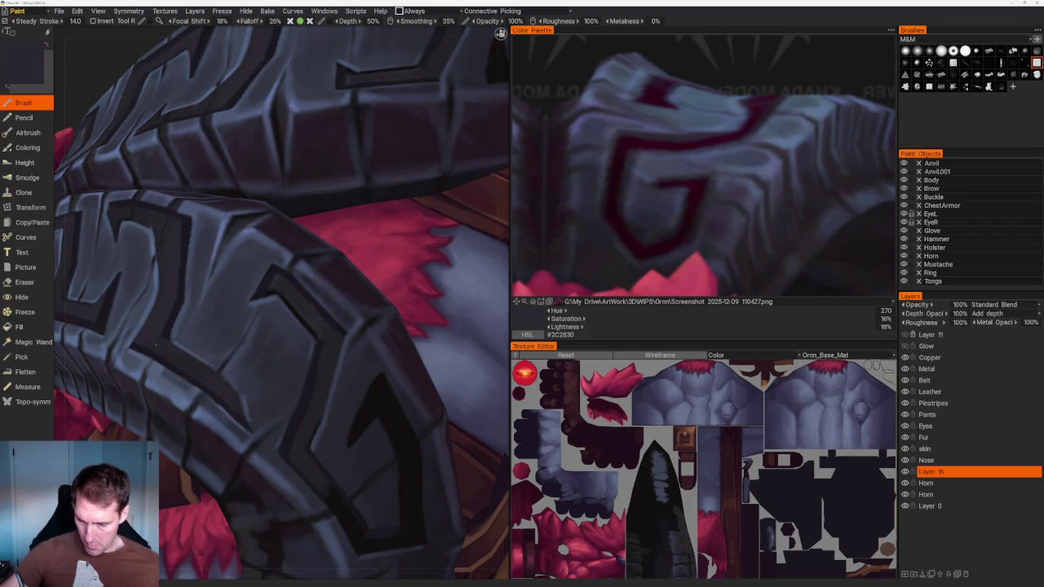
pyautogui.scroll(-5, 287, 349)
pyautogui.moveTo(286, 349); pyautogui.dragTo(204, 163)
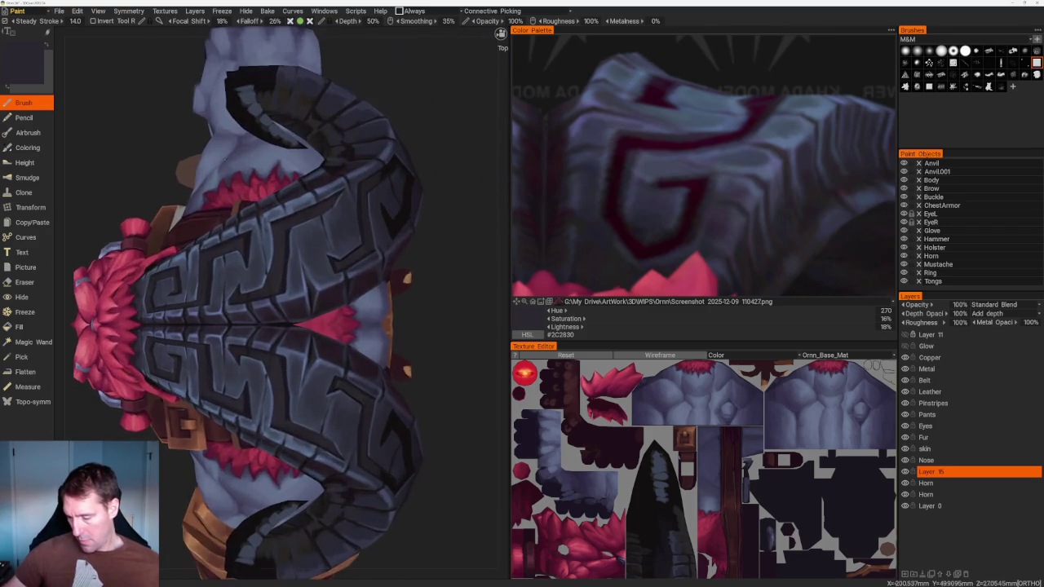
pyautogui.moveTo(245, 244); pyautogui.dragTo(261, 275)
pyautogui.scroll(3, 261, 275)
pyautogui.scroll(3, 261, 275)
pyautogui.press('v')
# Sample a near-black #131113 from the armour band, then orbit to view the whole model
pyautogui.moveTo(217, 279); pyautogui.dragTo(156, 134)
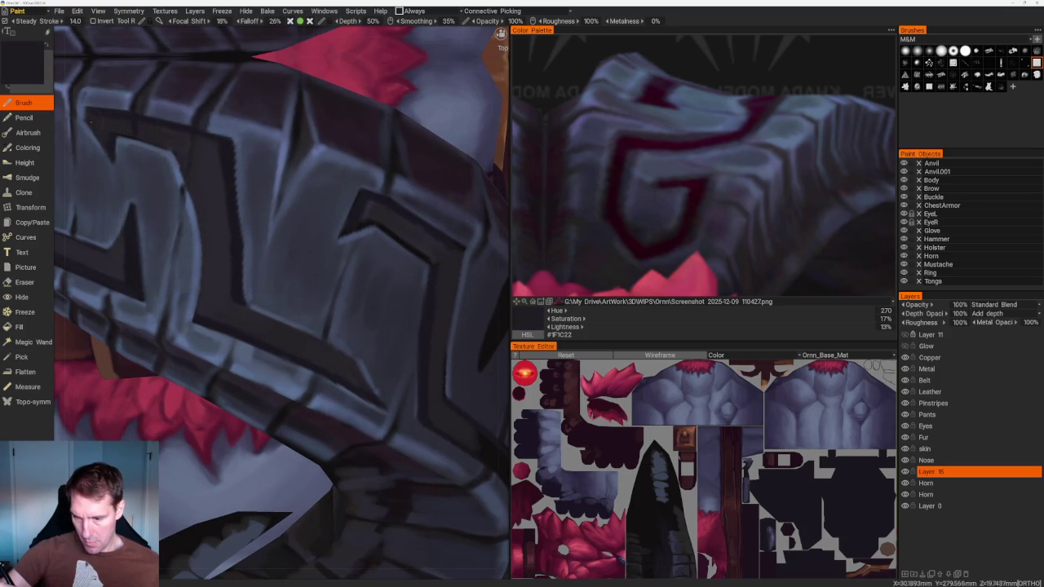
pyautogui.moveTo(346, 326); pyautogui.dragTo(238, 315)
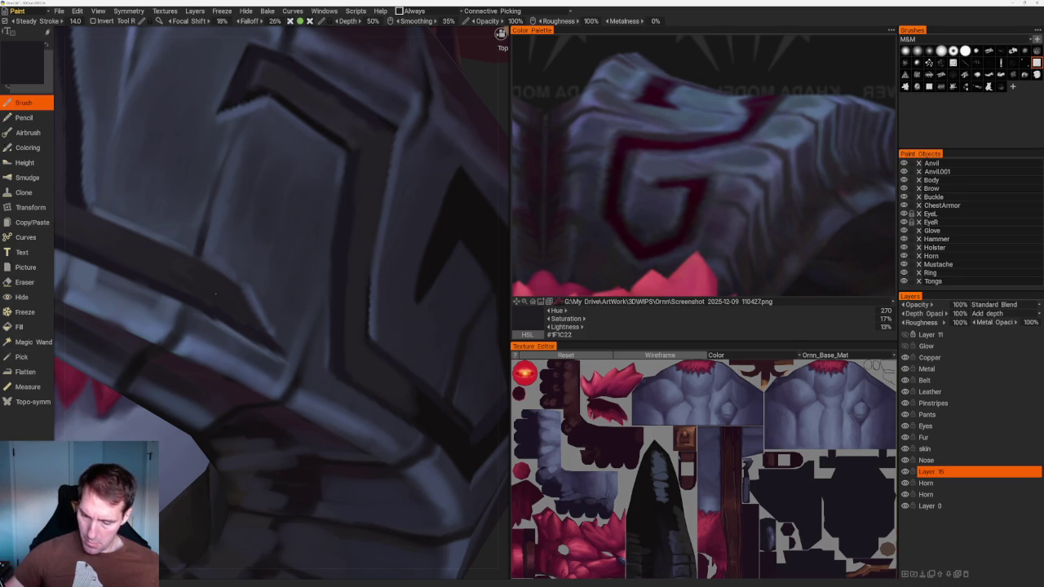
pyautogui.press('v')
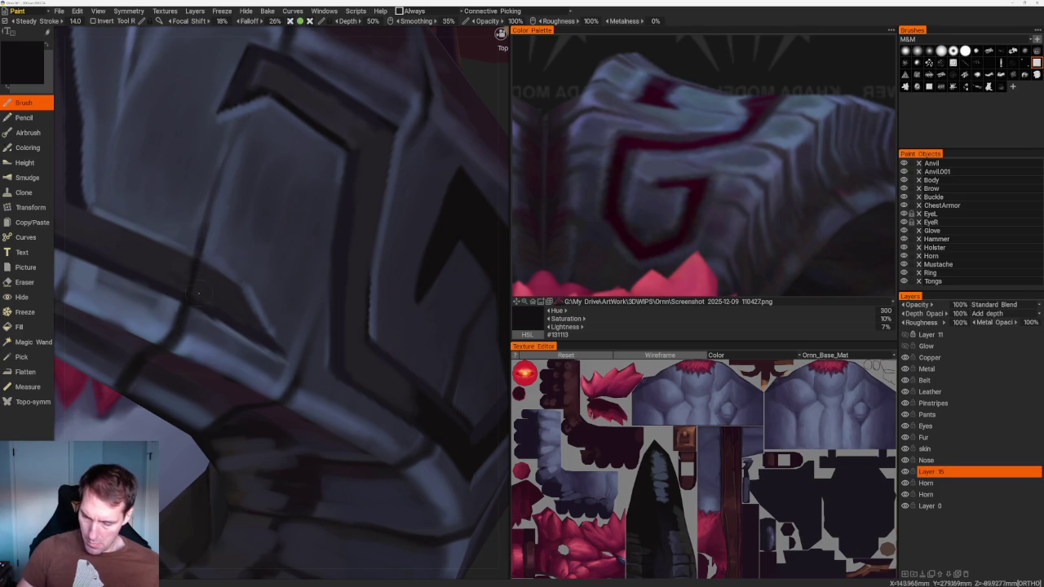
pyautogui.scroll(-5, 266, 117)
pyautogui.moveTo(266, 117)
pyautogui.mouseDown(button='middle')
pyautogui.moveTo(377, 191)
pyautogui.moveTo(401, 164)
pyautogui.moveTo(405, 275)
pyautogui.mouseUp(button='middle')
pyautogui.scroll(5, 406, 275)
pyautogui.scroll(5, 471, 325)
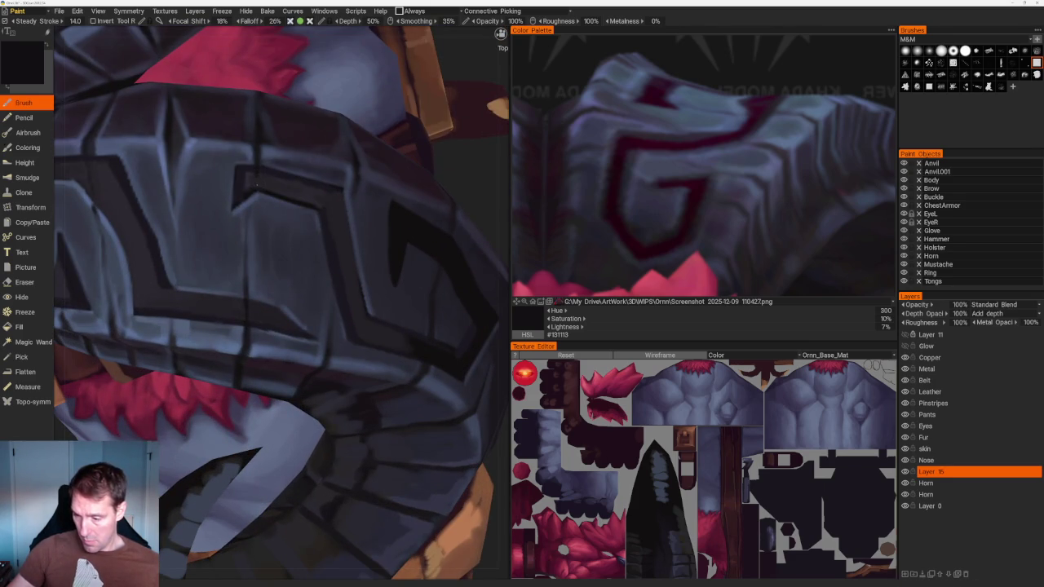
pyautogui.scroll(-10, 319, 136)
pyautogui.moveTo(319, 136); pyautogui.dragTo(374, 147, button='middle')
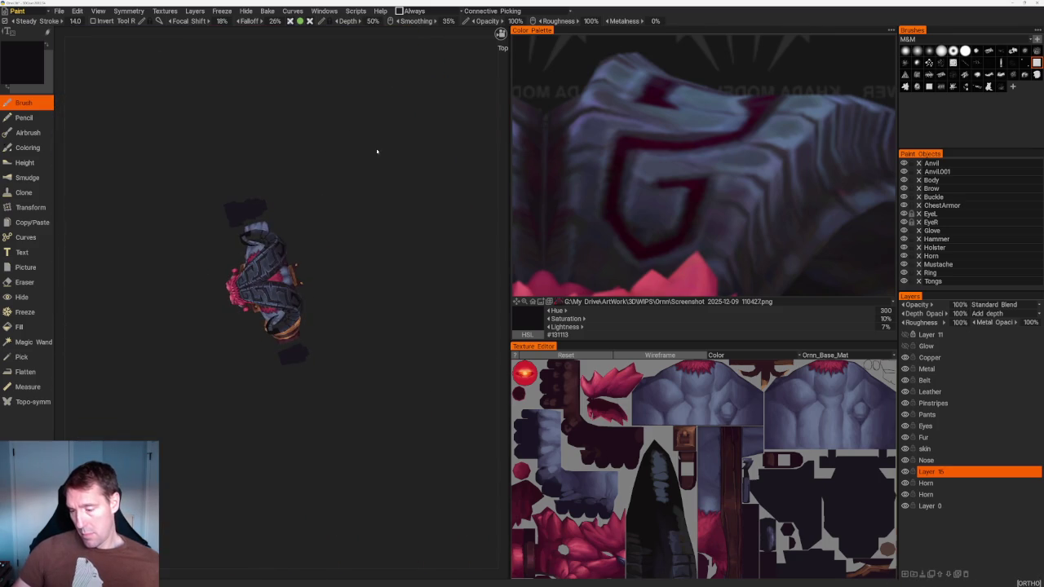
# Sample blue-grey, lighter blue-grey and highlight blue tones from the horn segments
pyautogui.scroll(5, 418, 216)
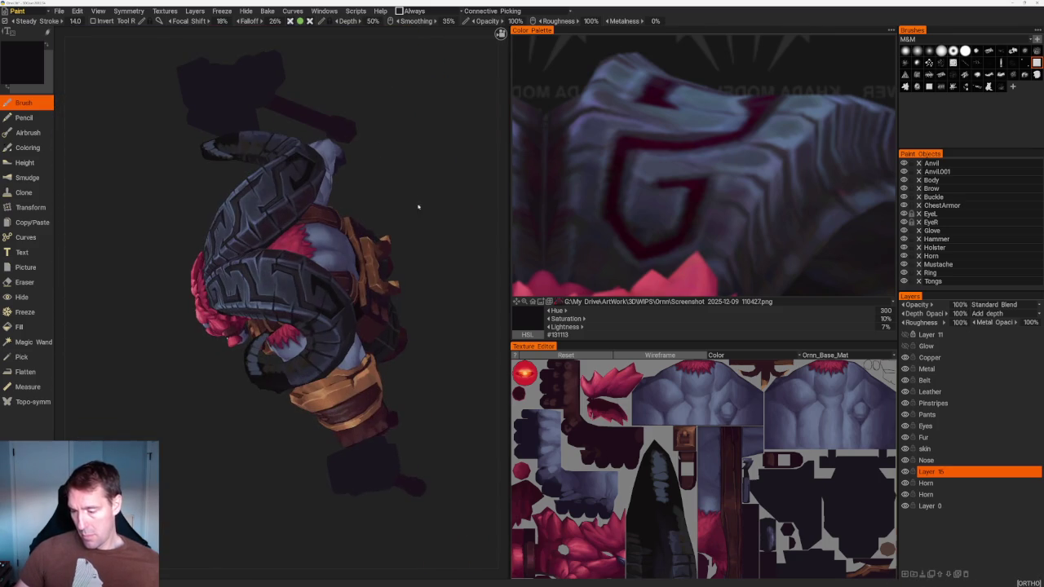
pyautogui.scroll(5, 415, 345)
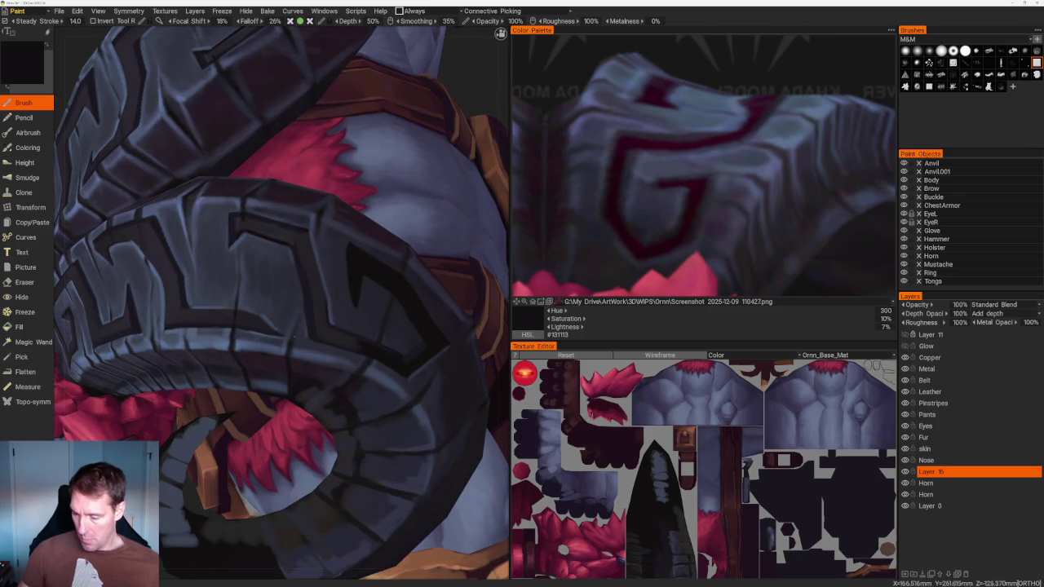
pyautogui.press('v')
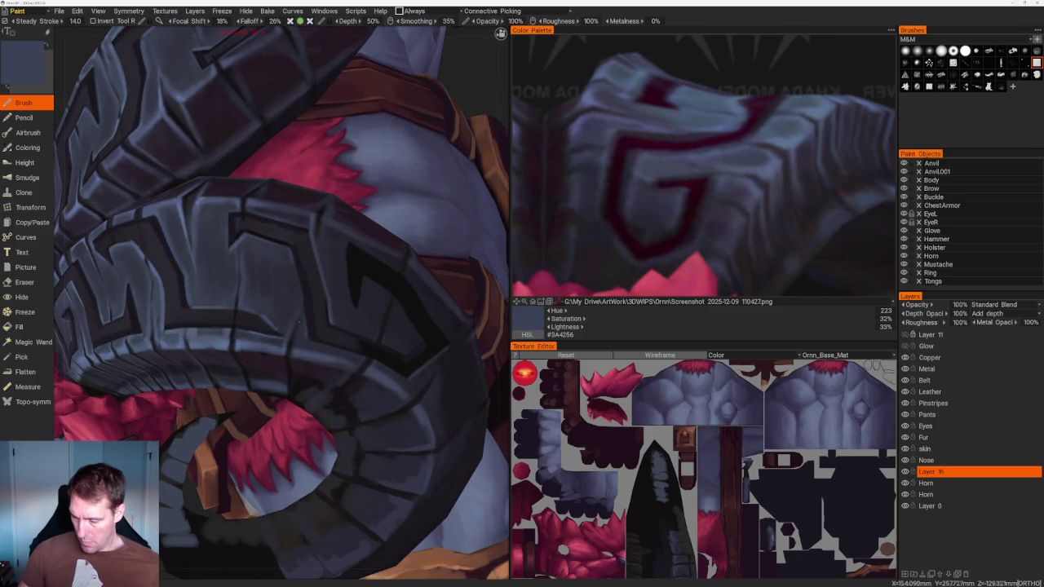
pyautogui.press('v')
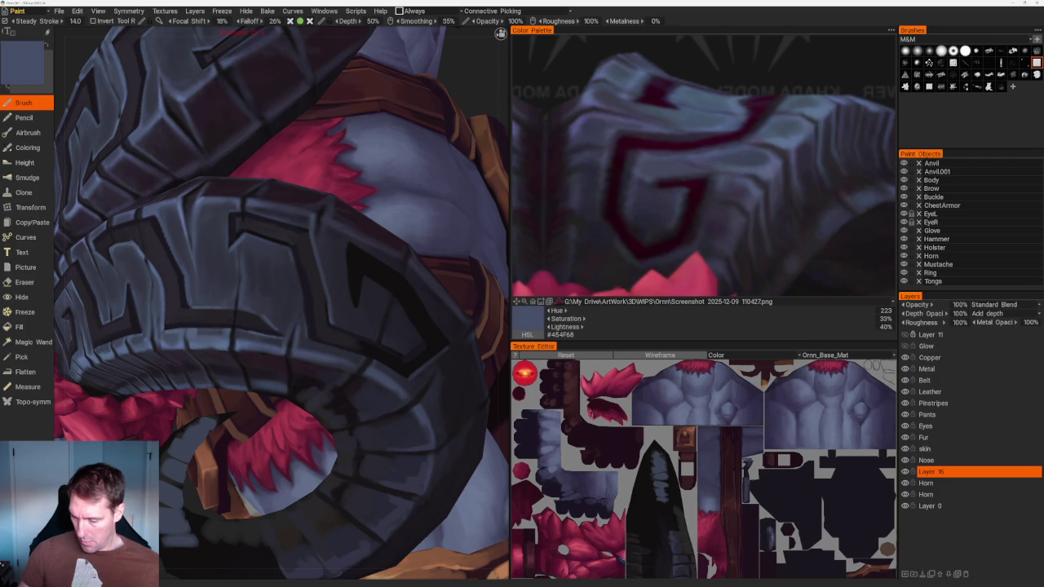
pyautogui.press('v')
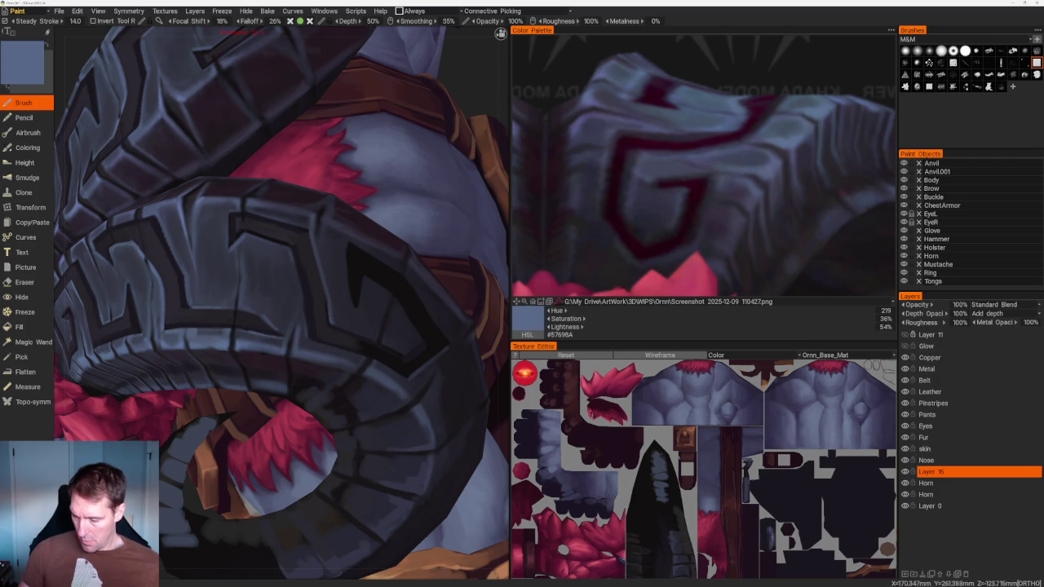
pyautogui.scroll(-5, 327, 361)
pyautogui.scroll(-3, 383, 200)
pyautogui.moveTo(383, 201); pyautogui.dragTo(397, 278)
# Sample a darker slate, then a blue-grey, and dab a highlight onto the shoulder armour
pyautogui.scroll(8, 397, 277)
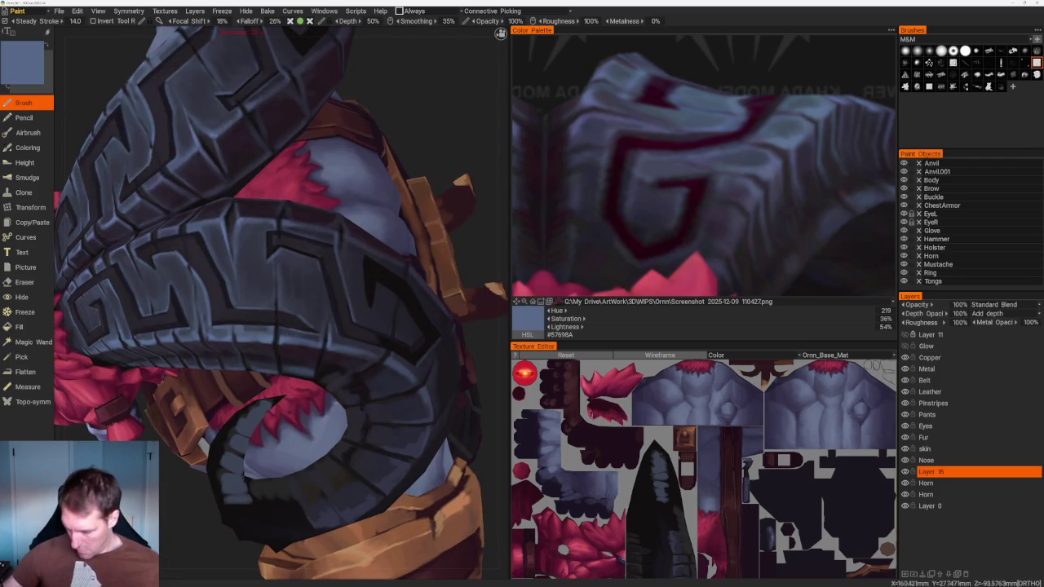
pyautogui.scroll(3, 330, 330)
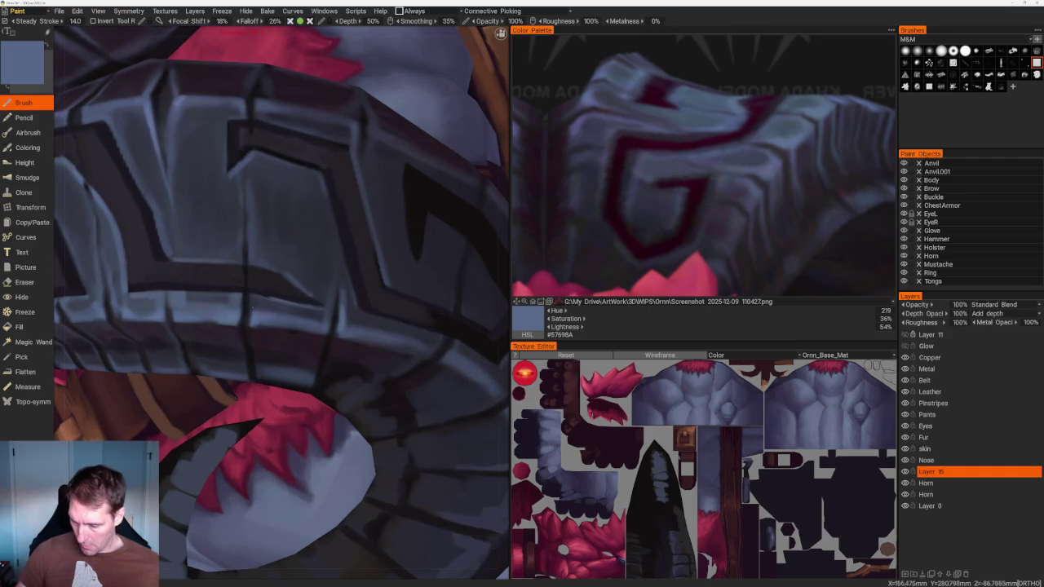
pyautogui.press('v')
pyautogui.scroll(-10, 305, 314)
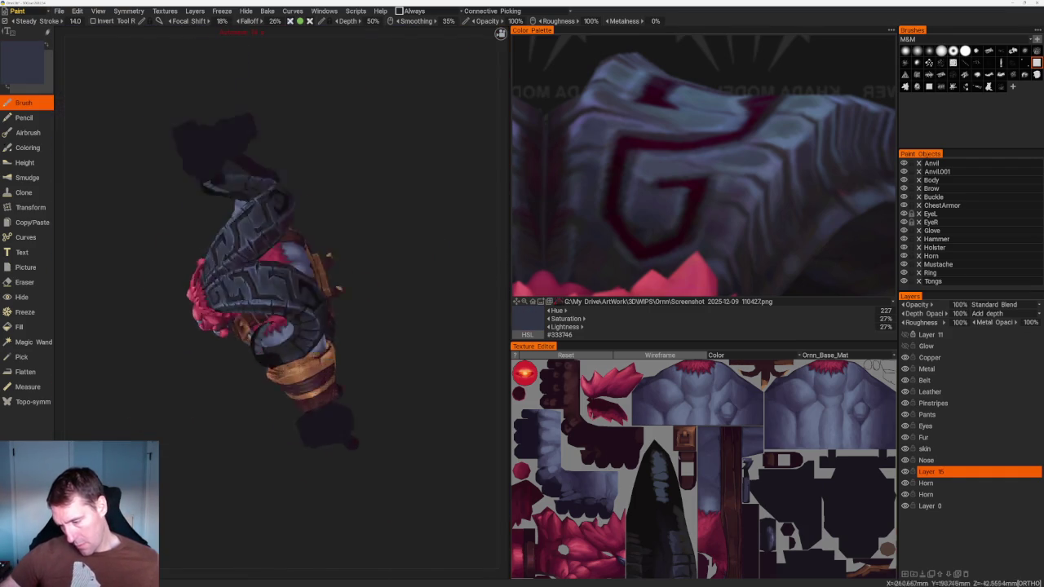
pyautogui.moveTo(256, 160); pyautogui.dragTo(258, 210)
pyautogui.scroll(10, 259, 210)
pyautogui.moveTo(322, 281); pyautogui.dragTo(350, 287)
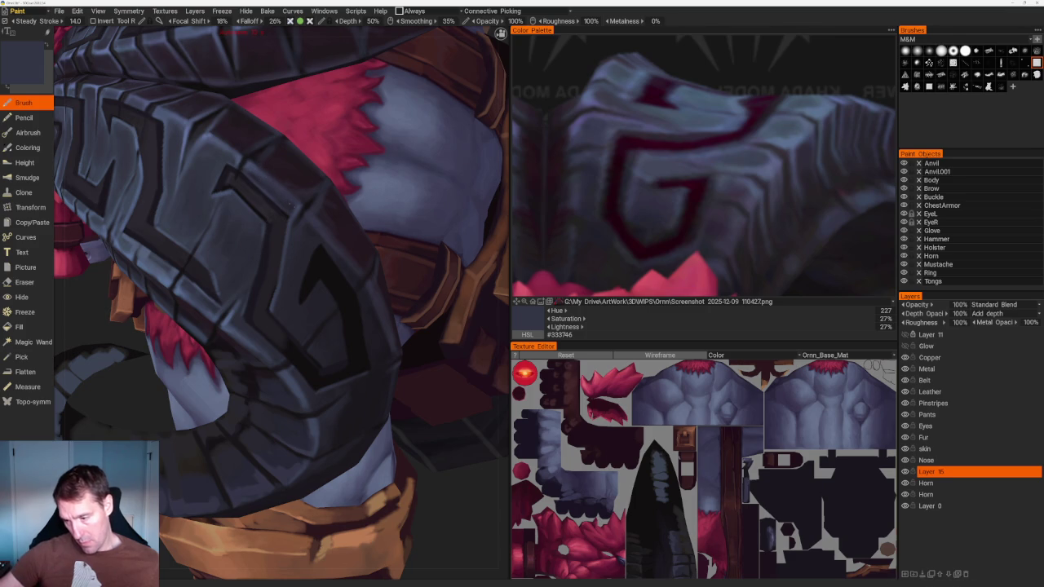
pyautogui.press('v')
pyautogui.click(272, 188)
# Save the current painting progress with Ctrl+S
pyautogui.moveTo(245, 164); pyautogui.dragTo(215, 126)
pyautogui.scroll(-5, 228, 131)
pyautogui.scroll(5, 215, 125)
pyautogui.scroll(2, 281, 302)
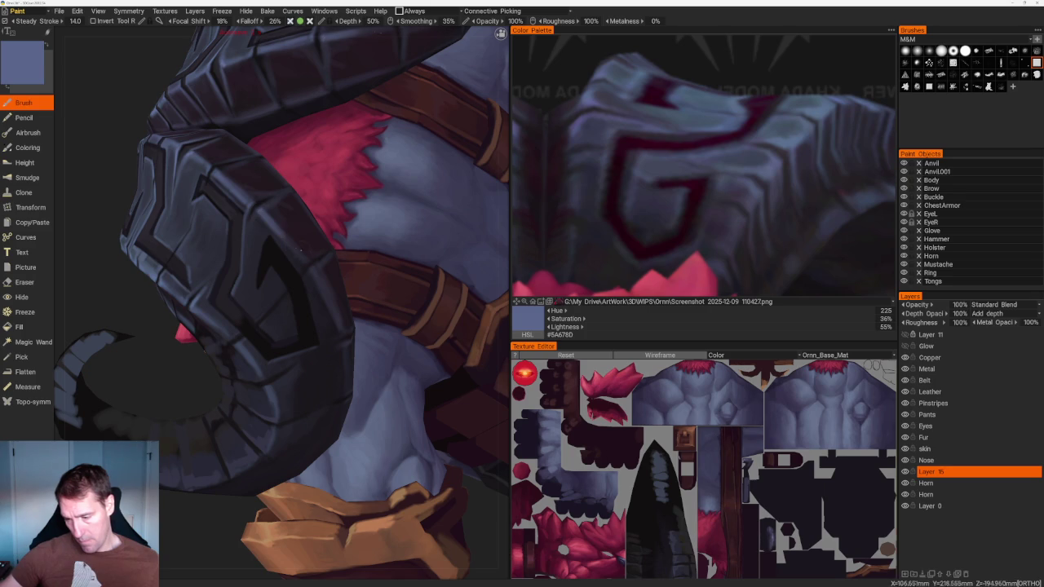
pyautogui.hotkey('ctrl', 's')
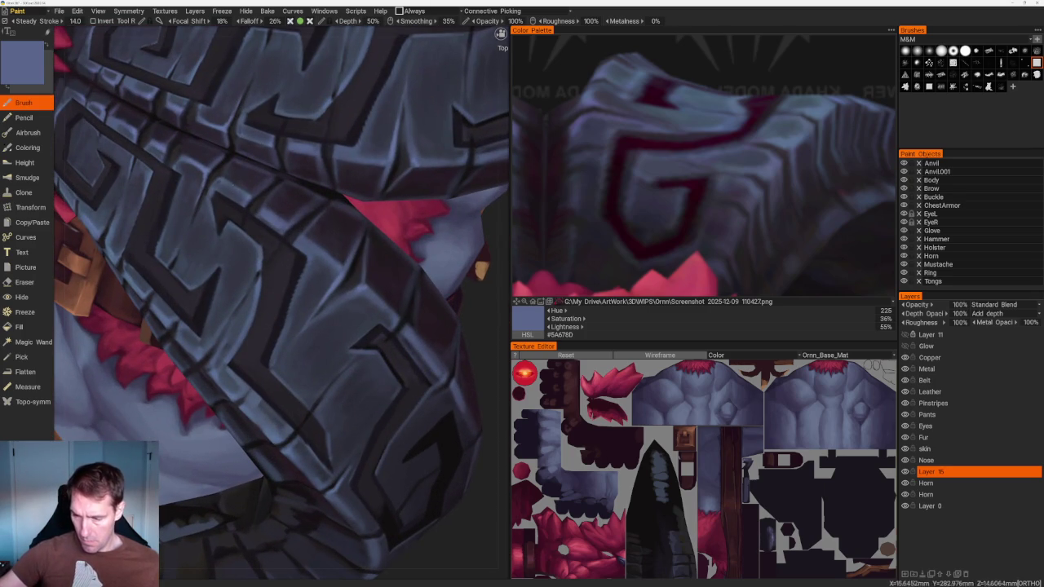
# Orbit and zoom around the horn armour to inspect the painted bands
pyautogui.moveTo(269, 253); pyautogui.dragTo(290, 243, button='middle')
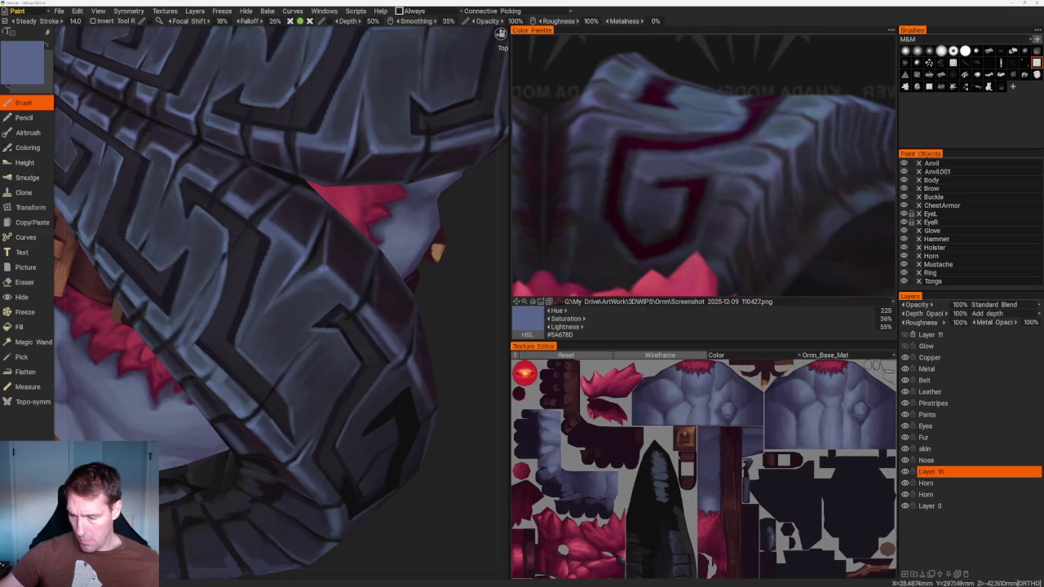
pyautogui.scroll(-5, 289, 150)
pyautogui.moveTo(369, 176); pyautogui.dragTo(373, 177, button='middle')
pyautogui.scroll(5, 372, 177)
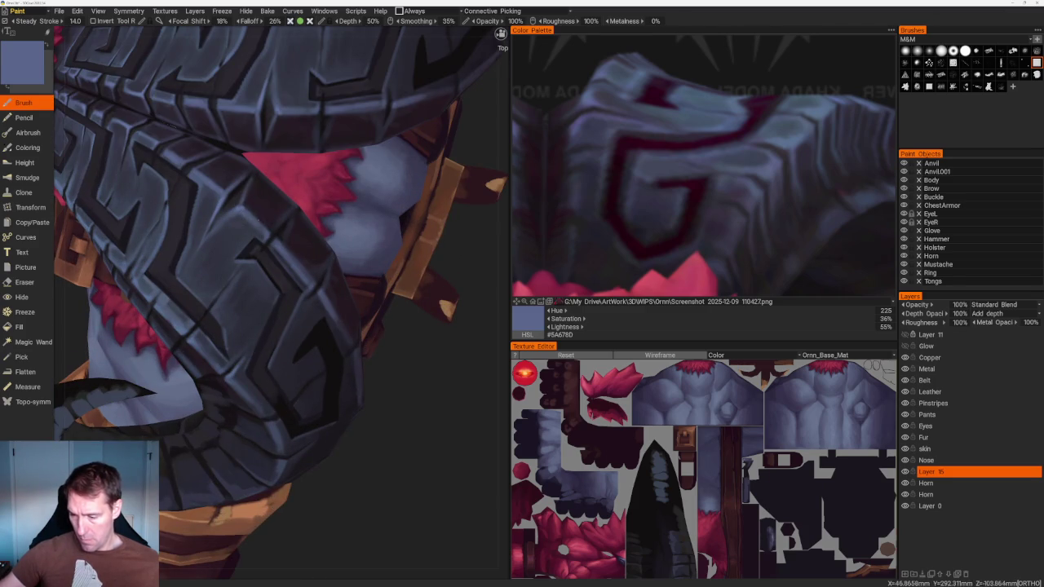
pyautogui.scroll(-5, 408, 275)
pyautogui.scroll(5, 455, 355)
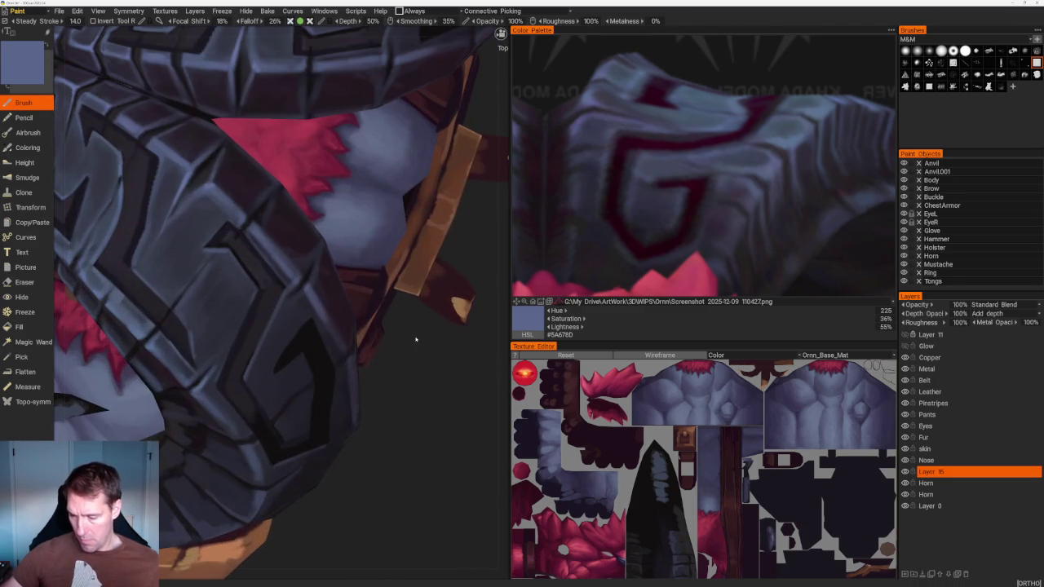
pyautogui.scroll(-5, 350, 203)
pyautogui.moveTo(350, 203); pyautogui.dragTo(361, 191, button='middle')
pyautogui.scroll(5, 362, 191)
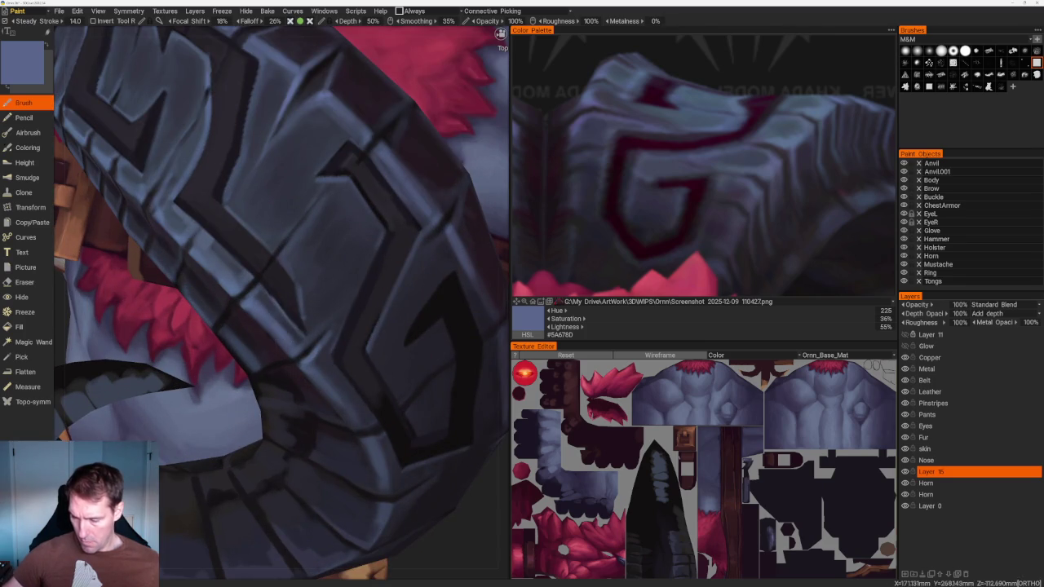
pyautogui.moveTo(362, 191); pyautogui.dragTo(392, 187, button='middle')
pyautogui.scroll(-3, 375, 196)
pyautogui.scroll(3, 375, 196)
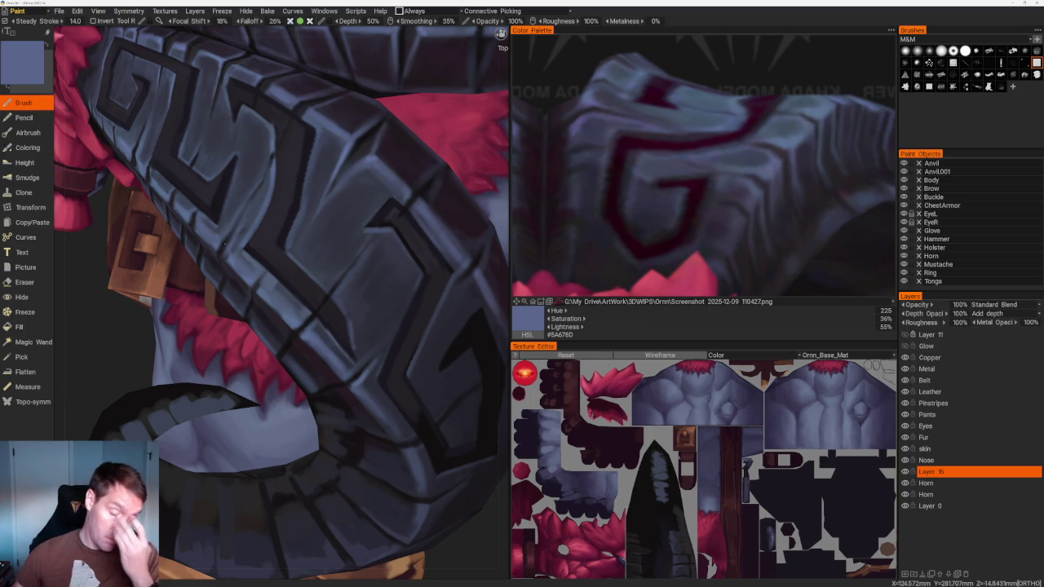
pyautogui.scroll(-5, 396, 175)
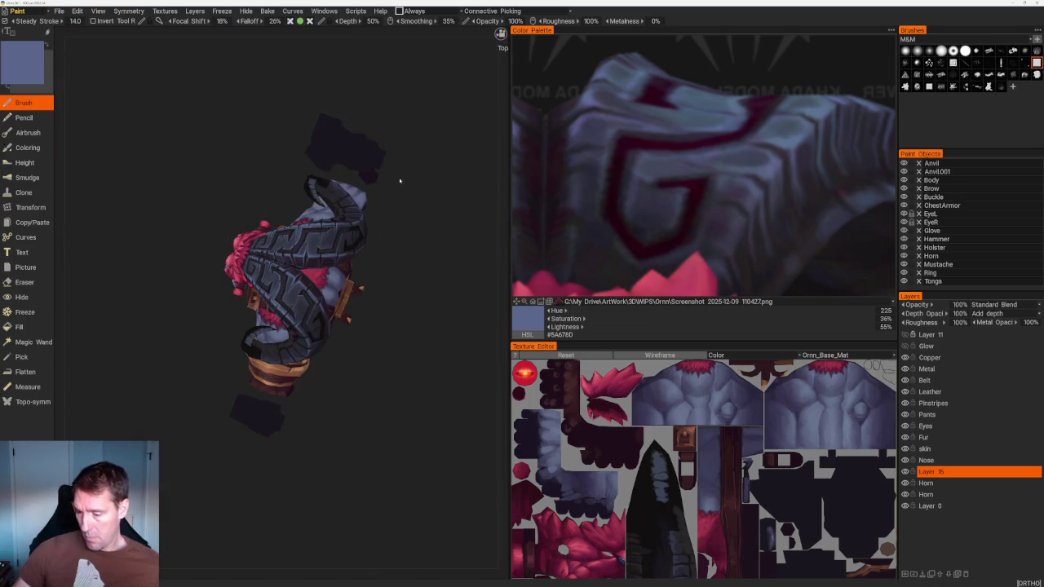
pyautogui.scroll(5, 397, 175)
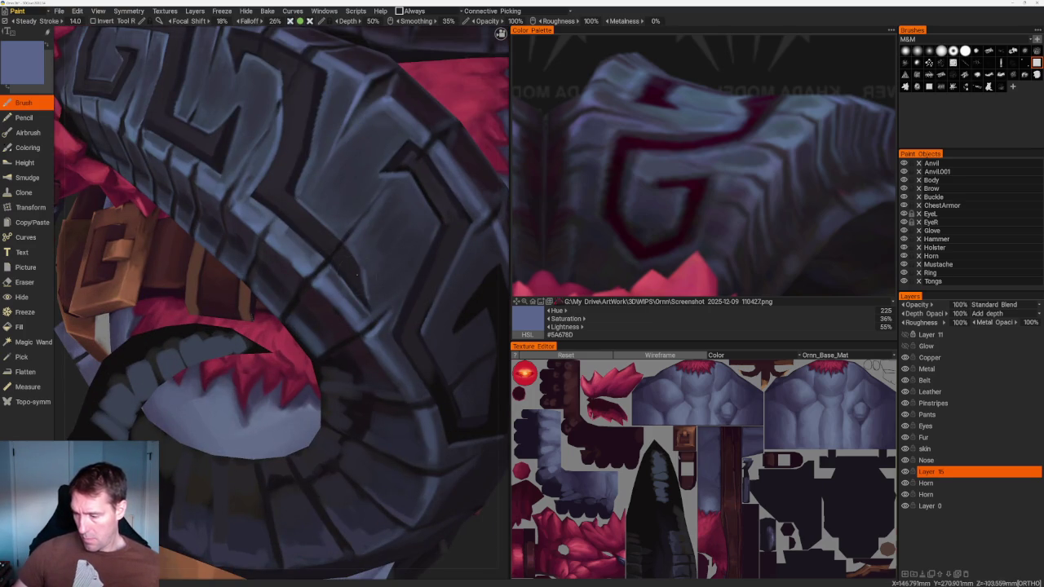
# Sample darker, lighter and dark slate #353949 tones from the horn, ending front-facing
pyautogui.press('v')
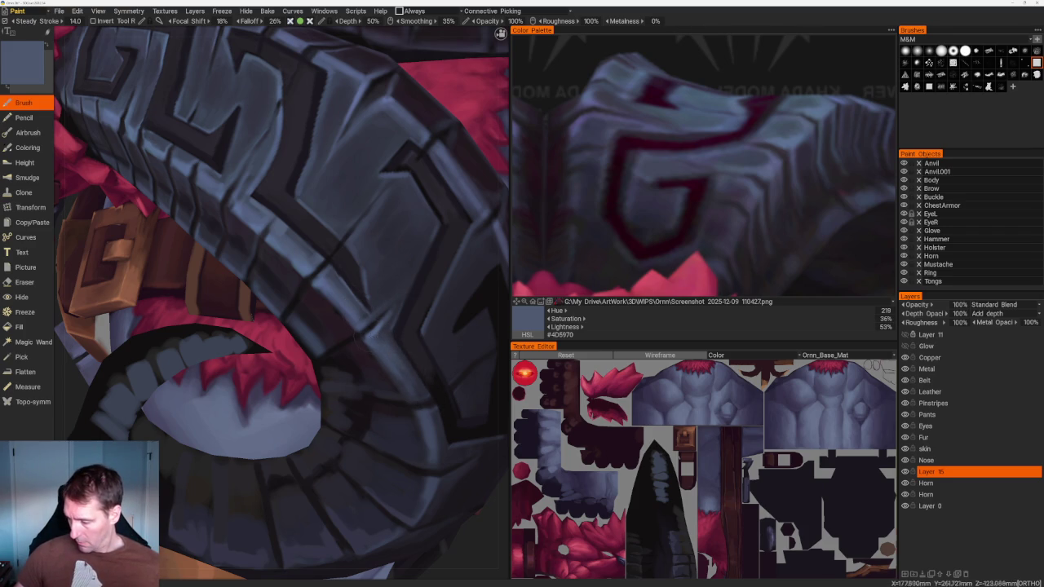
pyautogui.press('v')
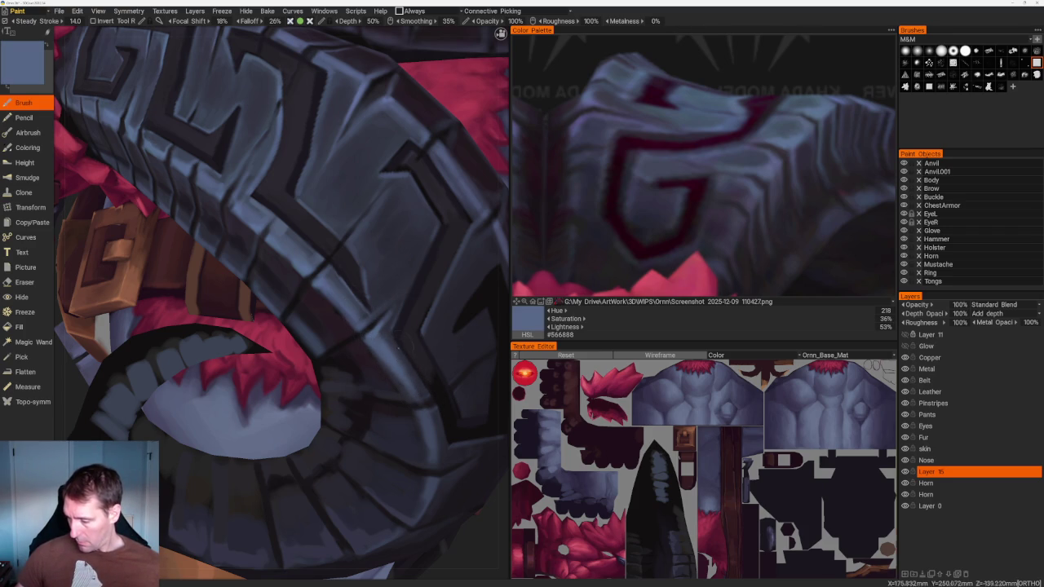
pyautogui.press('v')
pyautogui.scroll(-2, 403, 283)
pyautogui.scroll(-5, 403, 282)
pyautogui.moveTo(403, 283)
pyautogui.mouseDown()
pyautogui.moveTo(424, 287)
pyautogui.moveTo(409, 313)
pyautogui.mouseUp()
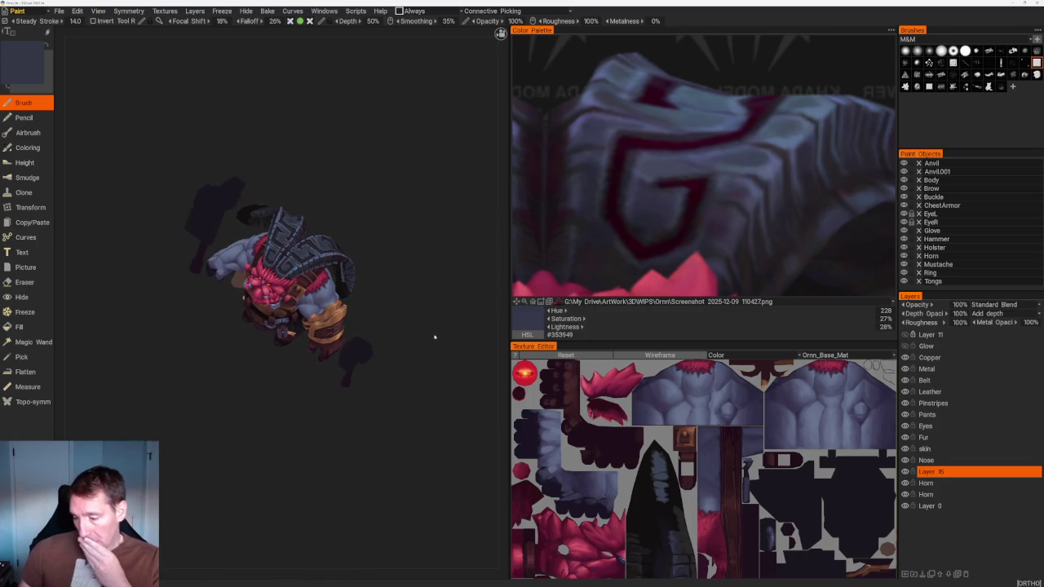
# Make the Metal layer the active paint layer
pyautogui.moveTo(695, 138); pyautogui.dragTo(719, 126, button='middle')
pyautogui.scroll(-5, 719, 126)
pyautogui.scroll(3, 718, 163)
pyautogui.scroll(2, 718, 180)
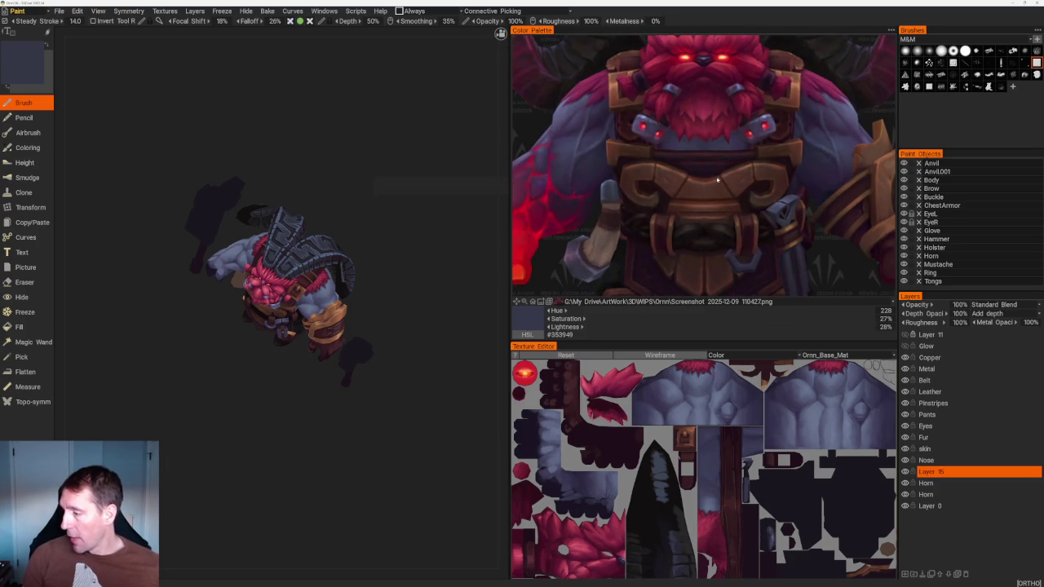
pyautogui.click(945, 371)
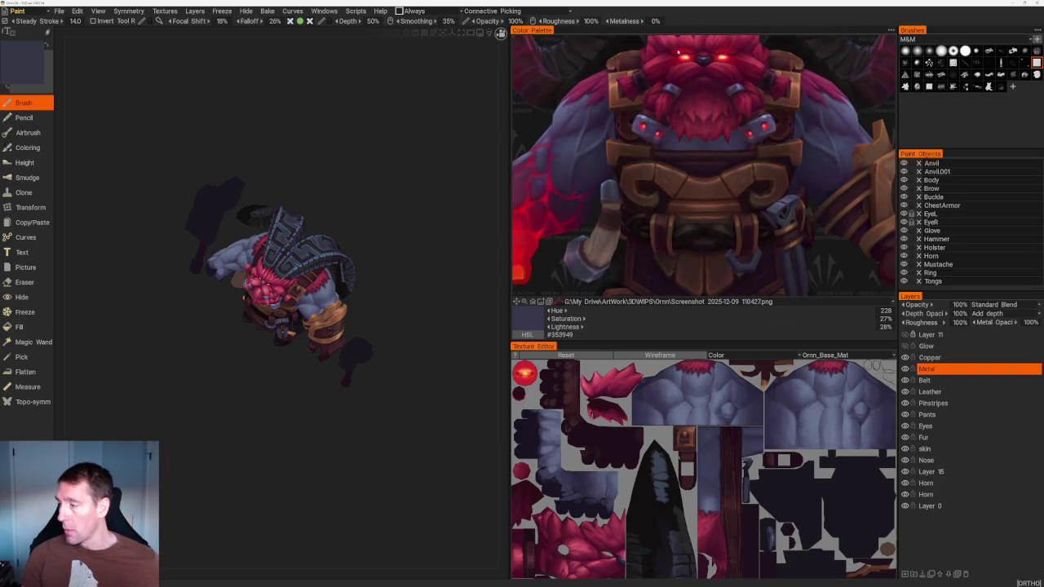
# Load daniel-orive-ornn-low-tx.jpg as palette reference and frame its metal gear area
pyautogui.click(576, 302)
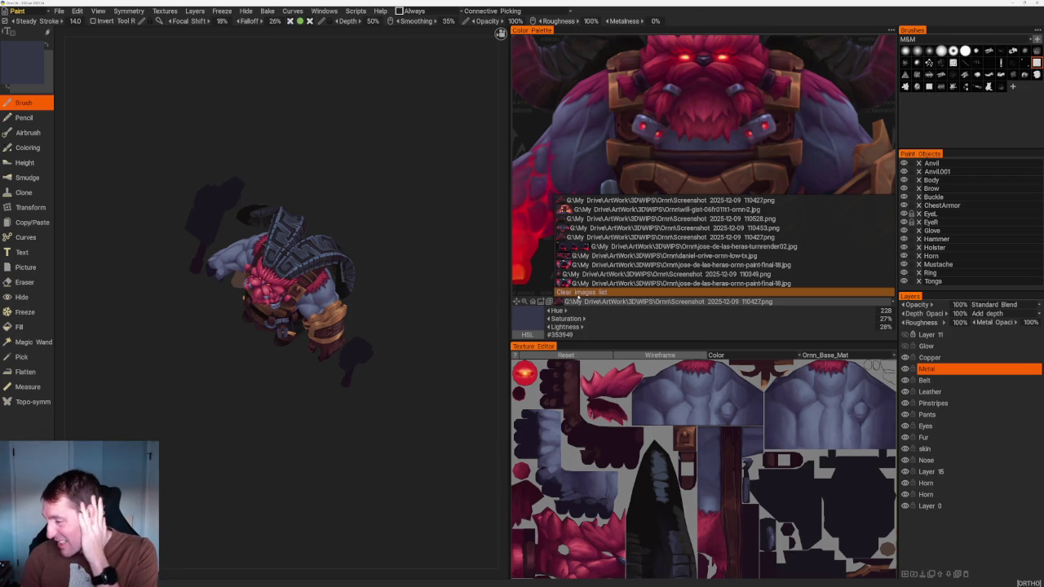
pyautogui.click(580, 292)
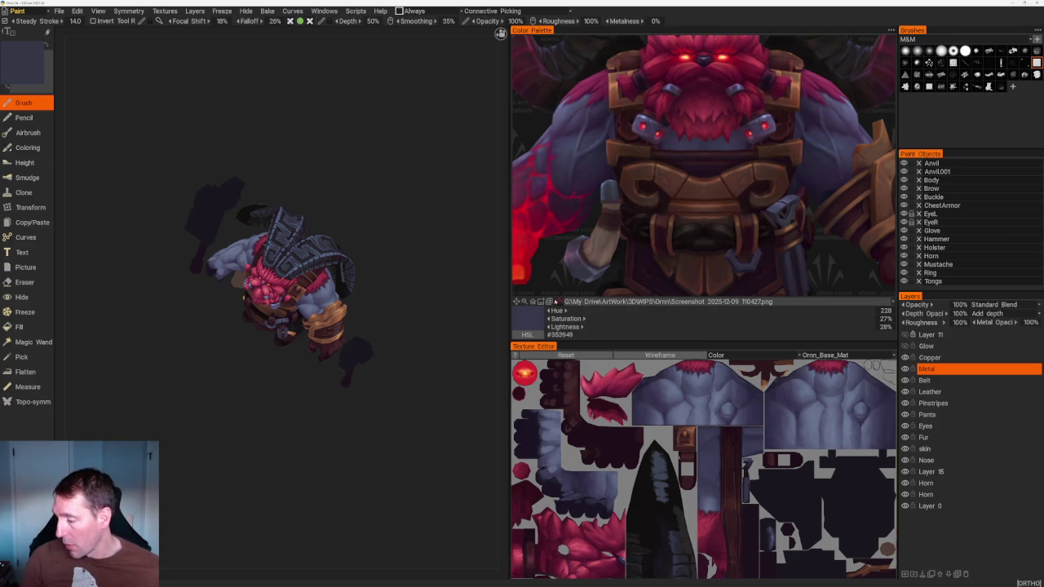
pyautogui.click(640, 301)
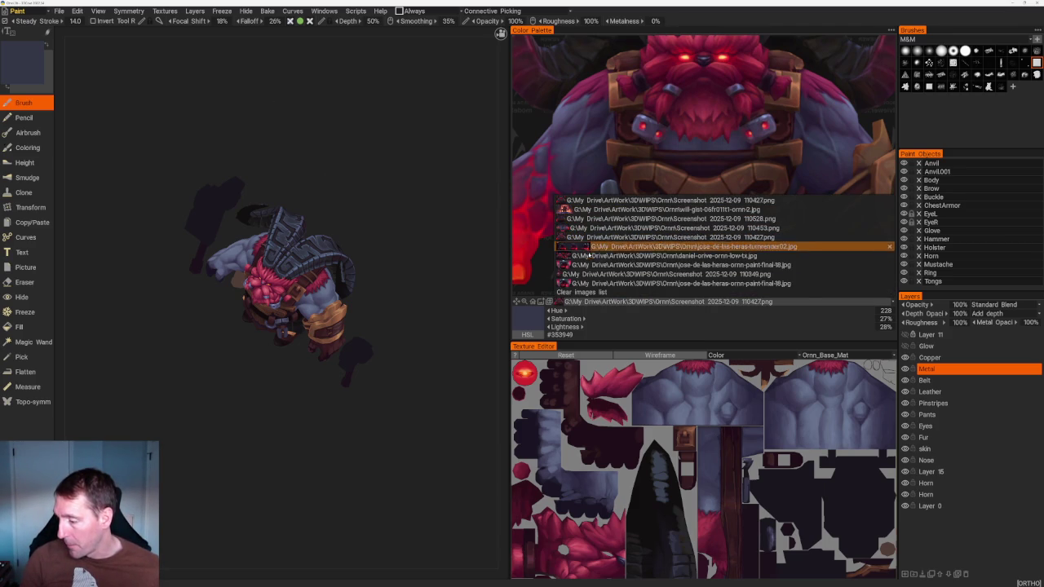
pyautogui.click(587, 256)
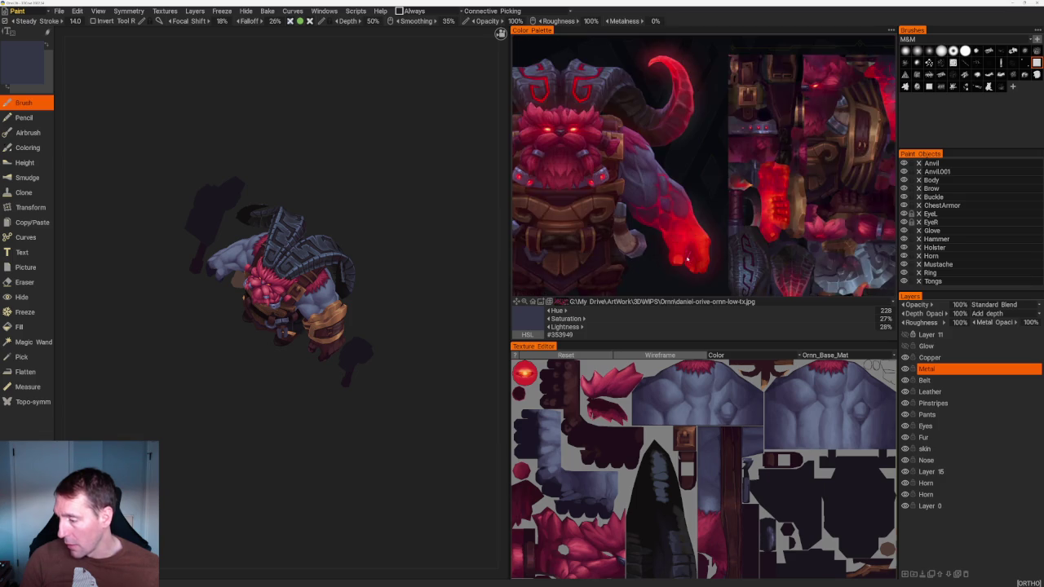
pyautogui.scroll(2, 783, 169)
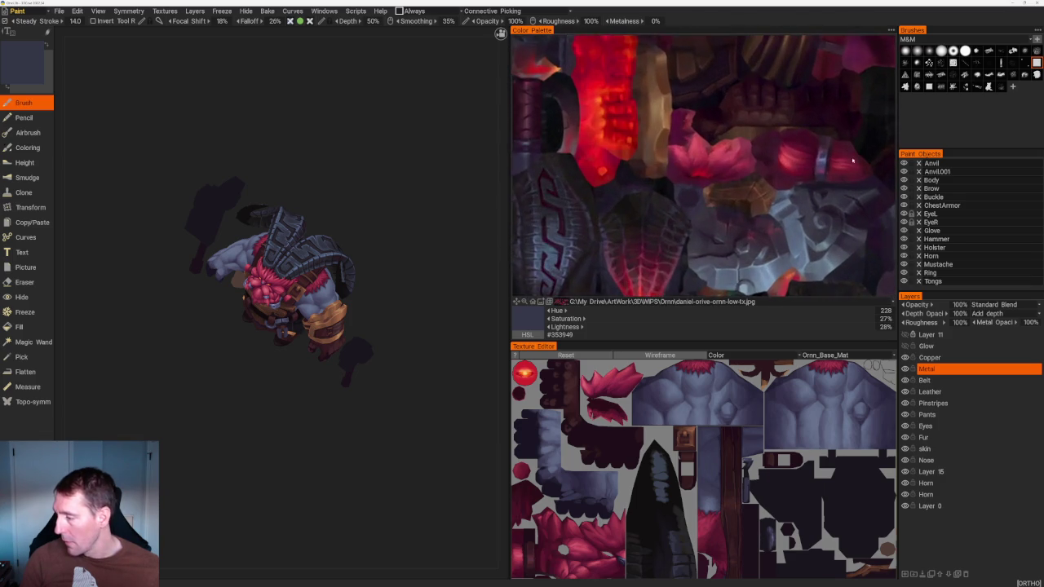
pyautogui.moveTo(783, 169); pyautogui.dragTo(653, 123, button='middle')
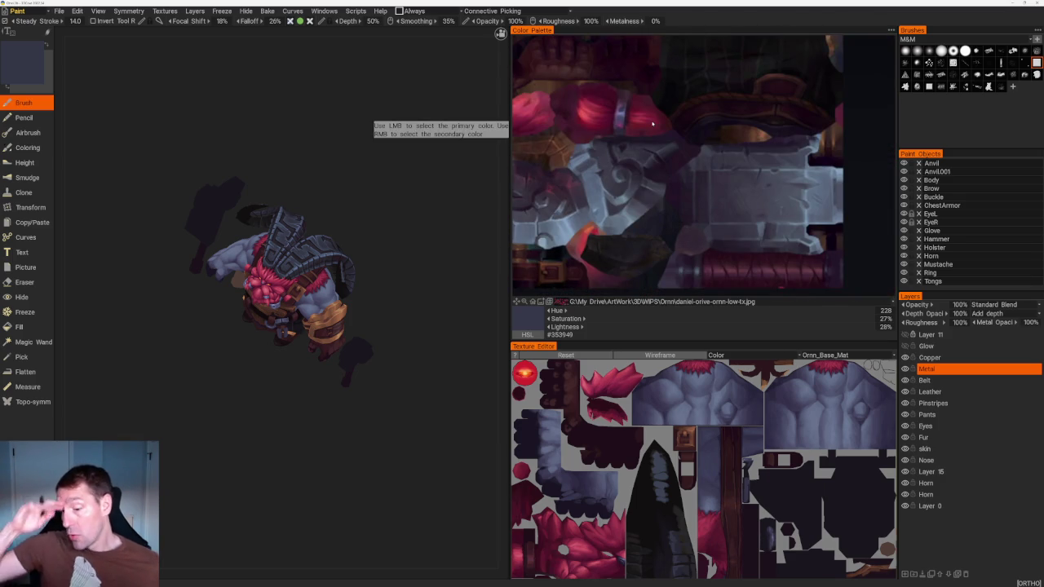
pyautogui.moveTo(375, 375); pyautogui.dragTo(331, 424)
pyautogui.scroll(5, 364, 481)
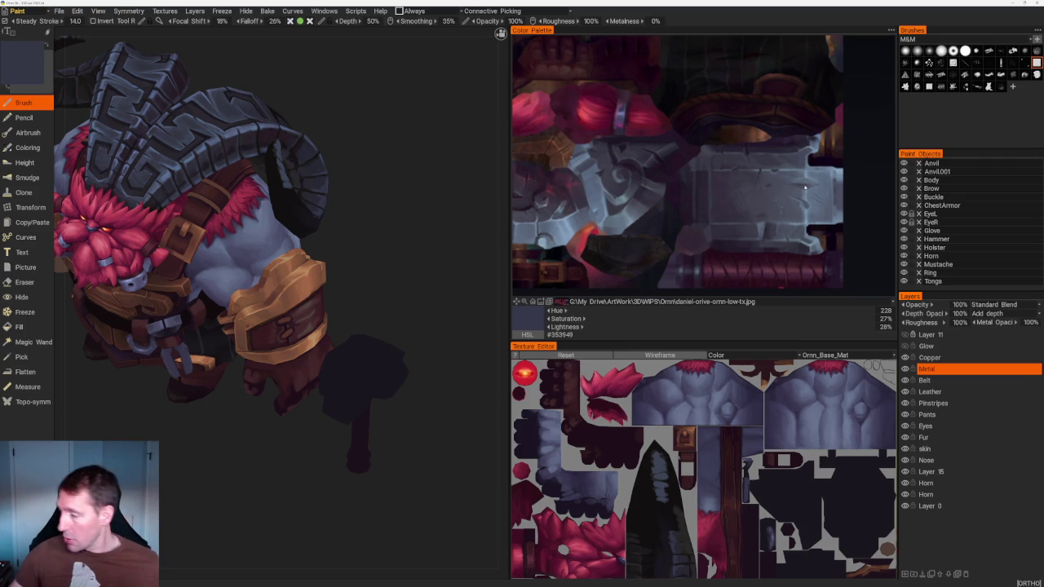
# Pick a reference blue-grey, enable symmetry, and paint mirrored strokes on the hammer head's end
pyautogui.click(811, 197)
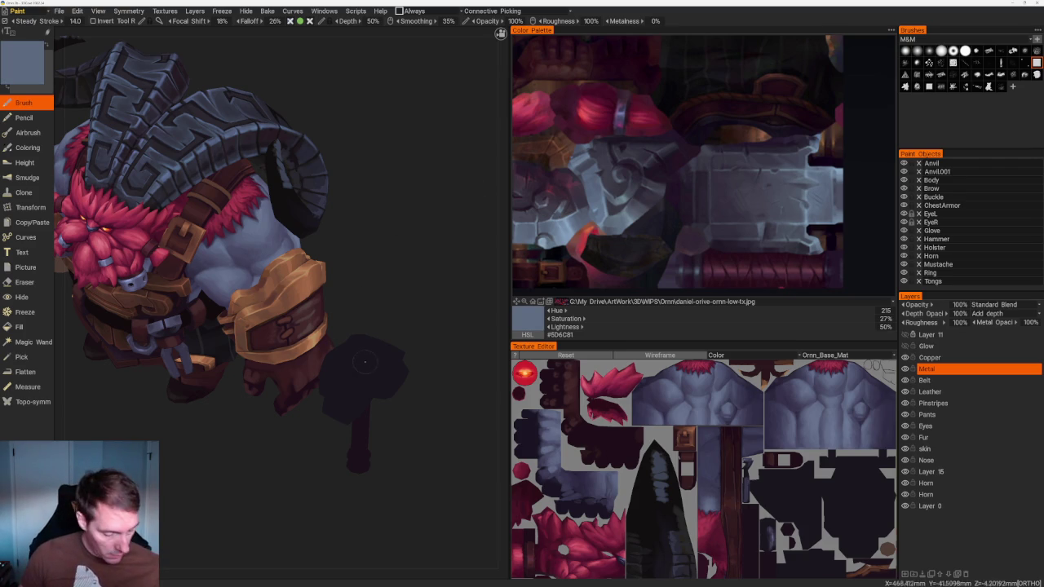
pyautogui.moveTo(363, 368)
pyautogui.mouseDown(button='middle')
pyautogui.moveTo(427, 397)
pyautogui.moveTo(401, 393)
pyautogui.mouseUp(button='middle')
pyautogui.scroll(2, 400, 393)
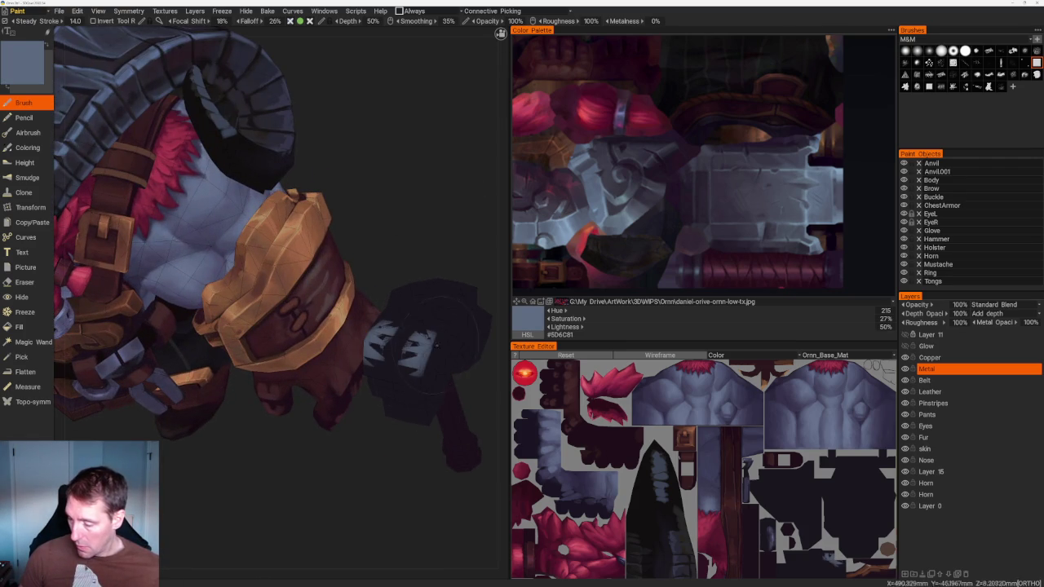
pyautogui.moveTo(408, 417)
pyautogui.mouseDown(button='middle')
pyautogui.moveTo(424, 449)
pyautogui.moveTo(319, 443)
pyautogui.mouseUp(button='middle')
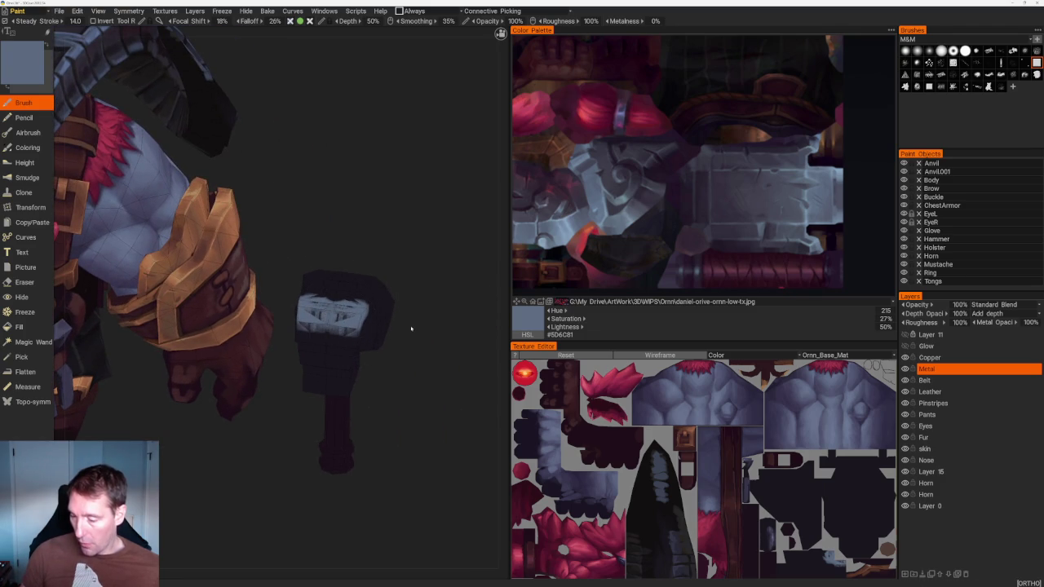
pyautogui.moveTo(347, 342)
pyautogui.mouseDown(button='middle')
pyautogui.moveTo(424, 315)
pyautogui.moveTo(385, 362)
pyautogui.mouseUp(button='middle')
pyautogui.press('s')
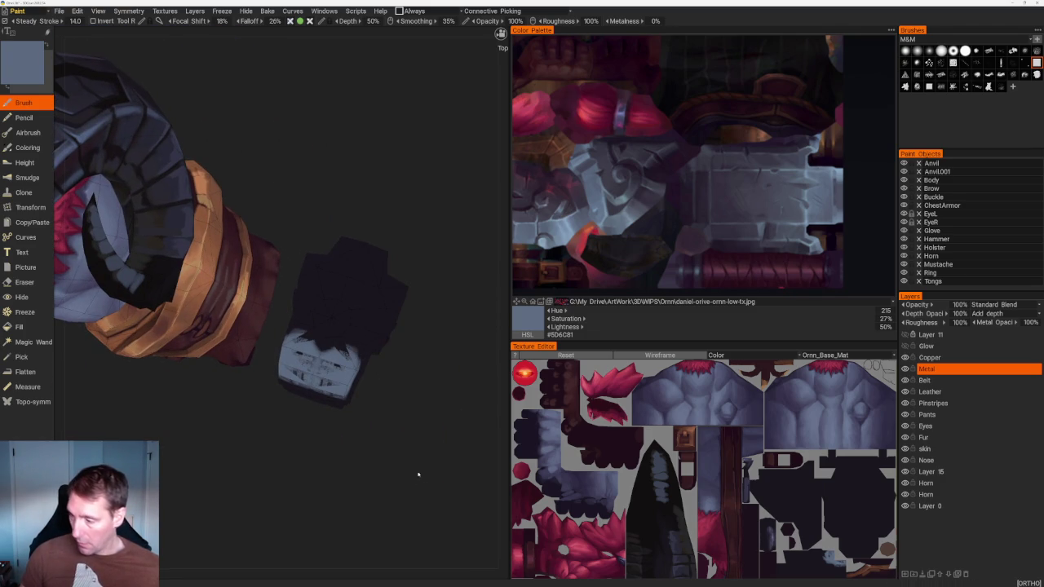
pyautogui.moveTo(366, 317); pyautogui.dragTo(359, 262)
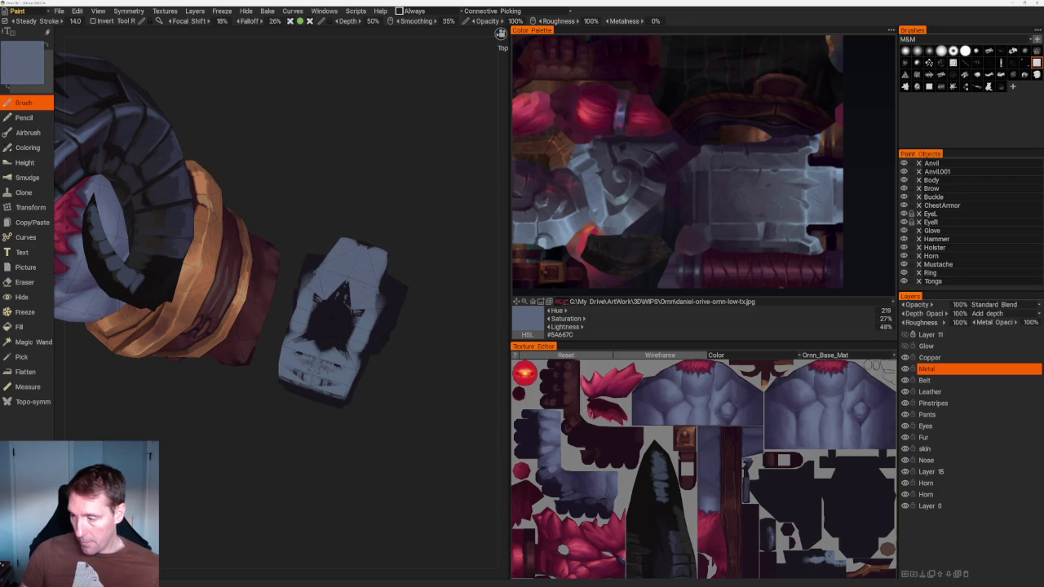
# Brighten the hammer head's front face with light blue-grey strokes
pyautogui.scroll(-5, 405, 249)
pyautogui.scroll(4, 444, 365)
pyautogui.scroll(2, 444, 365)
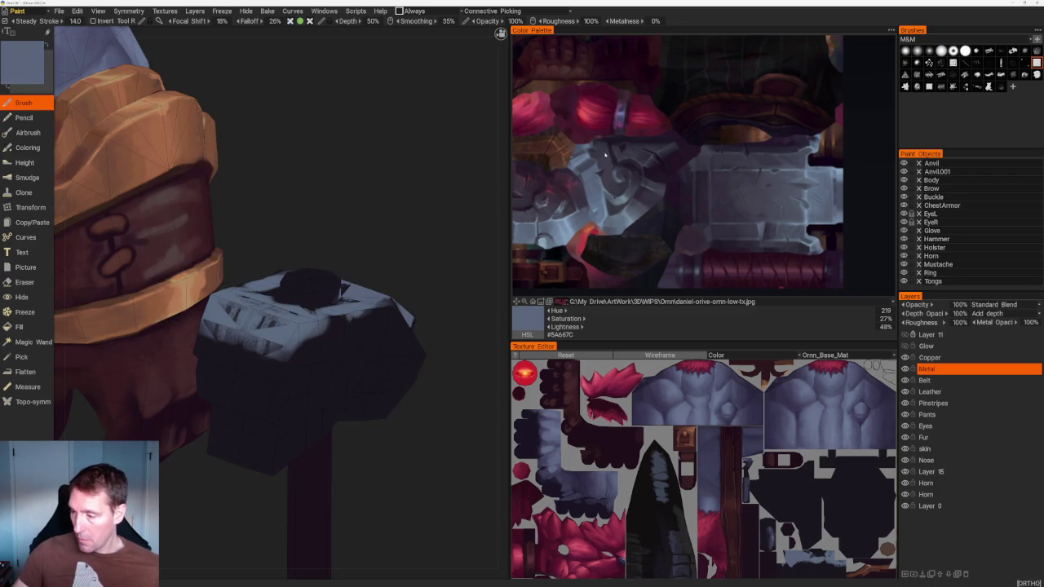
pyautogui.scroll(2, 433, 400)
pyautogui.moveTo(330, 320); pyautogui.dragTo(409, 289)
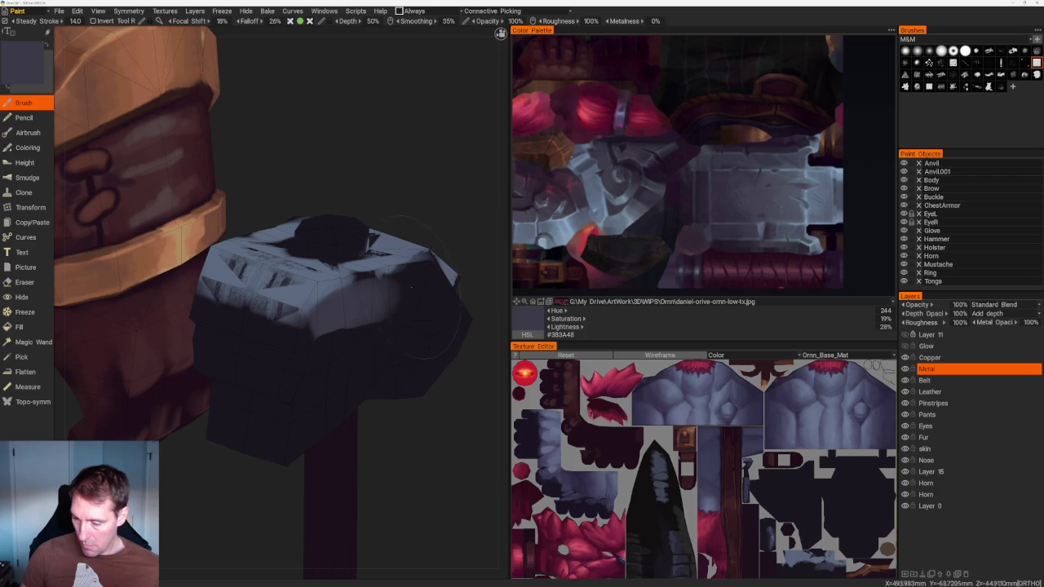
pyautogui.moveTo(343, 310)
pyautogui.mouseDown()
pyautogui.moveTo(295, 343)
pyautogui.moveTo(308, 416)
pyautogui.moveTo(327, 441)
pyautogui.moveTo(359, 399)
pyautogui.mouseUp()
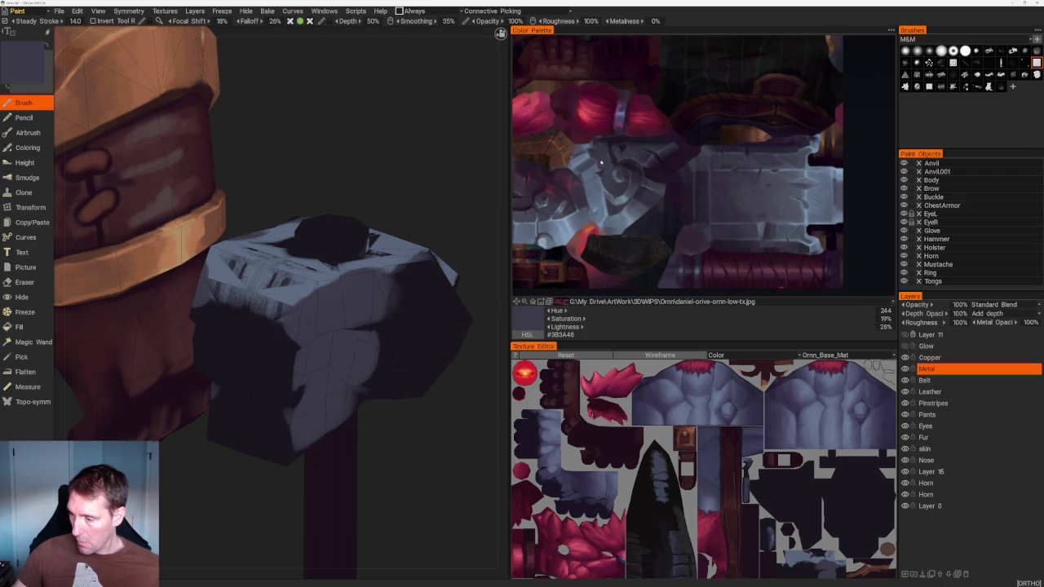
# Pick a darker purple-grey, then sample grey-blue #566373 from the hammer and view it from below
pyautogui.click(634, 181)
pyautogui.moveTo(426, 443)
pyautogui.mouseDown(button='right')
pyautogui.moveTo(448, 187)
pyautogui.moveTo(357, 466)
pyautogui.moveTo(370, 212)
pyautogui.moveTo(375, 334)
pyautogui.mouseUp(button='right')
pyautogui.scroll(2, 349, 308)
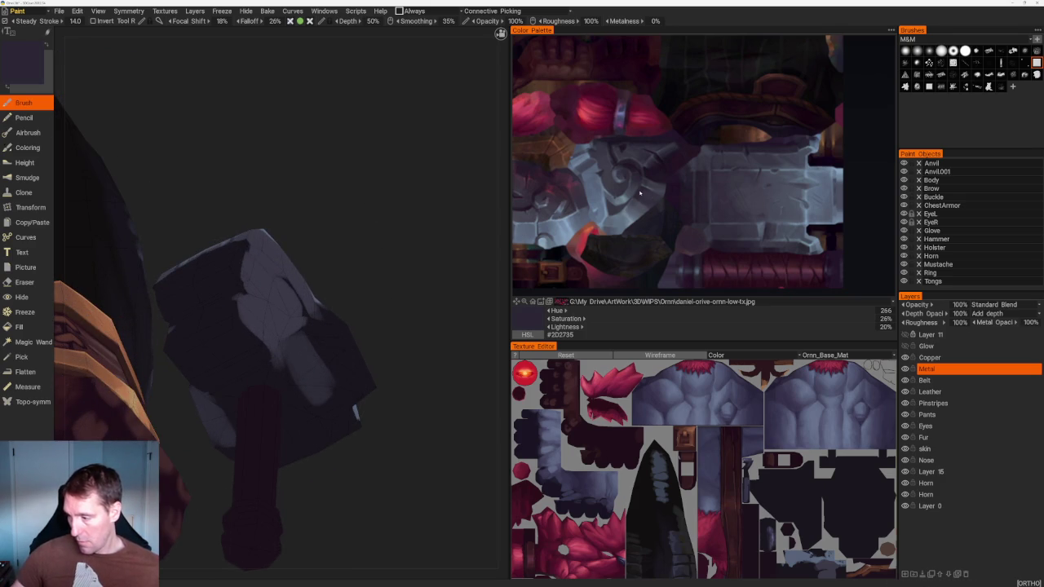
pyautogui.moveTo(299, 367)
pyautogui.mouseDown(button='right')
pyautogui.moveTo(422, 350)
pyautogui.moveTo(302, 344)
pyautogui.mouseUp(button='right')
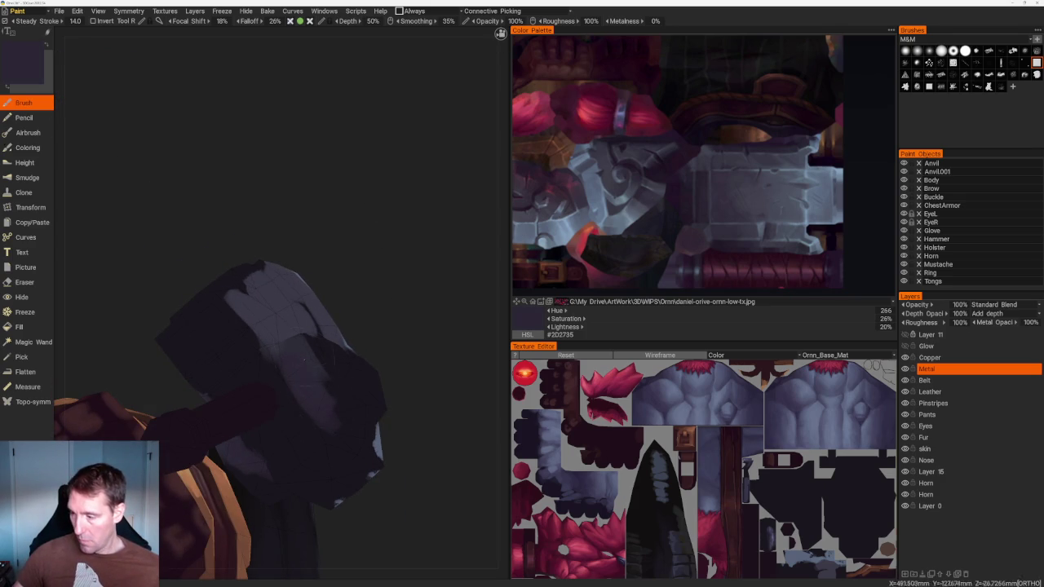
pyautogui.press('v')
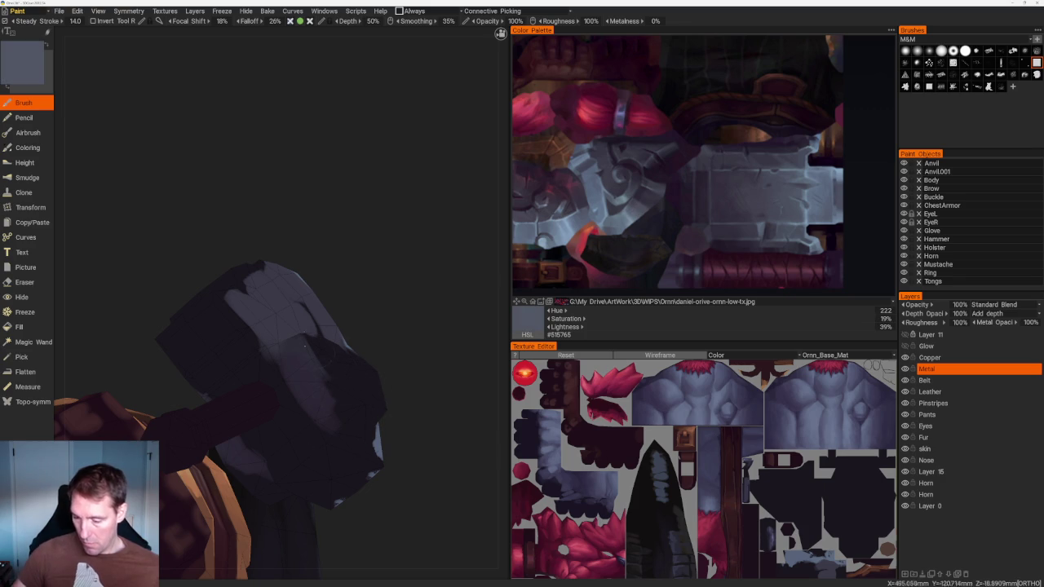
pyautogui.moveTo(410, 285); pyautogui.dragTo(497, 329, button='right')
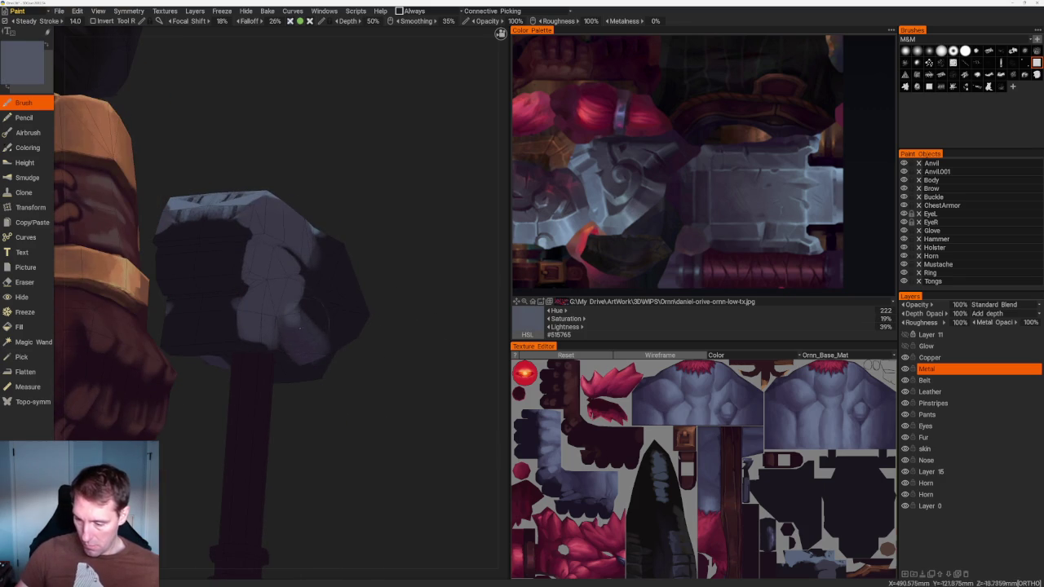
pyautogui.moveTo(405, 361)
pyautogui.mouseDown(button='right')
pyautogui.moveTo(410, 264)
pyautogui.moveTo(378, 182)
pyautogui.moveTo(401, 210)
pyautogui.moveTo(380, 226)
pyautogui.moveTo(352, 221)
pyautogui.moveTo(443, 275)
pyautogui.moveTo(403, 384)
pyautogui.moveTo(426, 490)
pyautogui.moveTo(464, 409)
pyautogui.moveTo(500, 491)
pyautogui.mouseUp(button='right')
# Paint a light patch on the hammer's right side and lighter grey down the swirl area
pyautogui.click(615, 174)
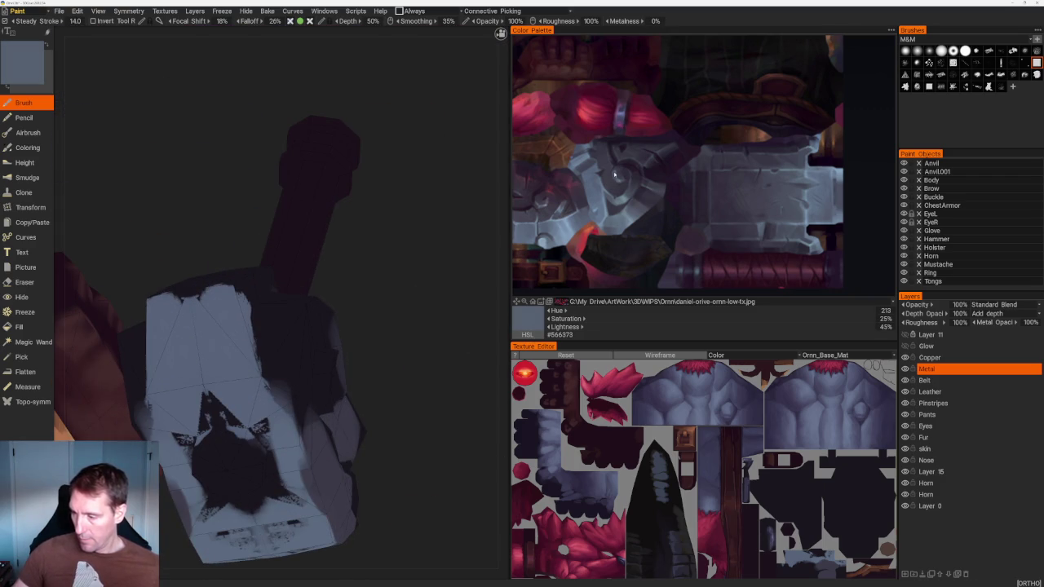
pyautogui.moveTo(317, 385); pyautogui.dragTo(323, 369)
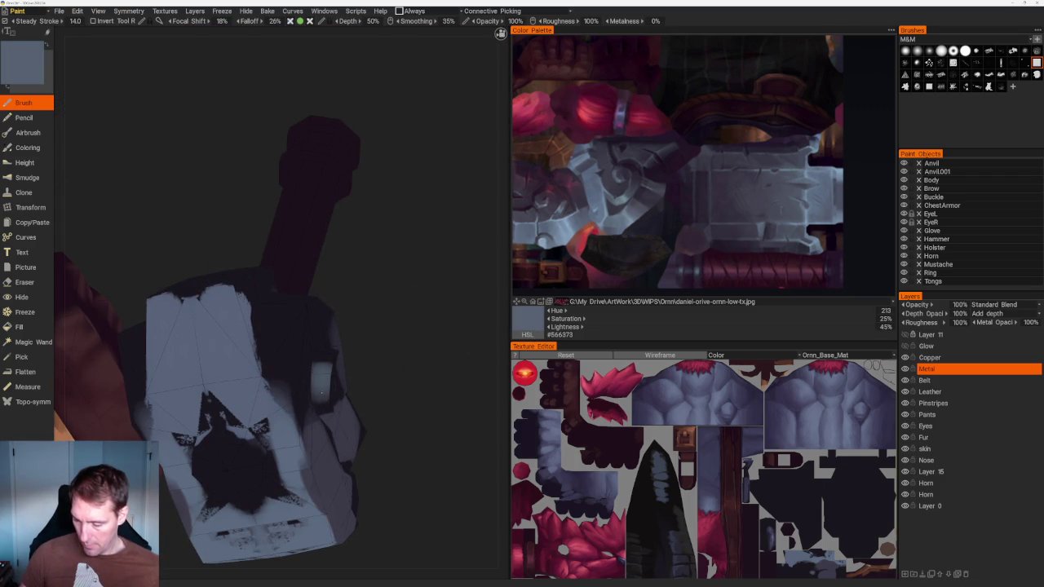
pyautogui.moveTo(322, 390)
pyautogui.mouseDown(button='right')
pyautogui.moveTo(391, 408)
pyautogui.moveTo(303, 336)
pyautogui.moveTo(356, 264)
pyautogui.moveTo(368, 275)
pyautogui.moveTo(424, 245)
pyautogui.mouseUp(button='right')
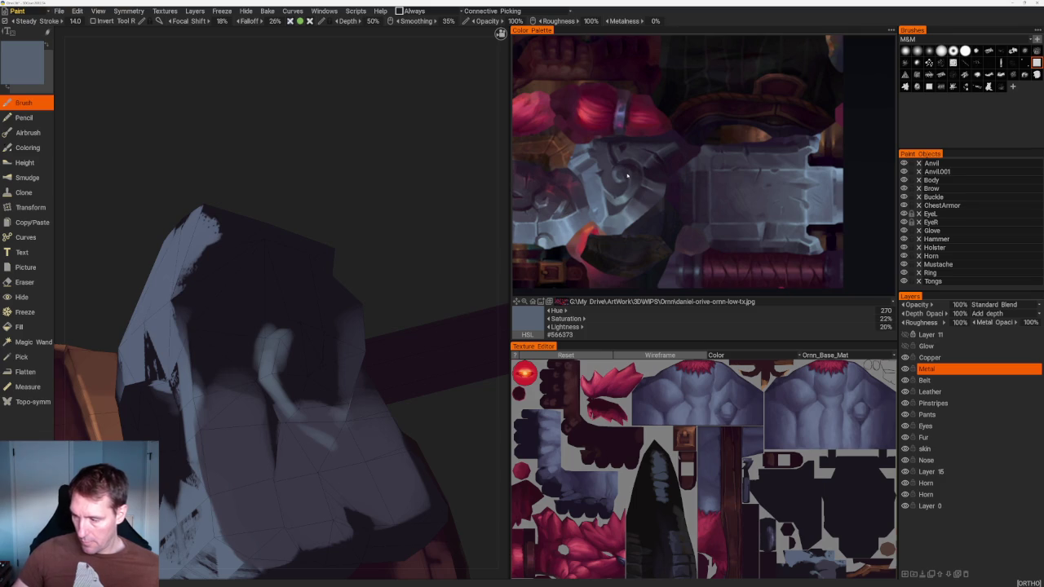
pyautogui.press('v')
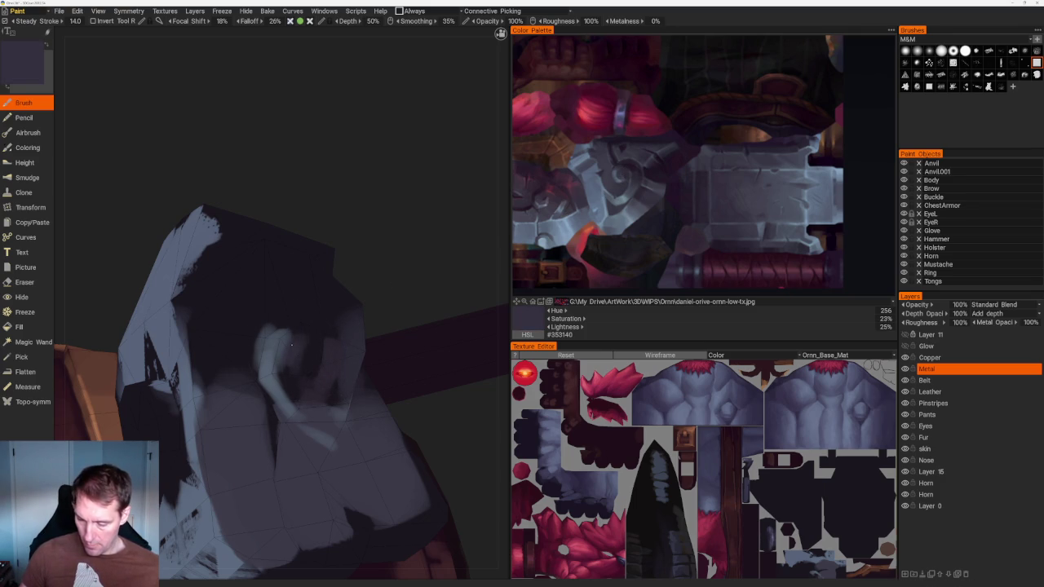
pyautogui.click(618, 173)
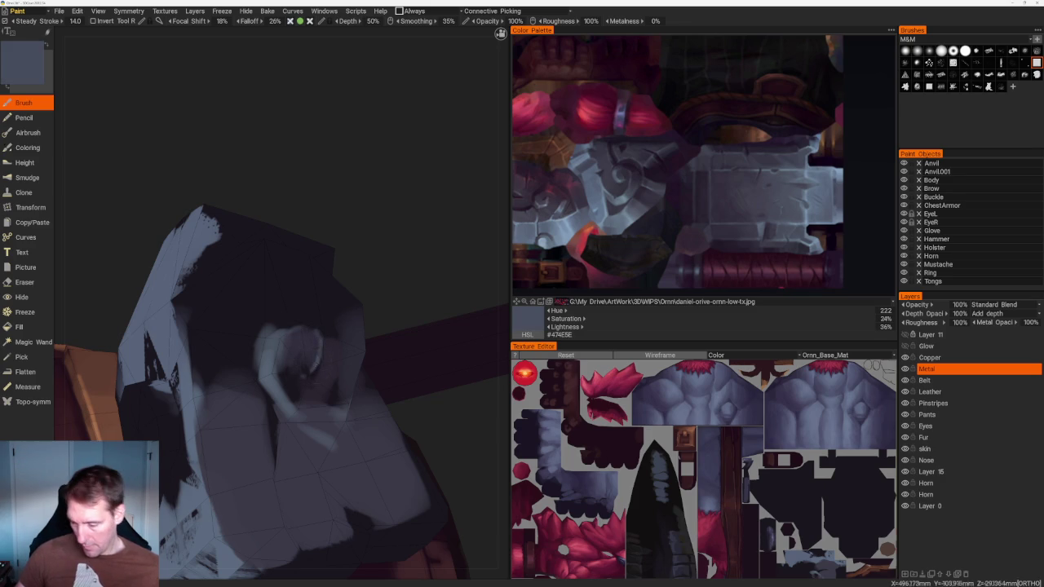
pyautogui.scroll(-5, 384, 205)
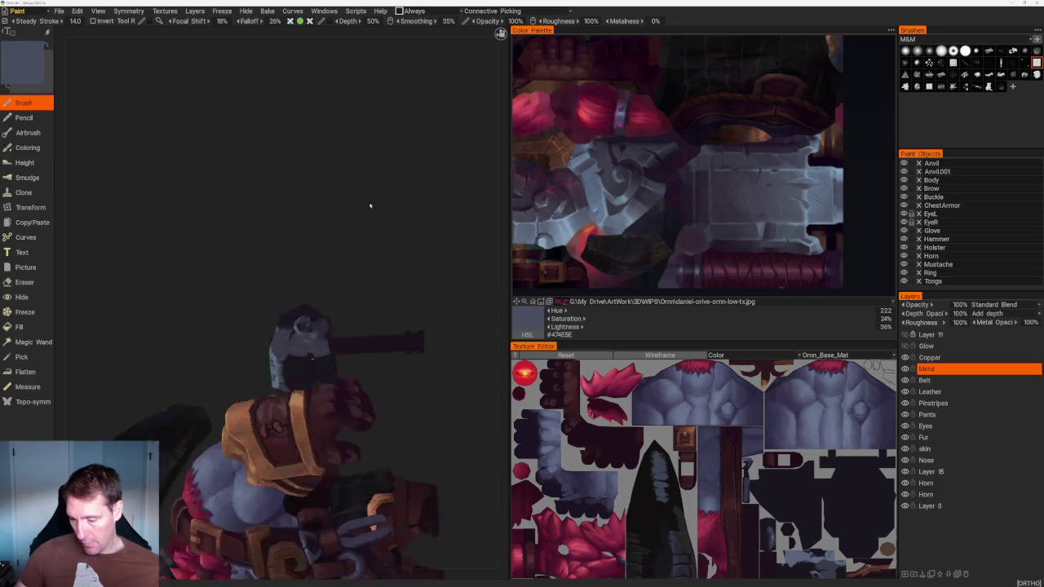
pyautogui.scroll(5, 384, 205)
pyautogui.scroll(3, 207, 335)
pyautogui.scroll(3, 422, 398)
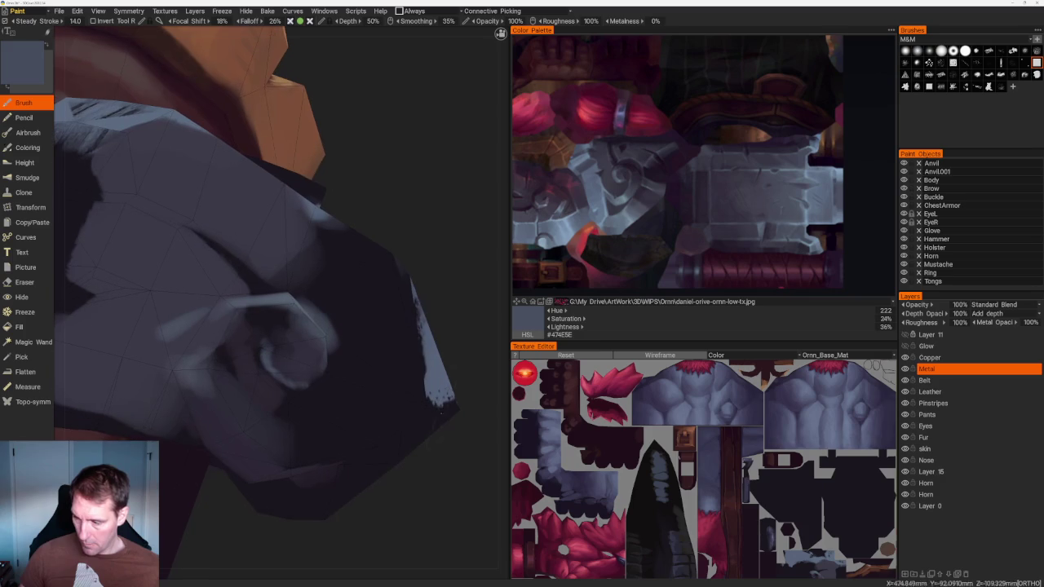
pyautogui.click(603, 167)
pyautogui.moveTo(256, 314); pyautogui.dragTo(243, 369)
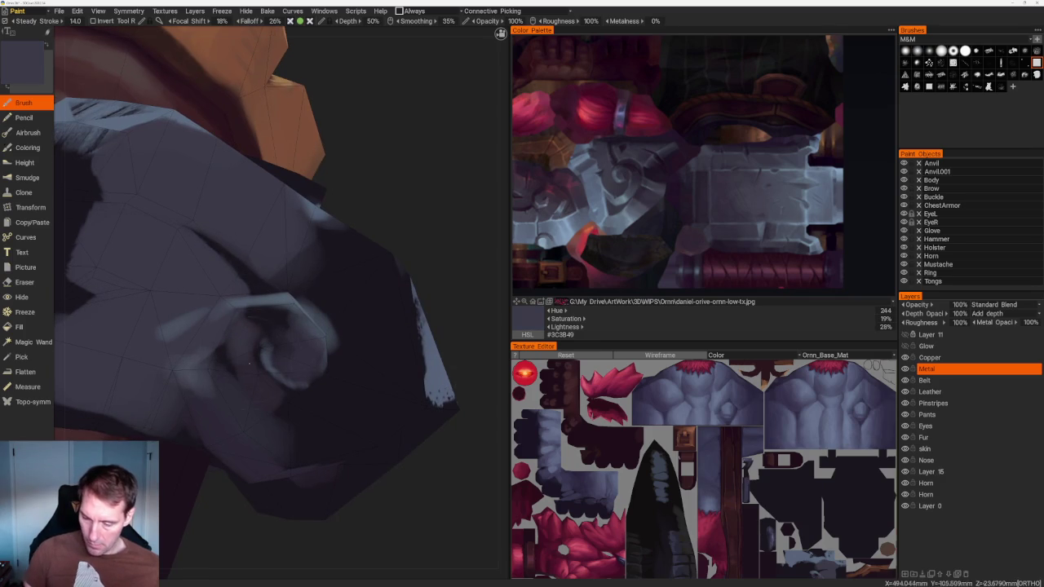
pyautogui.moveTo(315, 229); pyautogui.dragTo(323, 281)
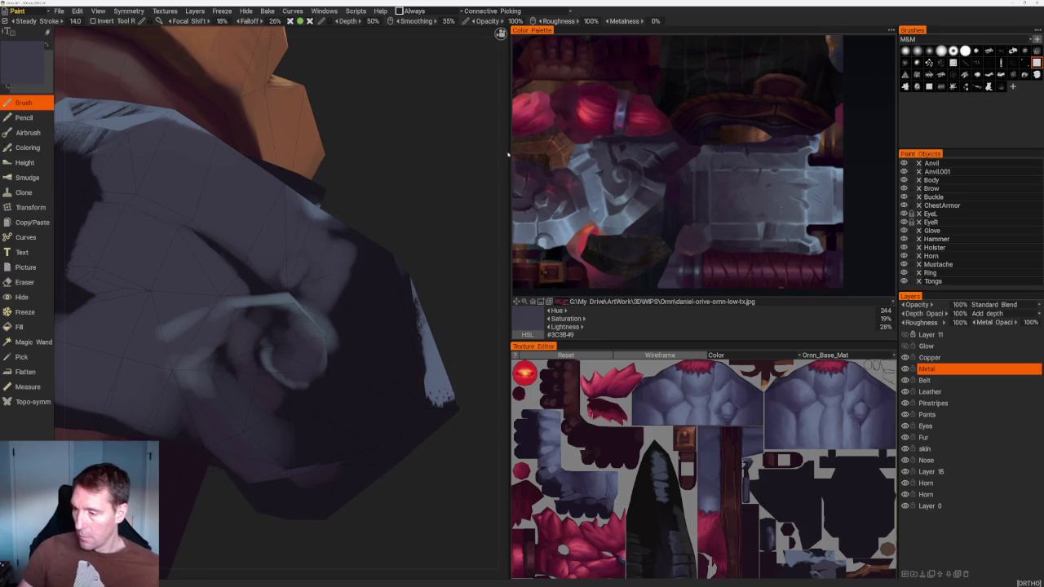
# Paint a dark purple shadow plane on the head and mid blue-grey edge highlights
pyautogui.click(644, 161)
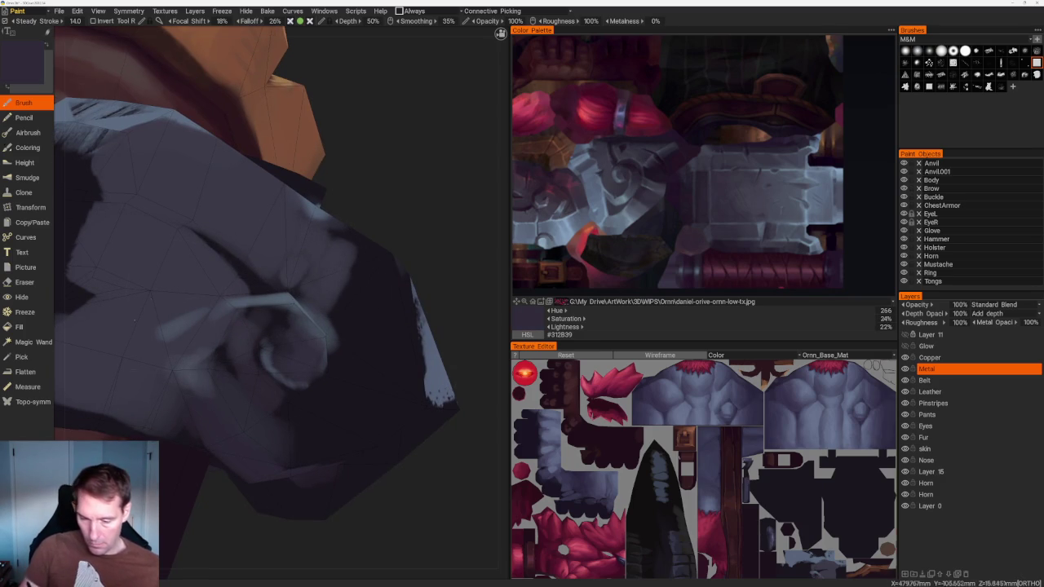
pyautogui.moveTo(457, 122); pyautogui.dragTo(392, 245)
pyautogui.moveTo(381, 320); pyautogui.dragTo(372, 366)
pyautogui.moveTo(324, 329); pyautogui.dragTo(283, 350)
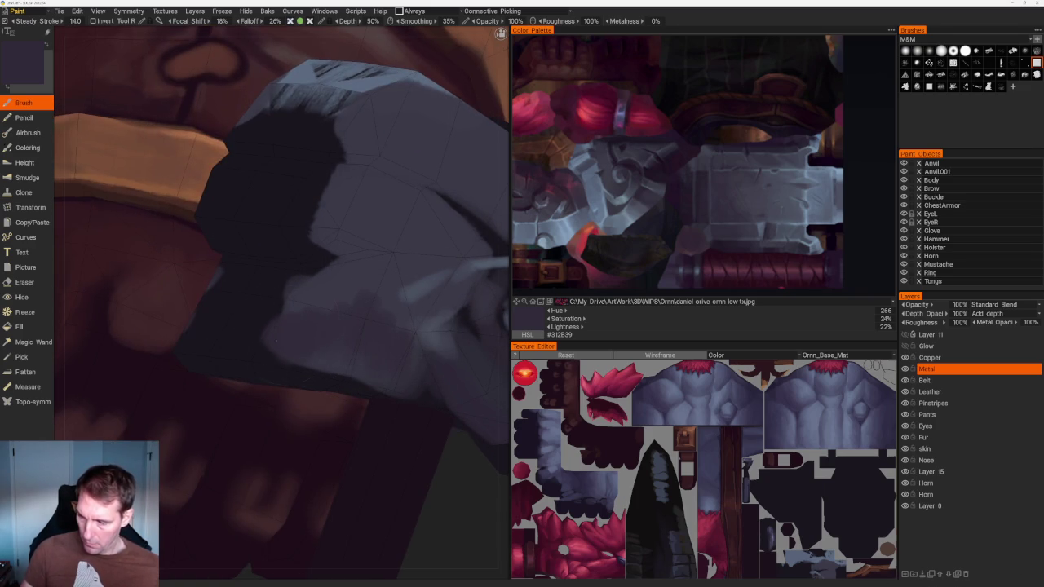
pyautogui.click(652, 145)
pyautogui.moveTo(296, 286); pyautogui.dragTo(251, 360)
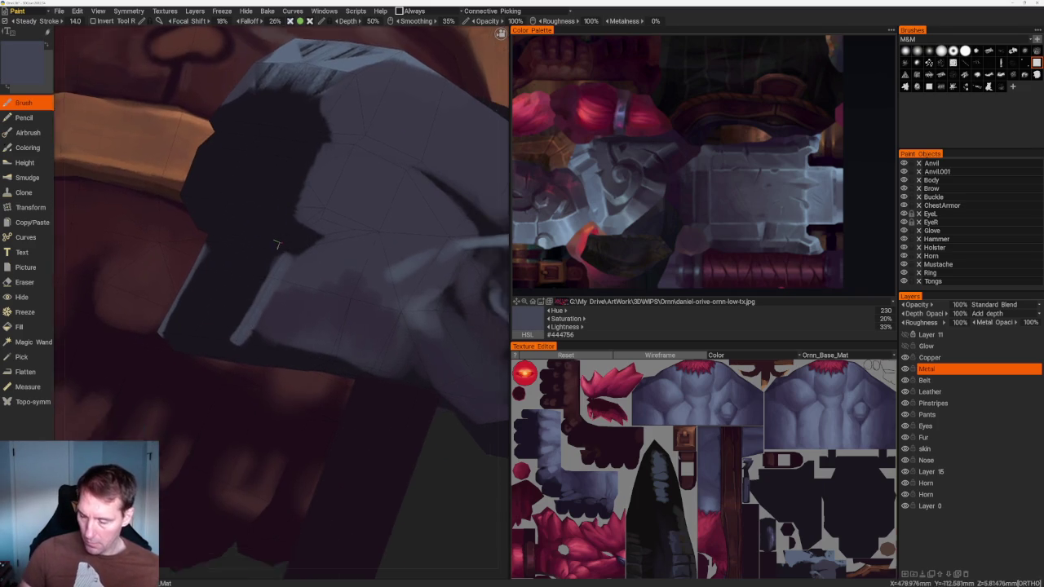
# From a new angle, paint a light grey stroke across the hammer head's dark area
pyautogui.scroll(-5, 401, 154)
pyautogui.moveTo(400, 155); pyautogui.dragTo(351, 259)
pyautogui.scroll(5, 351, 259)
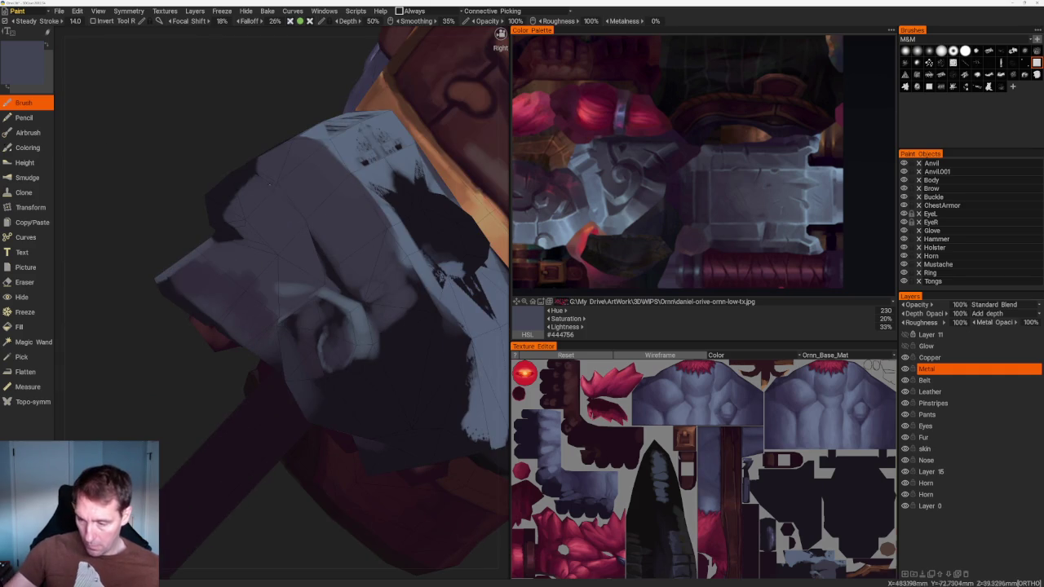
pyautogui.moveTo(286, 201)
pyautogui.mouseDown()
pyautogui.moveTo(226, 152)
pyautogui.moveTo(330, 279)
pyautogui.mouseUp()
pyautogui.scroll(4, 330, 279)
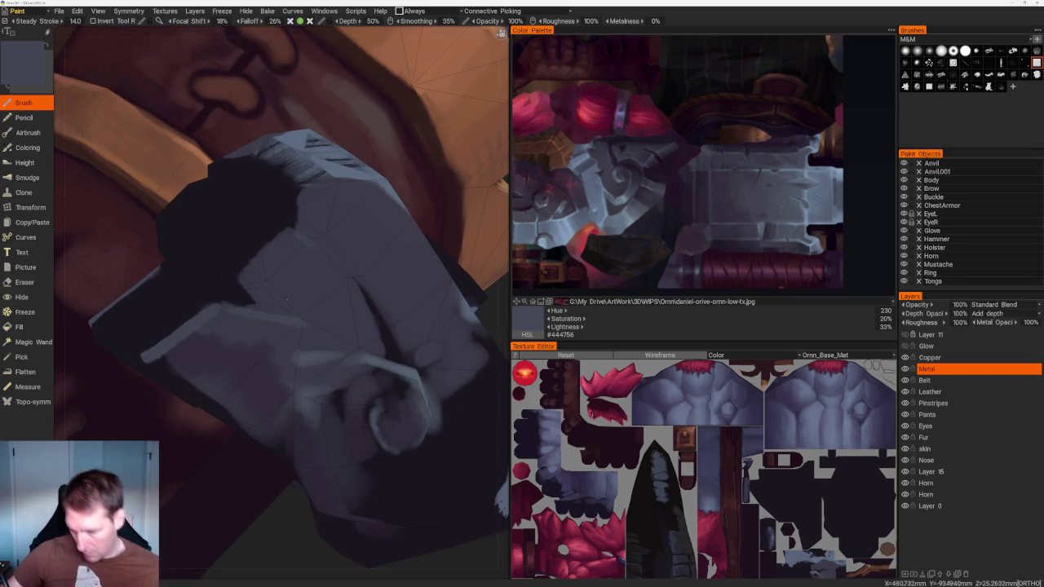
pyautogui.moveTo(222, 281)
pyautogui.mouseDown()
pyautogui.moveTo(231, 250)
pyautogui.moveTo(384, 368)
pyautogui.moveTo(433, 424)
pyautogui.mouseUp()
pyautogui.scroll(2, 433, 424)
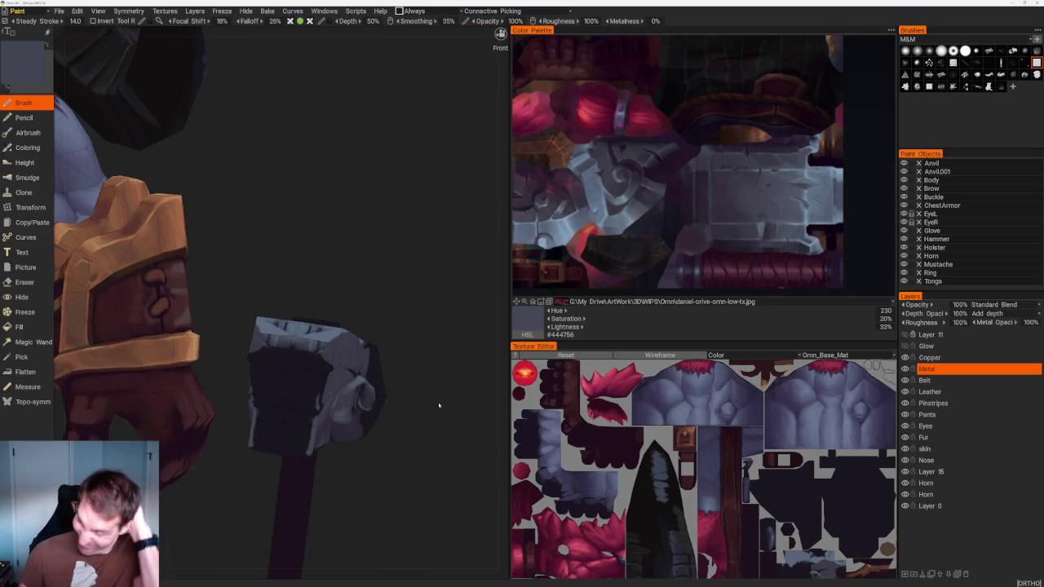
# Paint a mirrored light-blue band across the hammer's front face and along its side edges
pyautogui.moveTo(429, 321); pyautogui.dragTo(451, 319)
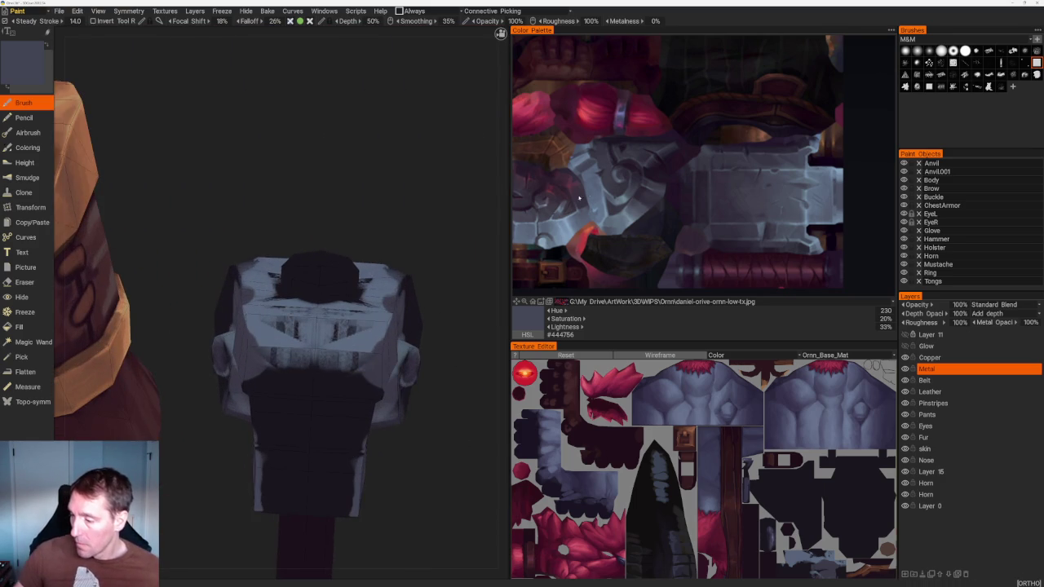
pyautogui.press('v')
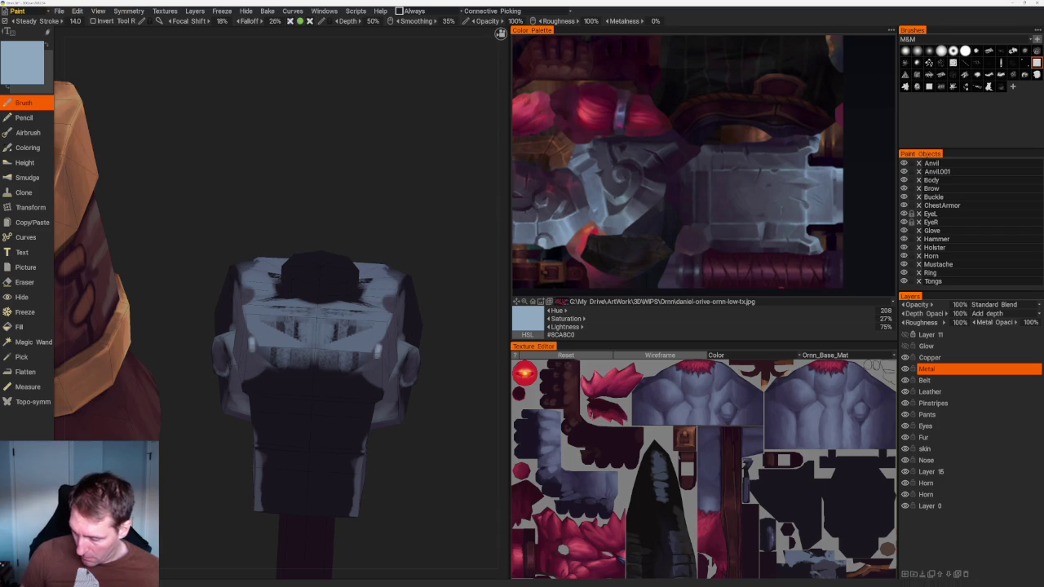
pyautogui.moveTo(346, 352); pyautogui.dragTo(316, 352)
pyautogui.moveTo(445, 310); pyautogui.dragTo(466, 305)
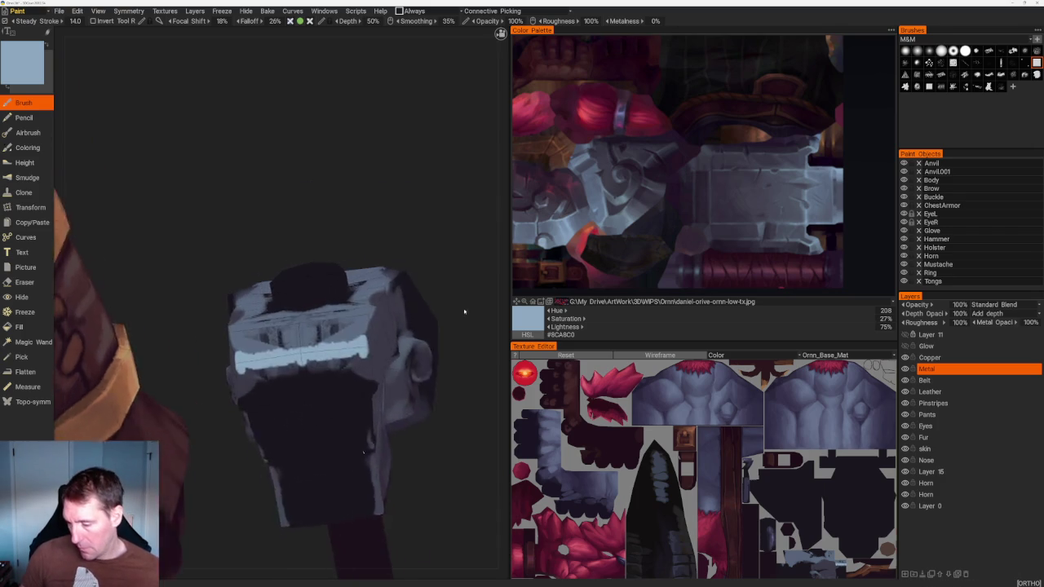
pyautogui.scroll(2, 466, 305)
pyautogui.moveTo(403, 361); pyautogui.dragTo(403, 330)
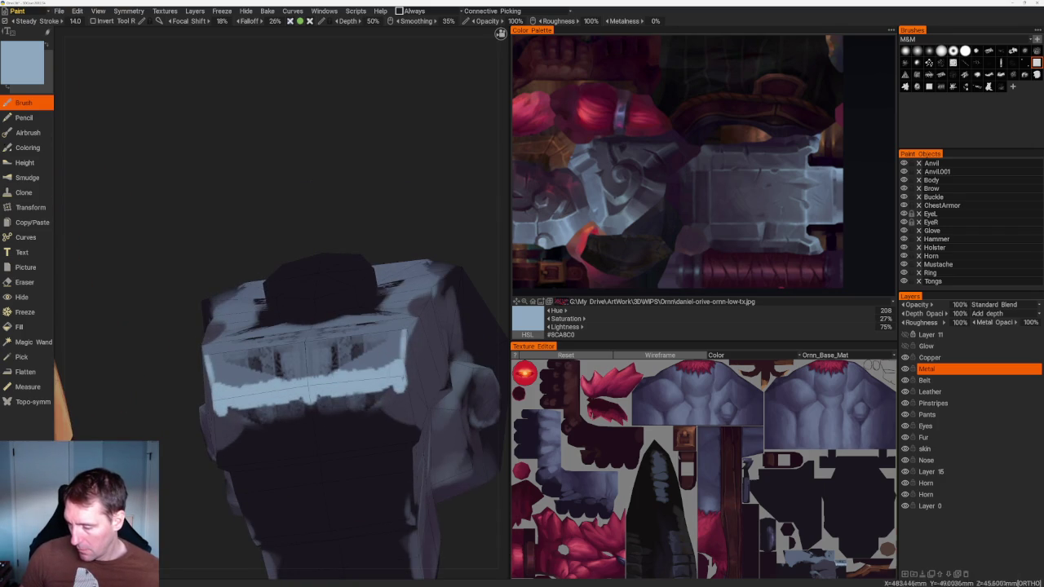
pyautogui.moveTo(489, 212); pyautogui.dragTo(457, 220)
# Cover the dark rune detail below the band with a darker blue-grey
pyautogui.click(569, 227)
pyautogui.moveTo(331, 447)
pyautogui.mouseDown()
pyautogui.moveTo(347, 436)
pyautogui.moveTo(322, 431)
pyautogui.moveTo(298, 471)
pyautogui.moveTo(278, 433)
pyautogui.moveTo(253, 441)
pyautogui.mouseUp()
pyautogui.moveTo(290, 367); pyautogui.dragTo(274, 372)
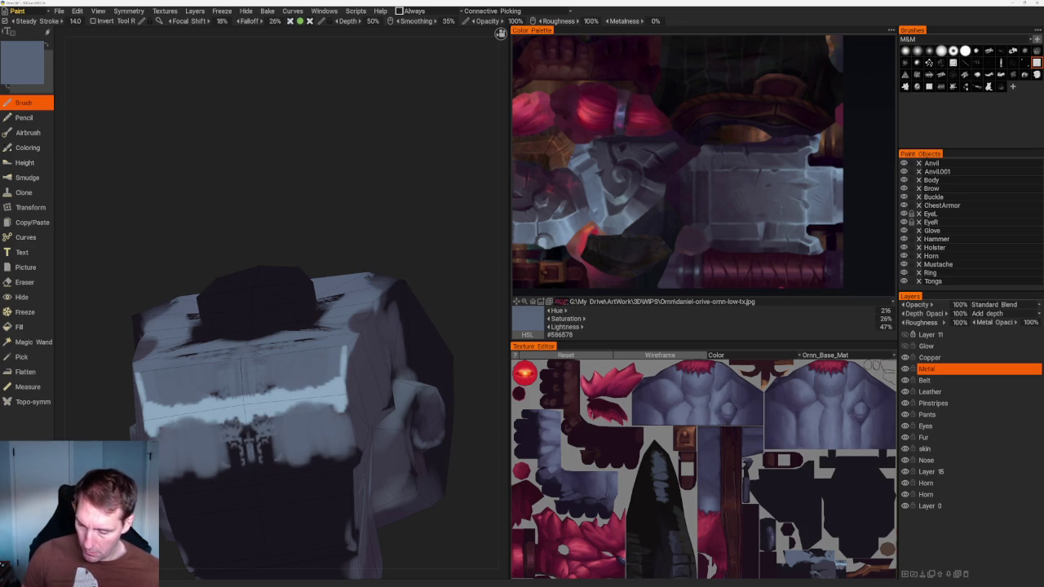
pyautogui.moveTo(245, 424)
pyautogui.mouseDown()
pyautogui.moveTo(249, 456)
pyautogui.moveTo(277, 464)
pyautogui.moveTo(229, 478)
pyautogui.mouseUp()
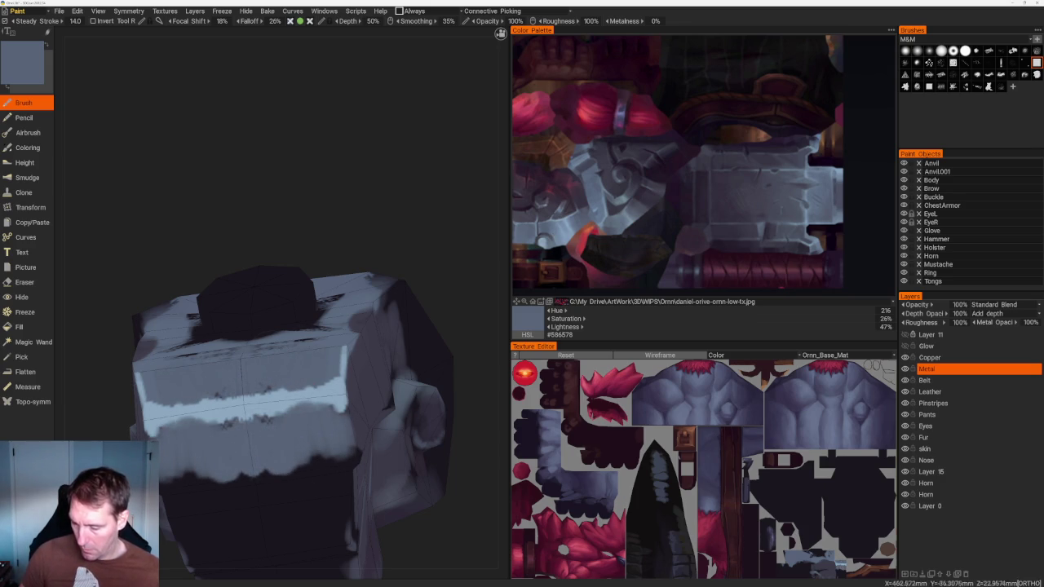
# Add light-blue blobs below the band and mid blue #6C7D97 along it
pyautogui.click(565, 236)
pyautogui.moveTo(277, 377)
pyautogui.mouseDown()
pyautogui.moveTo(293, 379)
pyautogui.moveTo(269, 357)
pyautogui.moveTo(332, 355)
pyautogui.mouseUp()
pyautogui.click(558, 232)
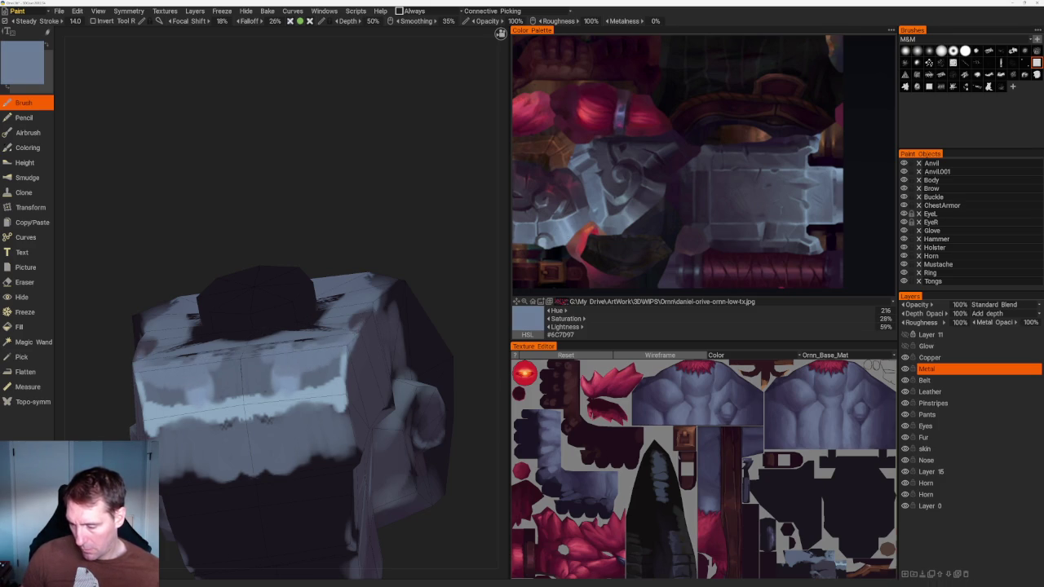
pyautogui.moveTo(364, 320); pyautogui.dragTo(319, 327)
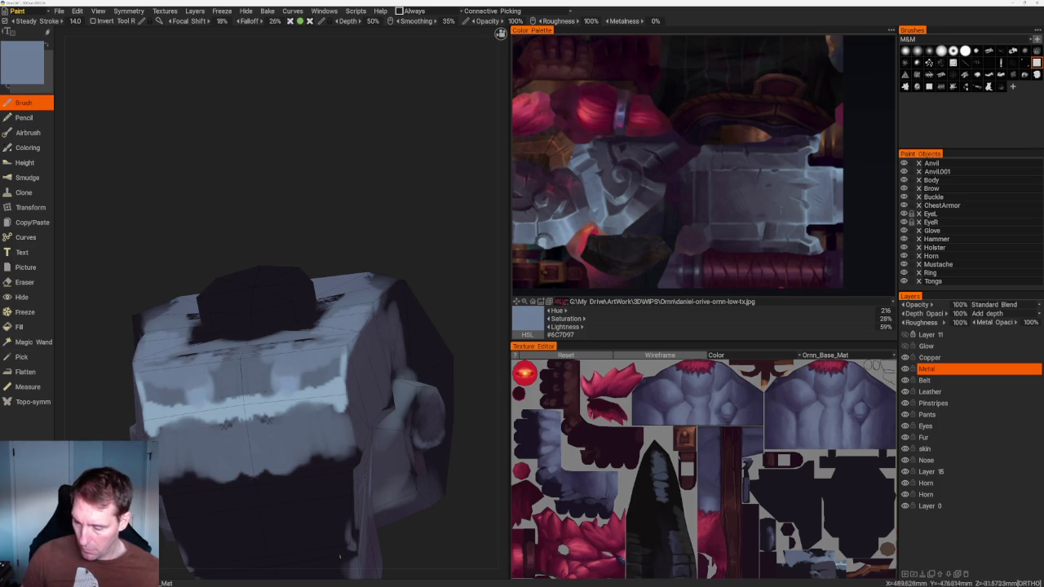
pyautogui.scroll(-5, 401, 225)
pyautogui.moveTo(401, 225); pyautogui.dragTo(318, 327)
pyautogui.scroll(5, 318, 326)
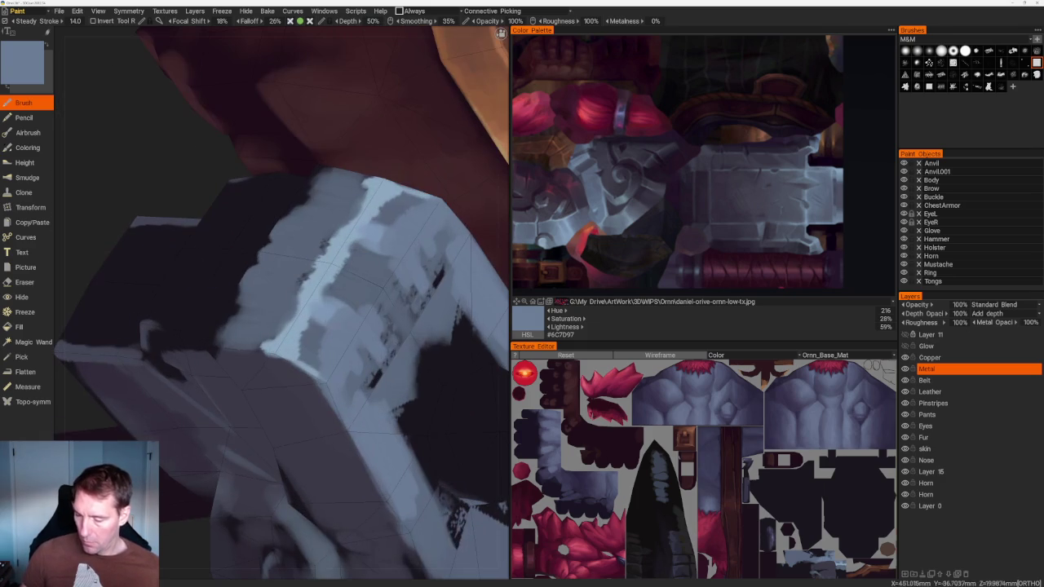
# Paint mid-blue over the dark patch's left and top edges on the hammer head's top face
pyautogui.press('v')
pyautogui.moveTo(327, 327)
pyautogui.mouseDown()
pyautogui.moveTo(294, 310)
pyautogui.moveTo(359, 363)
pyautogui.mouseUp()
pyautogui.moveTo(383, 298)
pyautogui.mouseDown()
pyautogui.moveTo(351, 367)
pyautogui.moveTo(347, 416)
pyautogui.mouseUp()
pyautogui.moveTo(408, 286); pyautogui.dragTo(382, 426)
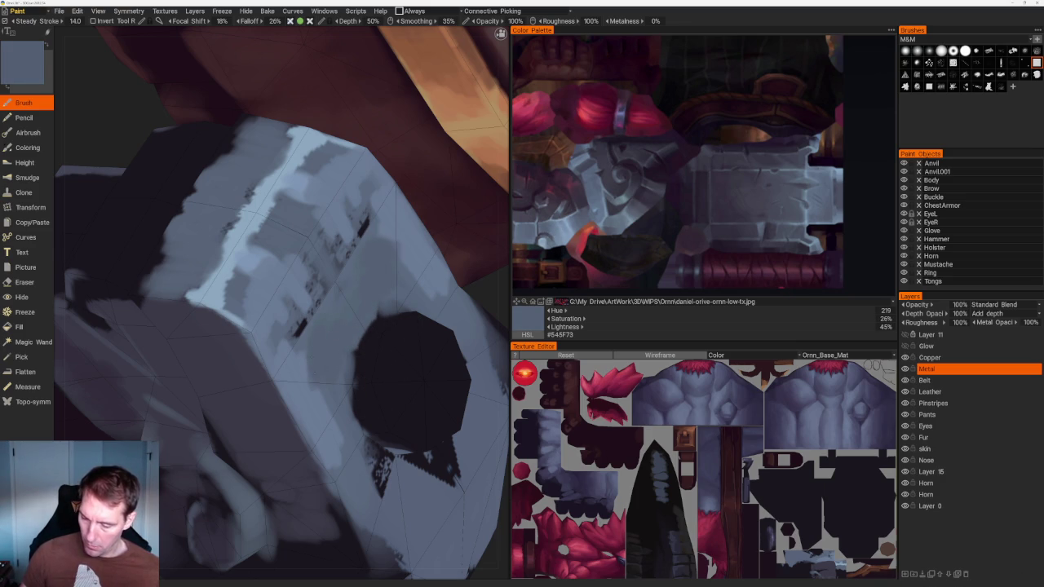
pyautogui.moveTo(364, 225); pyautogui.dragTo(299, 330)
# Lay lighter blue strokes, then darker blue strokes, across the top face
pyautogui.press('v')
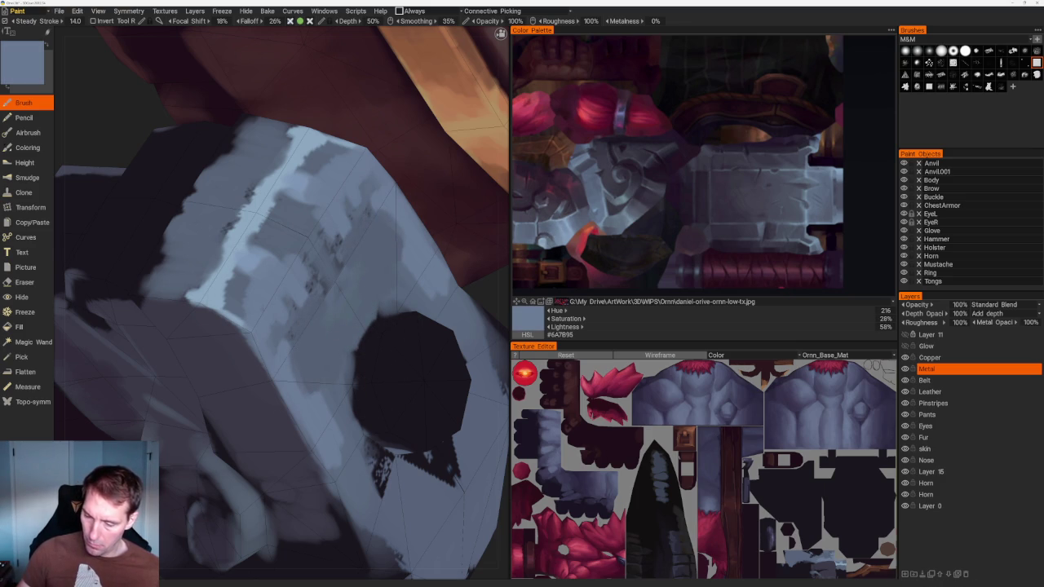
pyautogui.moveTo(367, 183); pyautogui.dragTo(281, 338)
pyautogui.moveTo(359, 220); pyautogui.dragTo(302, 326)
pyautogui.moveTo(326, 232); pyautogui.dragTo(326, 306)
pyautogui.moveTo(363, 241); pyautogui.dragTo(310, 330)
pyautogui.moveTo(380, 215); pyautogui.dragTo(294, 356)
# Paint darker blue-grey near the top face's edge and lower corner, then refine the planes
pyautogui.press('v')
pyautogui.moveTo(348, 266); pyautogui.dragTo(323, 294)
pyautogui.moveTo(383, 192); pyautogui.dragTo(363, 235)
pyautogui.moveTo(301, 306); pyautogui.dragTo(281, 368)
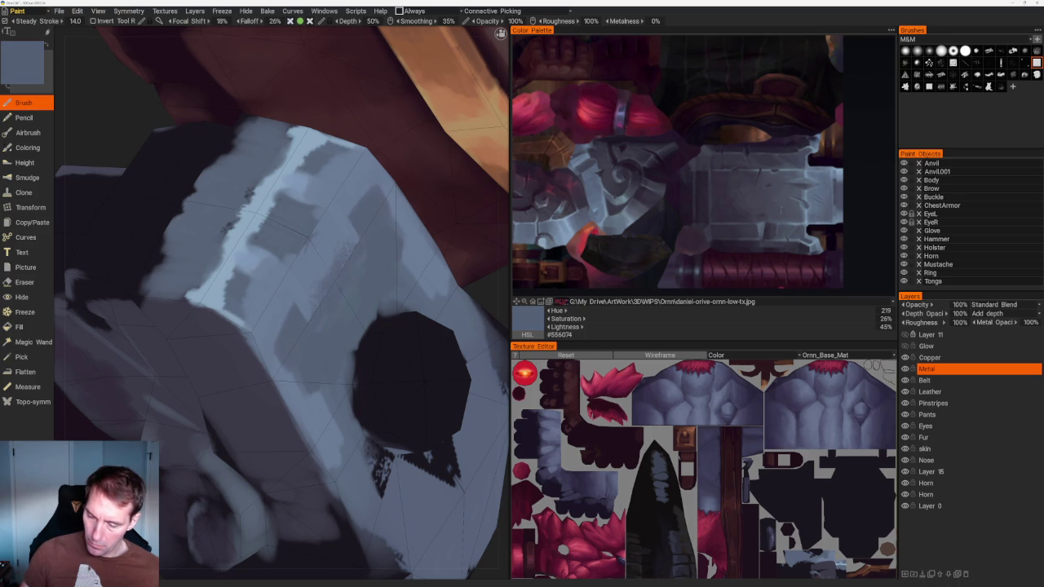
pyautogui.moveTo(400, 208); pyautogui.dragTo(396, 233)
pyautogui.moveTo(301, 375); pyautogui.dragTo(290, 397)
pyautogui.press('v')
pyautogui.moveTo(380, 163); pyautogui.dragTo(359, 194)
pyautogui.moveTo(277, 318); pyautogui.dragTo(265, 362)
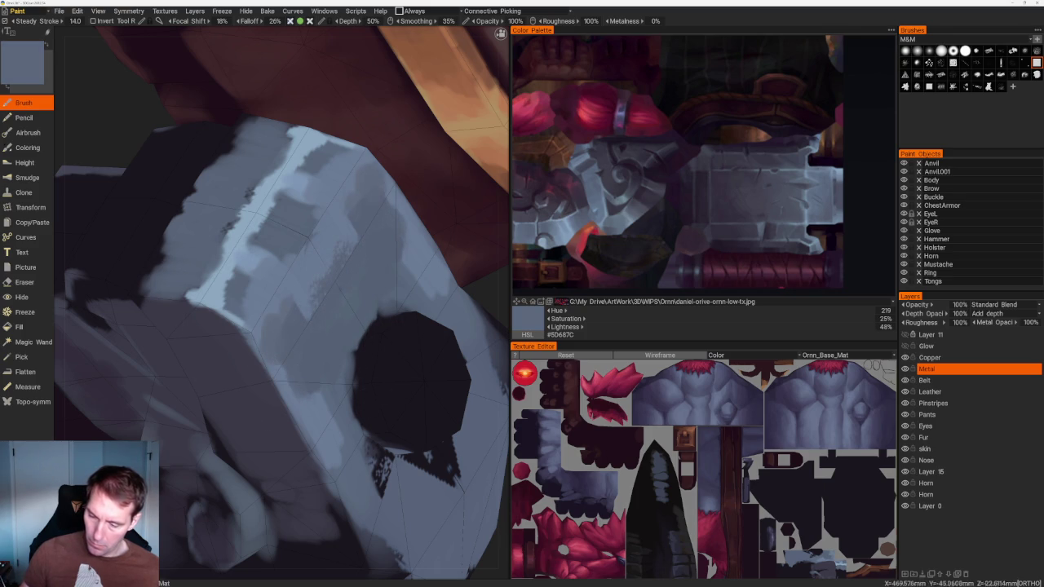
# Turn the view to look down on the hammer head and pick a light blue from the reference image
pyautogui.scroll(-5, 282, 310)
pyautogui.moveTo(424, 383); pyautogui.dragTo(392, 331)
pyautogui.scroll(5, 327, 310)
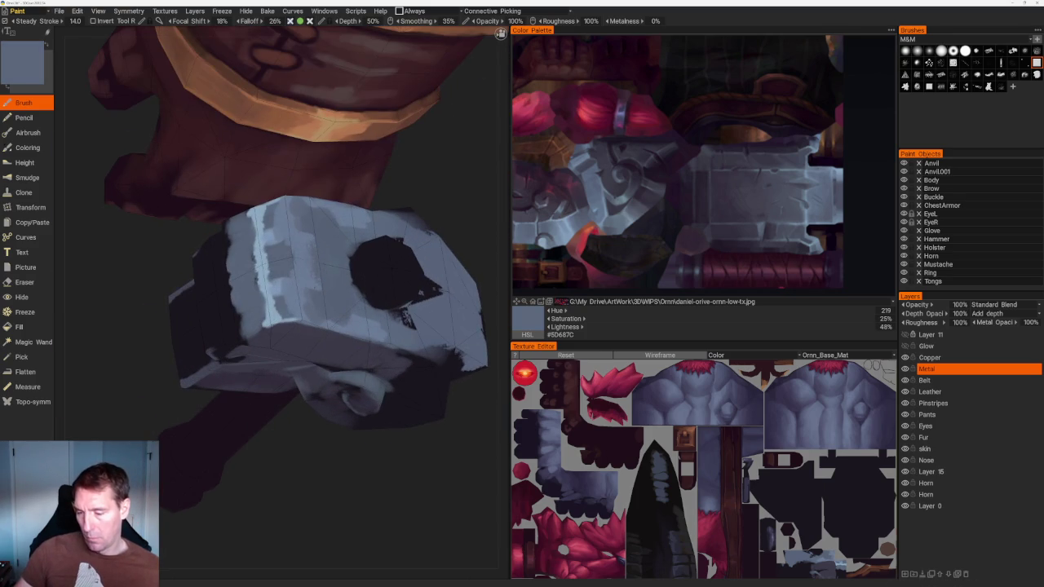
pyautogui.press('v')
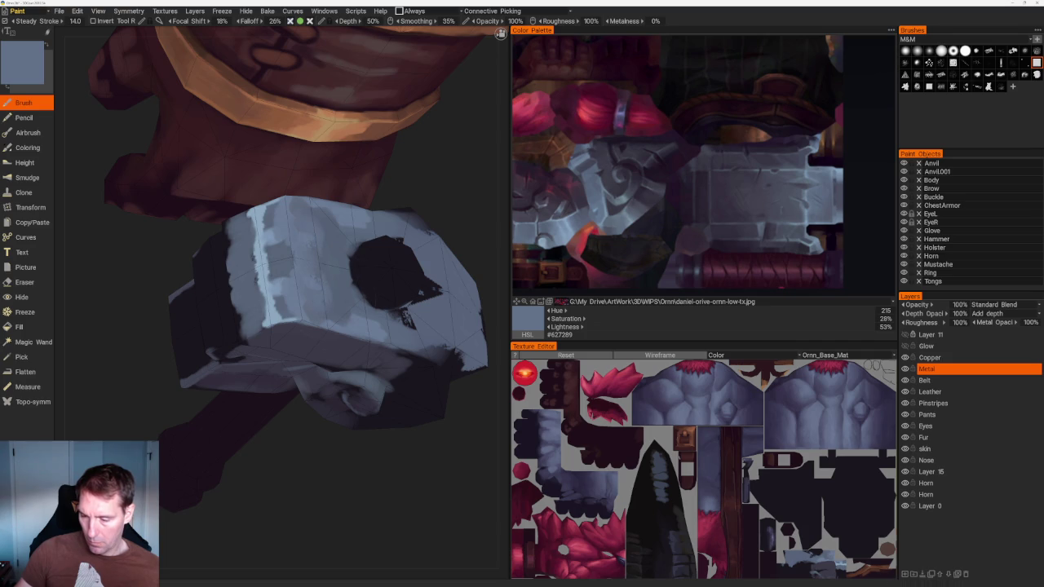
pyautogui.press('KP_8')
pyautogui.press('v')
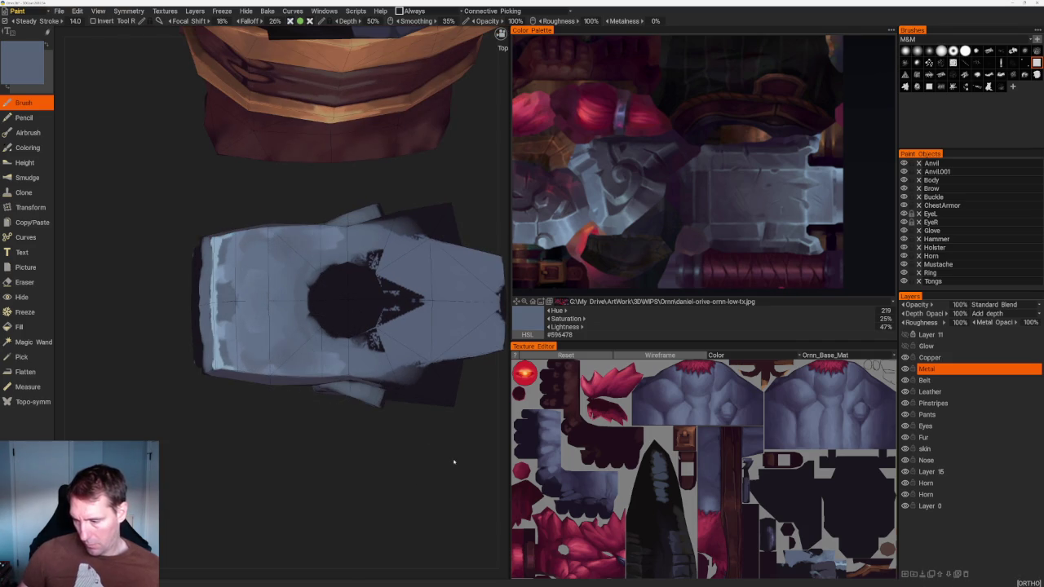
pyautogui.scroll(3, 351, 294)
pyautogui.press('v')
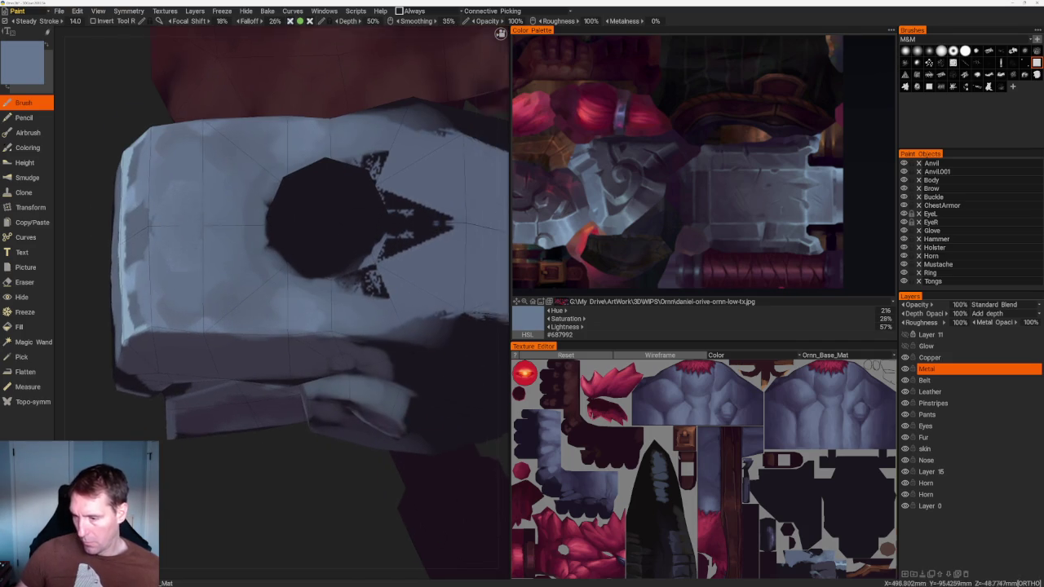
pyautogui.moveTo(351, 245); pyautogui.dragTo(415, 331)
pyautogui.scroll(3, 414, 331)
pyautogui.press('v')
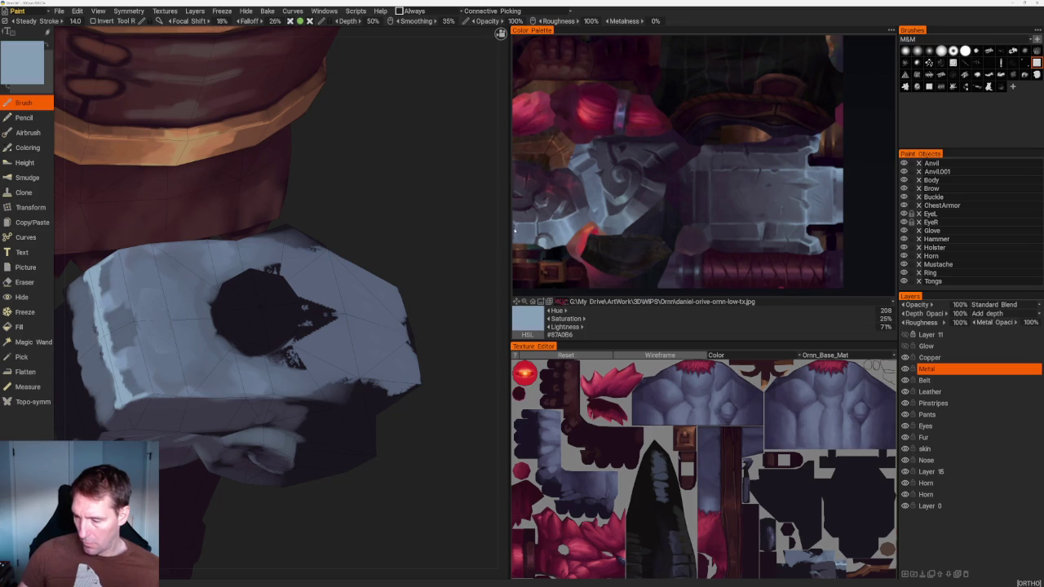
pyautogui.click(249, 309)
# Fill the eye hole with a round light blue-grey disc and paint mid-grey over its dark rim
pyautogui.moveTo(261, 285); pyautogui.dragTo(295, 333)
pyautogui.moveTo(269, 277); pyautogui.dragTo(222, 330)
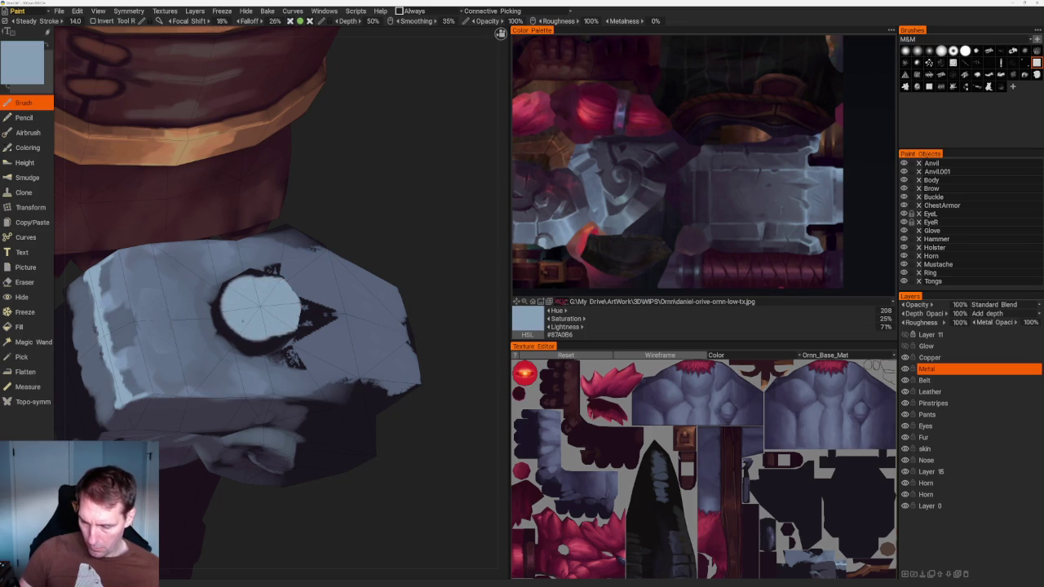
pyautogui.click(545, 239)
pyautogui.moveTo(422, 394); pyautogui.dragTo(343, 384)
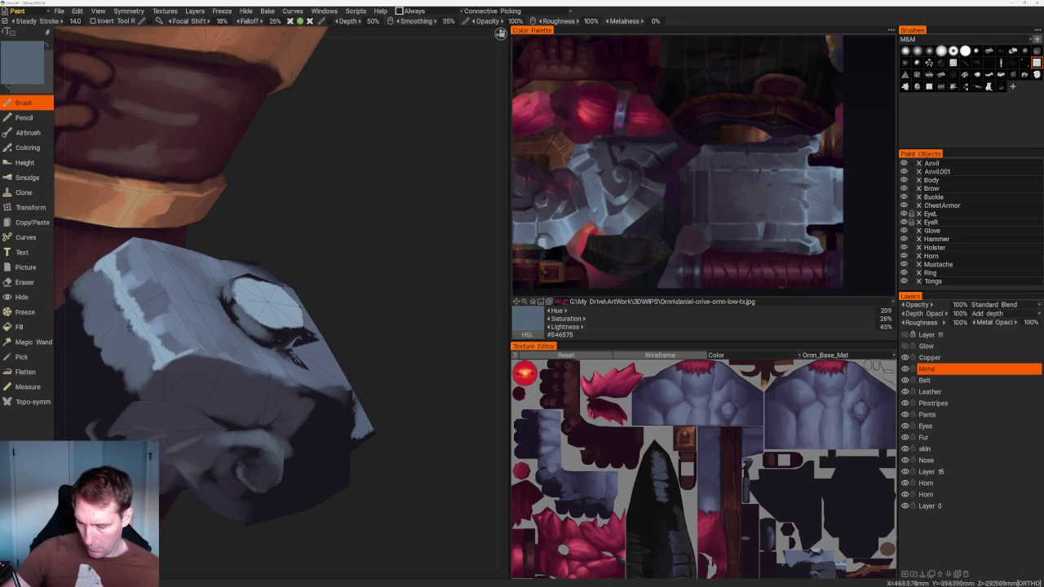
pyautogui.moveTo(286, 339); pyautogui.dragTo(221, 323)
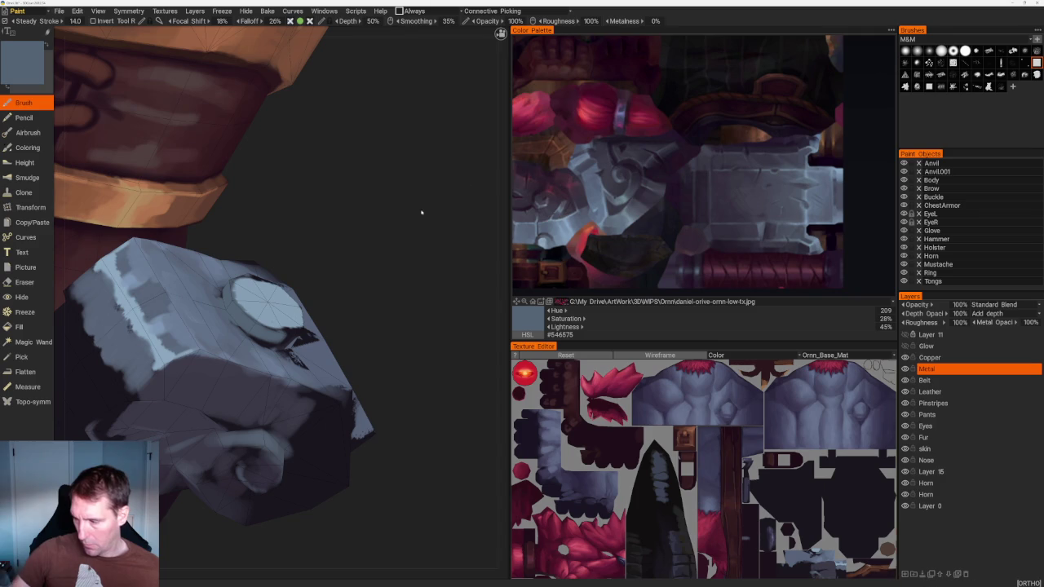
# Sample a dark shadow colour and darken the bolt cap's left and lower-left rim
pyautogui.press('v')
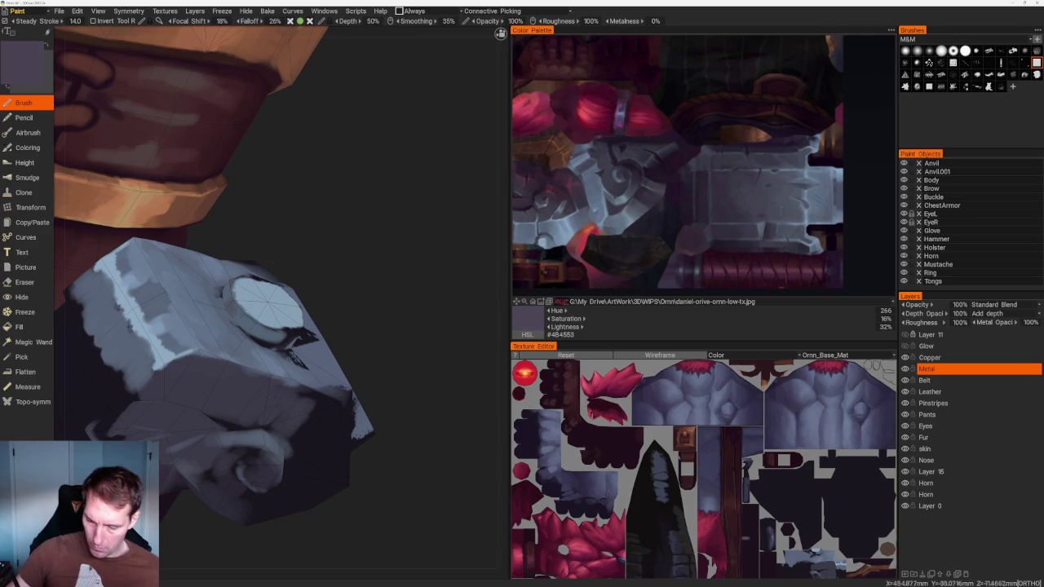
pyautogui.moveTo(383, 296); pyautogui.dragTo(401, 291)
pyautogui.scroll(3, 483, 275)
pyautogui.press('v')
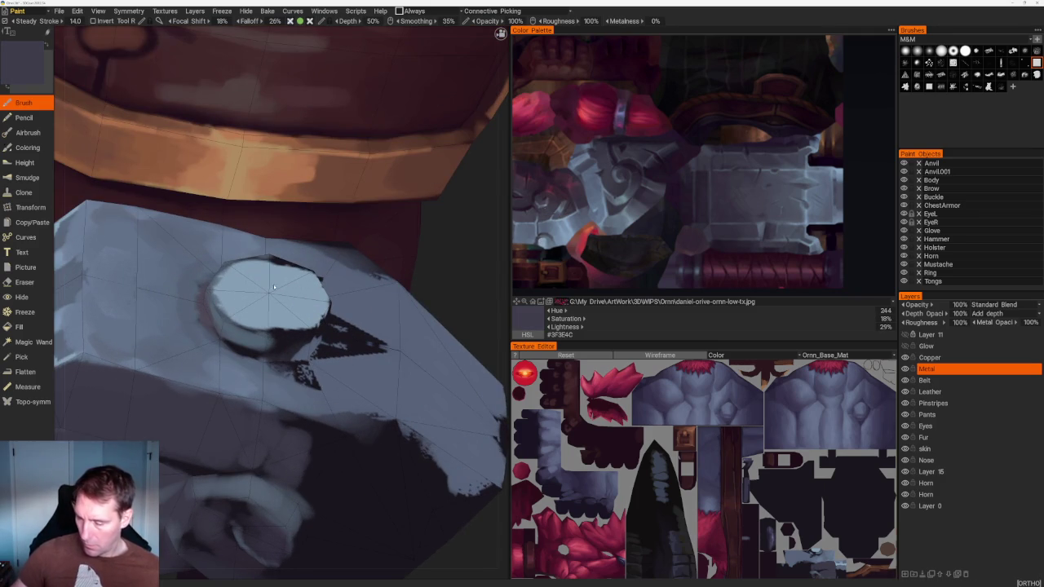
pyautogui.keyDown('alt'); pyautogui.moveTo(322, 232); pyautogui.dragTo(227, 307); pyautogui.keyUp('alt')
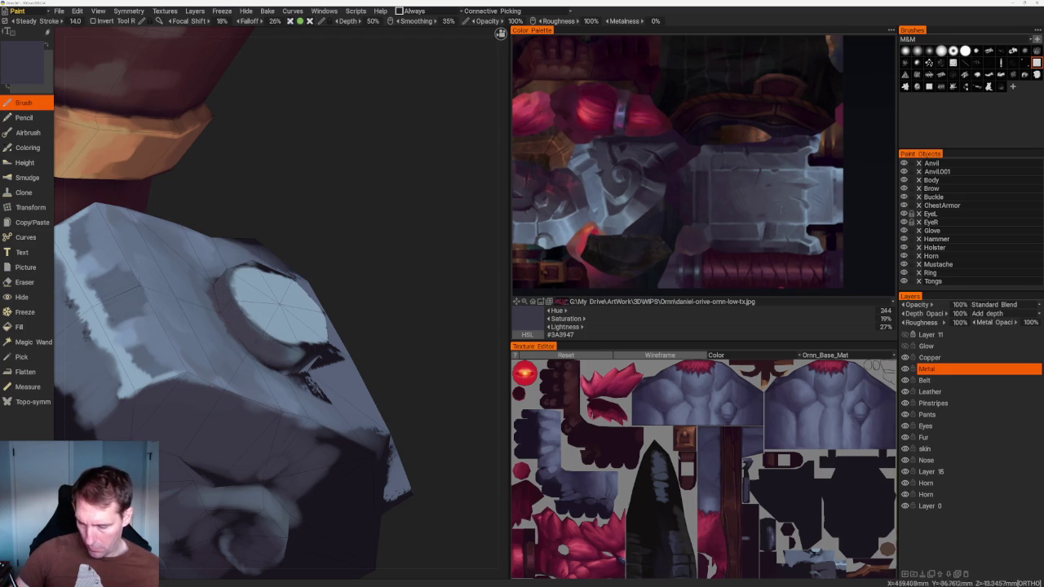
pyautogui.press('v')
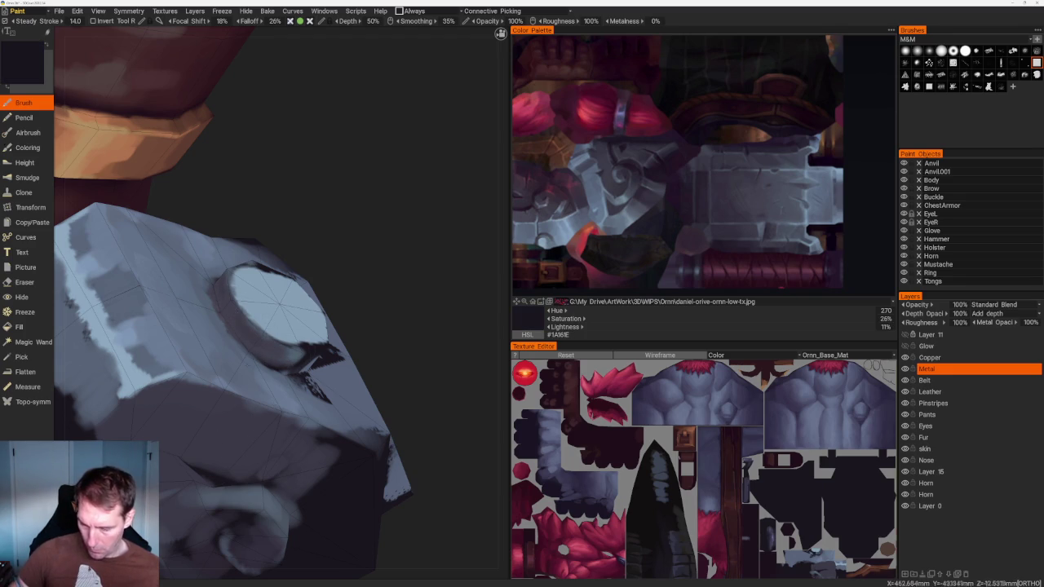
pyautogui.moveTo(227, 299)
pyautogui.mouseDown()
pyautogui.moveTo(228, 328)
pyautogui.moveTo(269, 360)
pyautogui.mouseUp()
pyautogui.press('v')
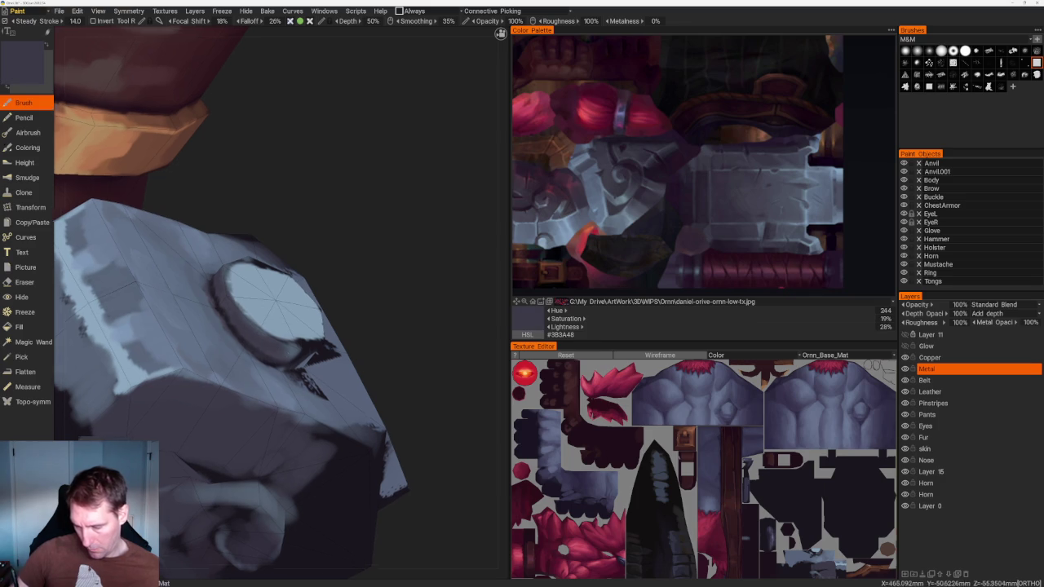
pyautogui.moveTo(326, 163)
pyautogui.keyDown('alt'); pyautogui.mouseDown()
pyautogui.moveTo(367, 204)
pyautogui.moveTo(269, 334)
pyautogui.mouseUp(); pyautogui.keyUp('alt')
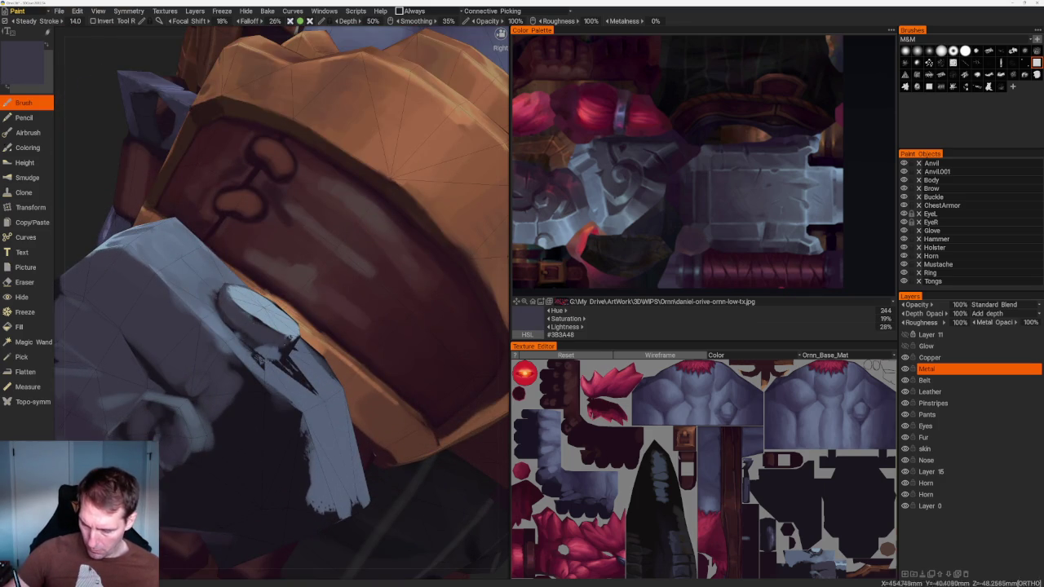
# Paint darker texture along the bolt cap's rim
pyautogui.keyDown('alt'); pyautogui.moveTo(285, 344); pyautogui.dragTo(277, 341); pyautogui.keyUp('alt')
pyautogui.scroll(-5, 199, 159)
pyautogui.scroll(3, 313, 338)
pyautogui.scroll(3, 340, 338)
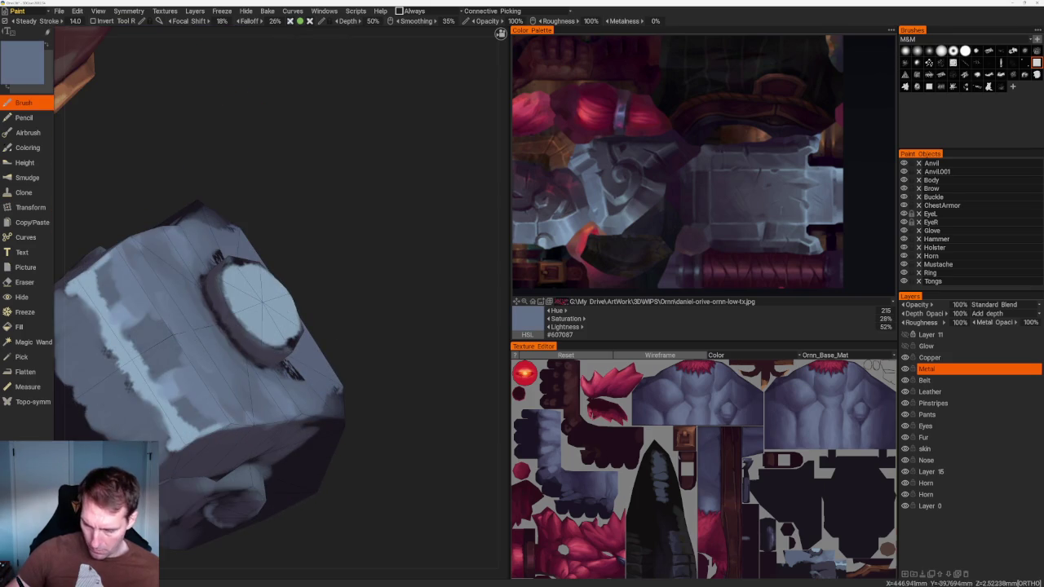
pyautogui.moveTo(217, 299)
pyautogui.mouseDown()
pyautogui.moveTo(243, 336)
pyautogui.moveTo(268, 340)
pyautogui.mouseUp()
pyautogui.press('v')
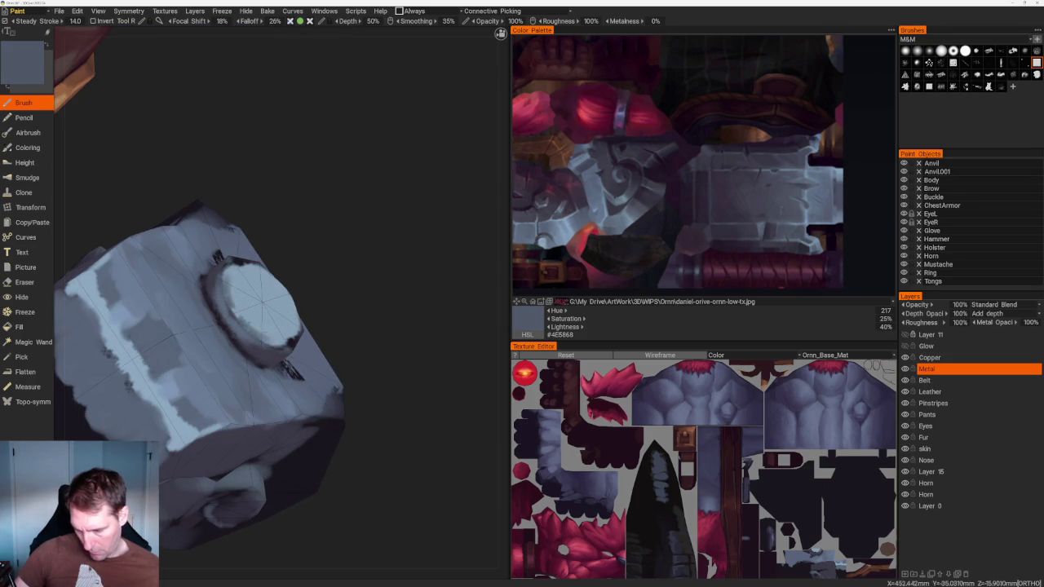
# From the top view, paint the octagonal cap top an even light blue-grey
pyautogui.press('v')
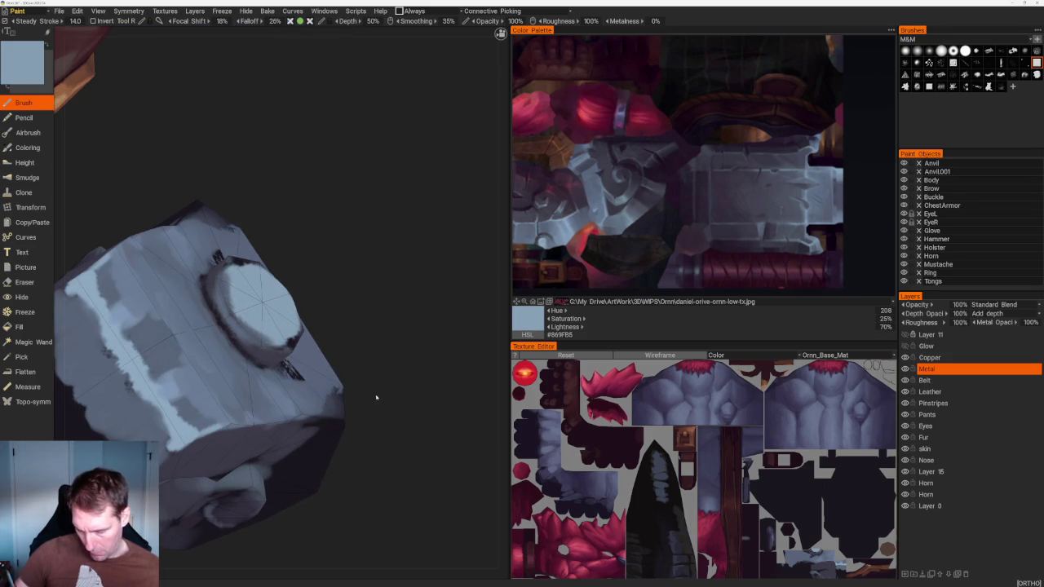
pyautogui.press('KP_7')
pyautogui.press('v')
pyautogui.click(549, 244)
pyautogui.moveTo(249, 316)
pyautogui.mouseDown()
pyautogui.moveTo(269, 367)
pyautogui.moveTo(249, 363)
pyautogui.moveTo(233, 375)
pyautogui.moveTo(229, 346)
pyautogui.moveTo(238, 359)
pyautogui.mouseUp()
pyautogui.press('v')
pyautogui.press('v')
pyautogui.moveTo(220, 314); pyautogui.dragTo(269, 379)
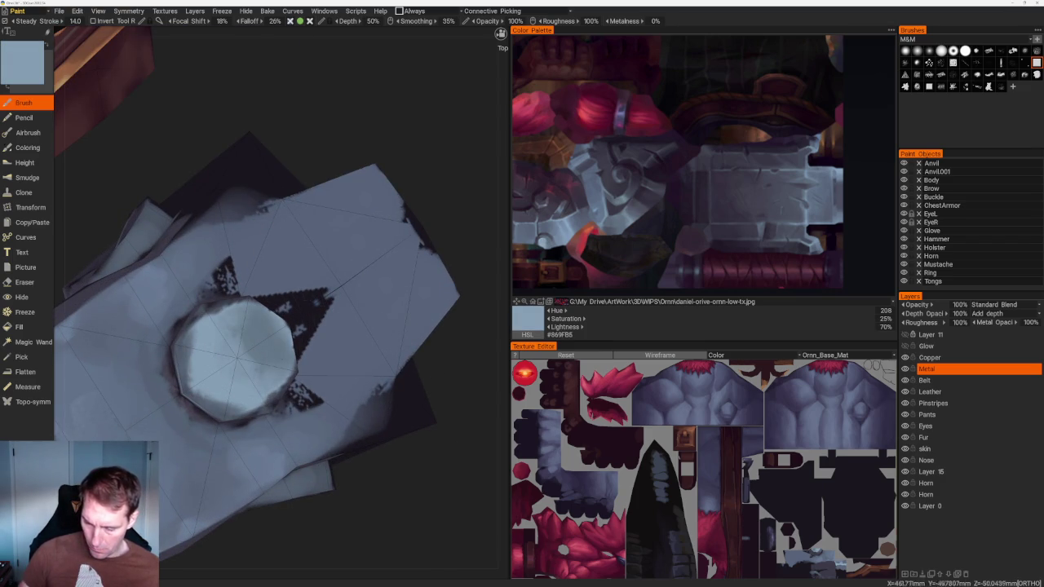
pyautogui.scroll(-5, 321, 324)
pyautogui.moveTo(321, 324)
pyautogui.mouseDown()
pyautogui.moveTo(389, 239)
pyautogui.moveTo(407, 354)
pyautogui.mouseUp()
pyautogui.scroll(2, 381, 341)
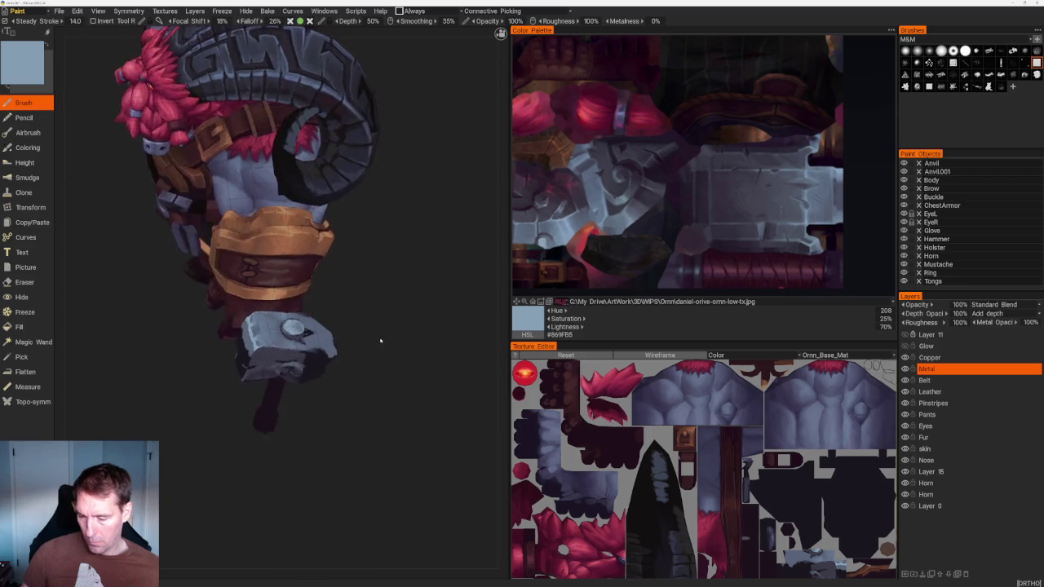
pyautogui.scroll(3, 382, 342)
pyautogui.press('v')
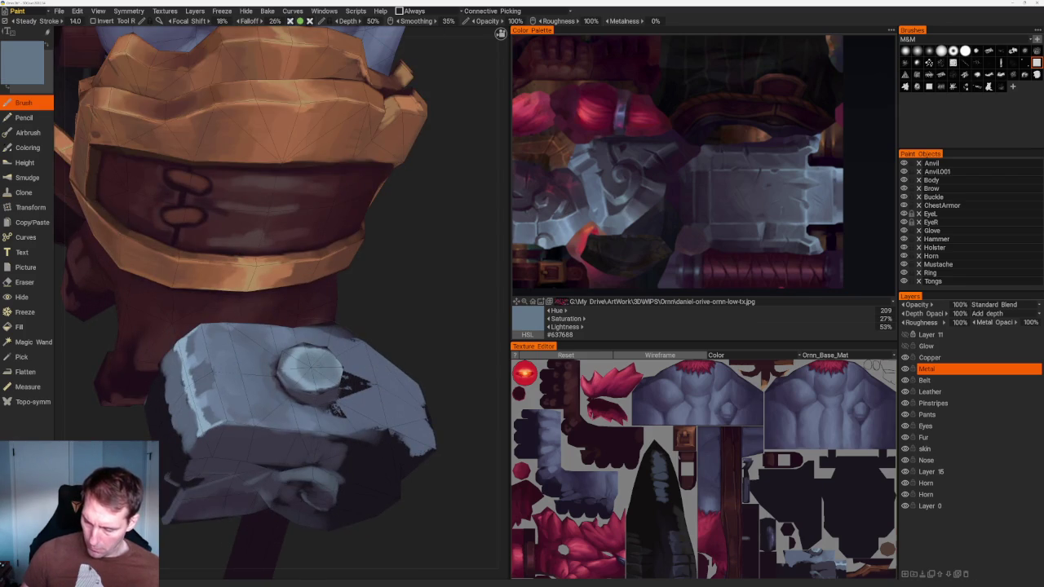
pyautogui.press('v')
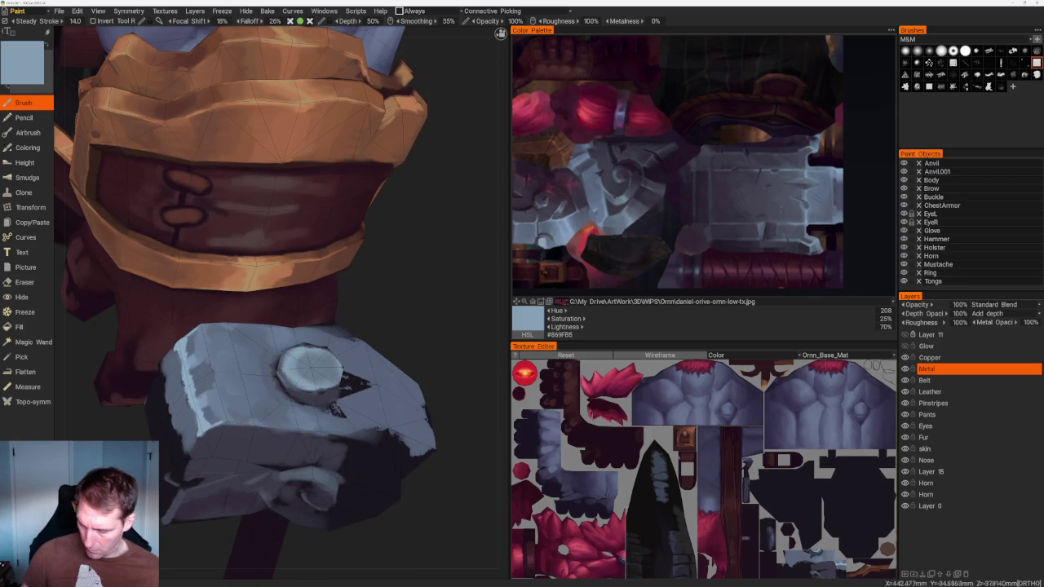
pyautogui.press('v')
pyautogui.press('v')
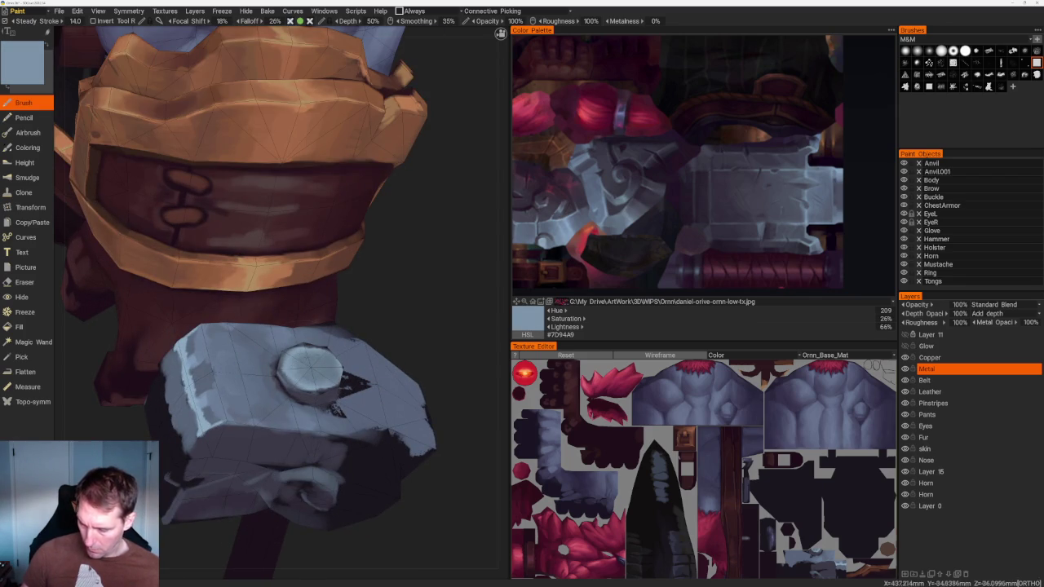
pyautogui.scroll(-5, 357, 252)
pyautogui.moveTo(357, 252)
pyautogui.mouseDown()
pyautogui.moveTo(400, 273)
pyautogui.moveTo(373, 310)
pyautogui.moveTo(408, 366)
pyautogui.moveTo(416, 305)
pyautogui.mouseUp()
pyautogui.scroll(5, 415, 305)
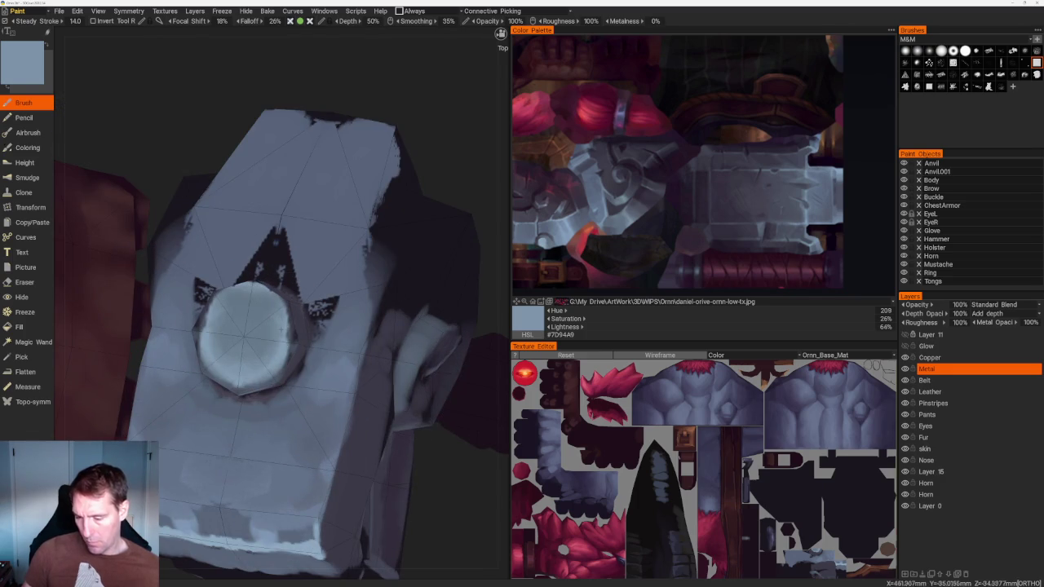
pyautogui.press('v')
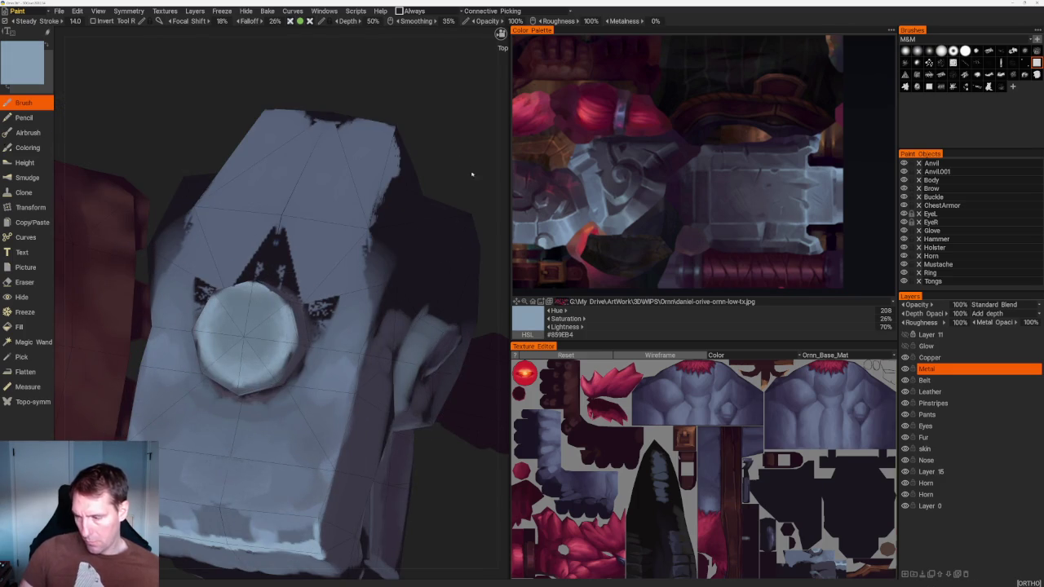
pyautogui.moveTo(415, 305); pyautogui.dragTo(383, 327)
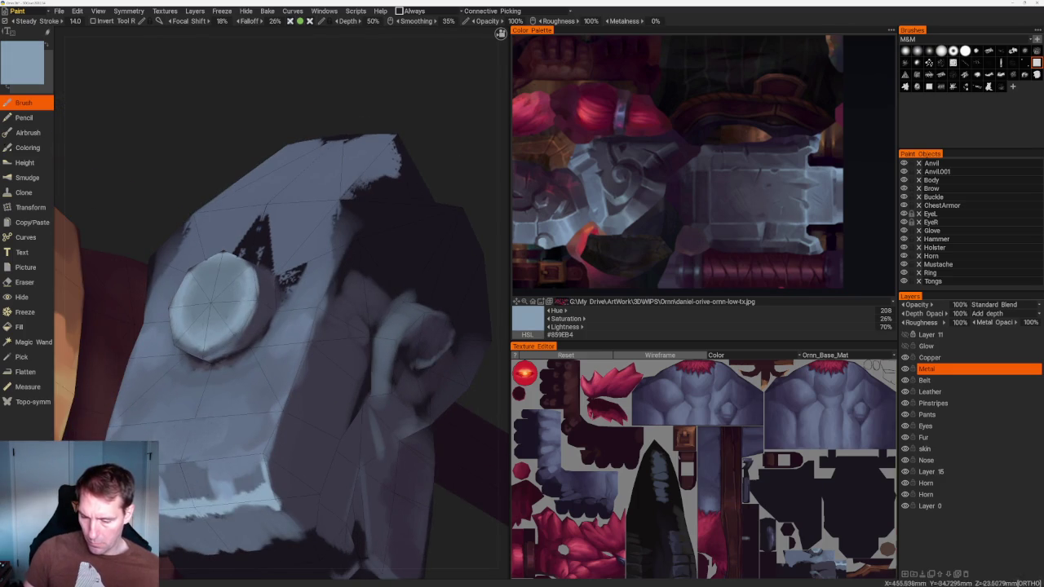
pyautogui.press('v')
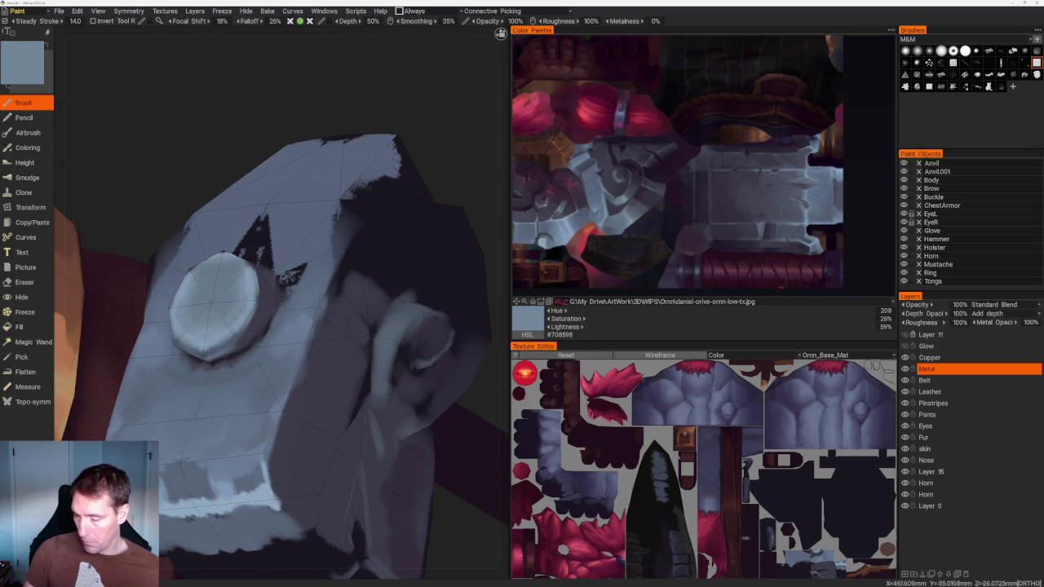
pyautogui.press('v')
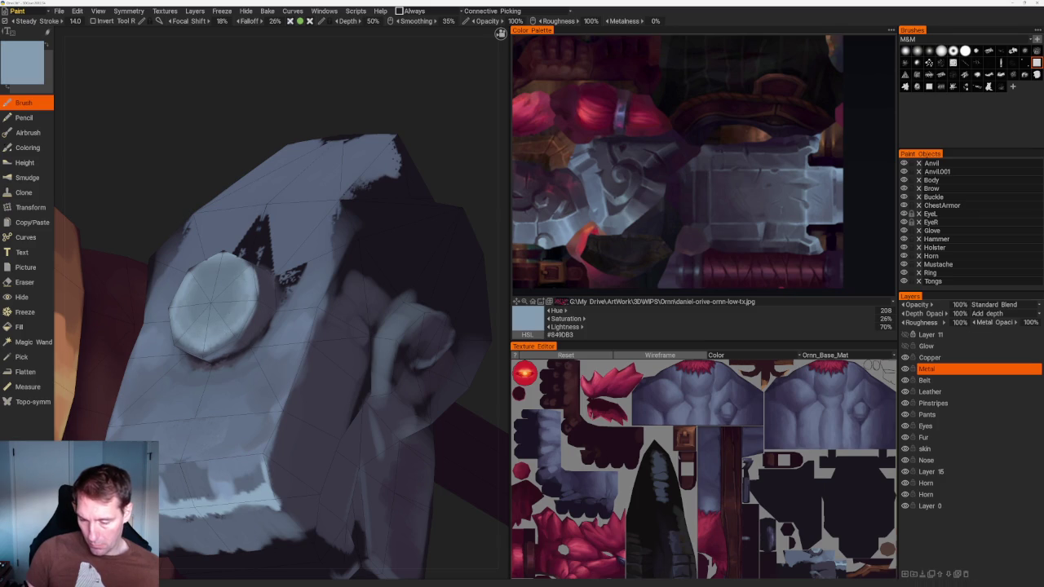
pyautogui.press('v')
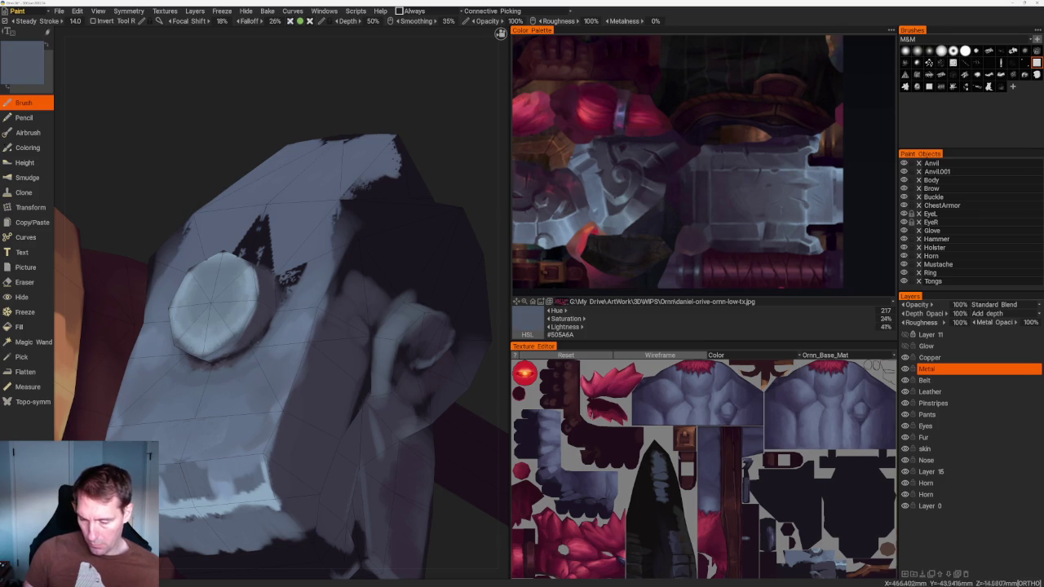
pyautogui.press('v')
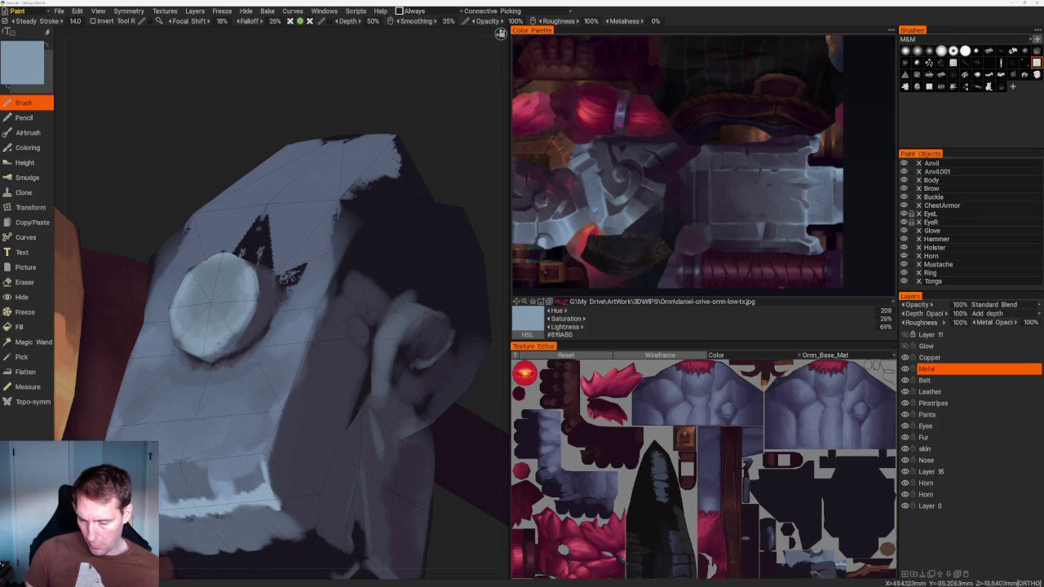
pyautogui.press('v')
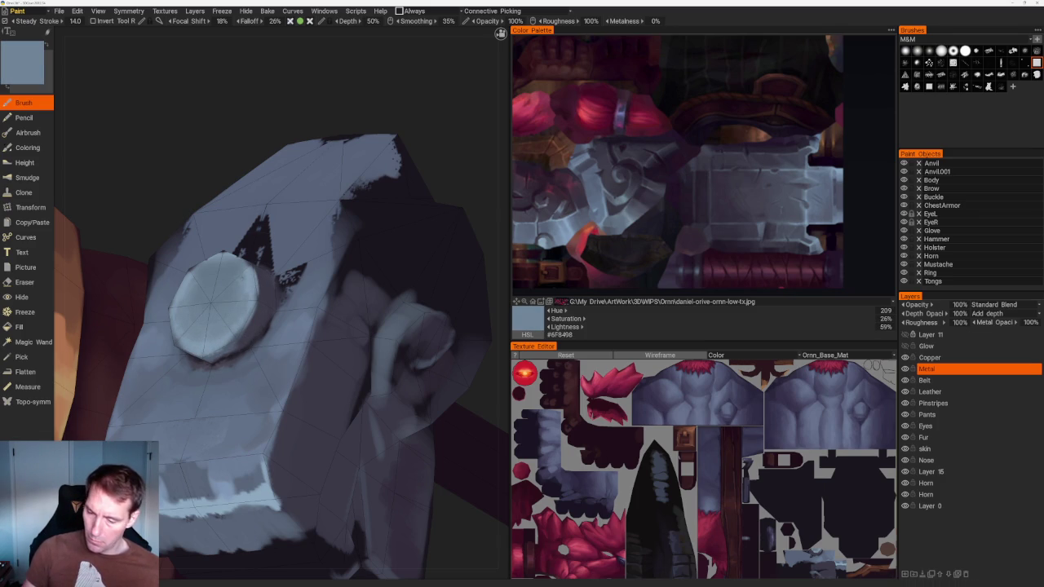
pyautogui.scroll(-10, 252, 187)
# Lighten the dark patch beside the bolt cap with light blue-grey strokes and touch-ups
pyautogui.moveTo(252, 187)
pyautogui.mouseDown()
pyautogui.moveTo(380, 250)
pyautogui.moveTo(364, 303)
pyautogui.moveTo(365, 383)
pyautogui.mouseUp()
pyautogui.scroll(5, 366, 384)
pyautogui.scroll(5, 373, 436)
pyautogui.press('v')
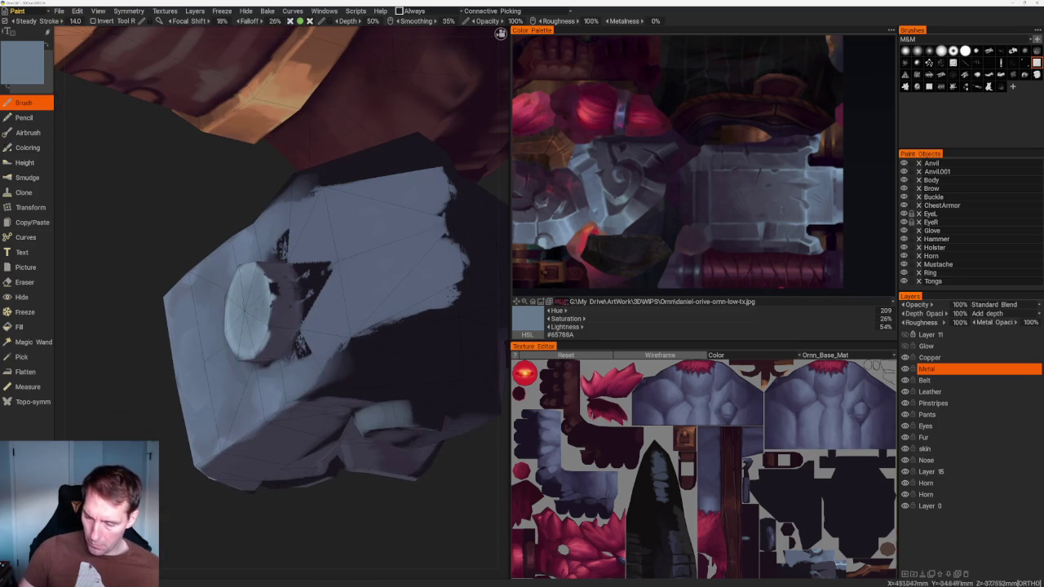
pyautogui.moveTo(280, 275); pyautogui.dragTo(277, 311)
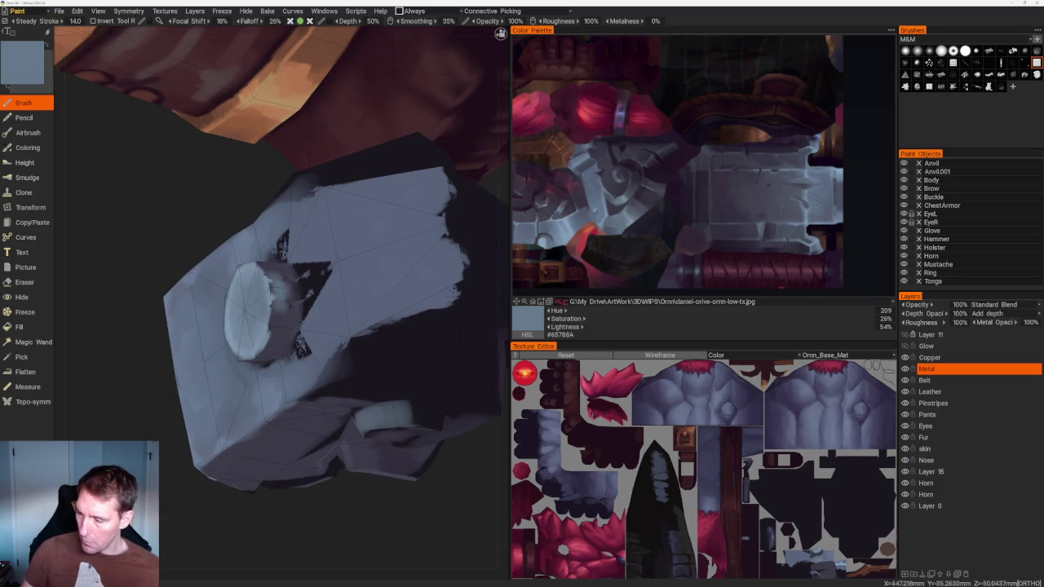
pyautogui.moveTo(287, 272)
pyautogui.mouseDown()
pyautogui.moveTo(288, 323)
pyautogui.moveTo(273, 264)
pyautogui.mouseUp()
pyautogui.press('v')
pyautogui.moveTo(297, 305); pyautogui.dragTo(297, 329)
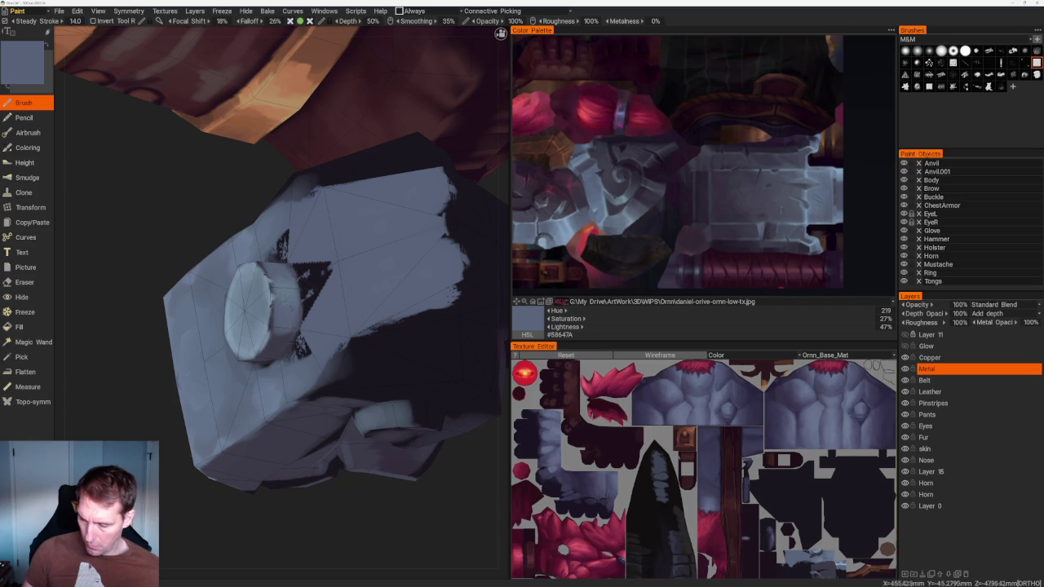
pyautogui.press('v')
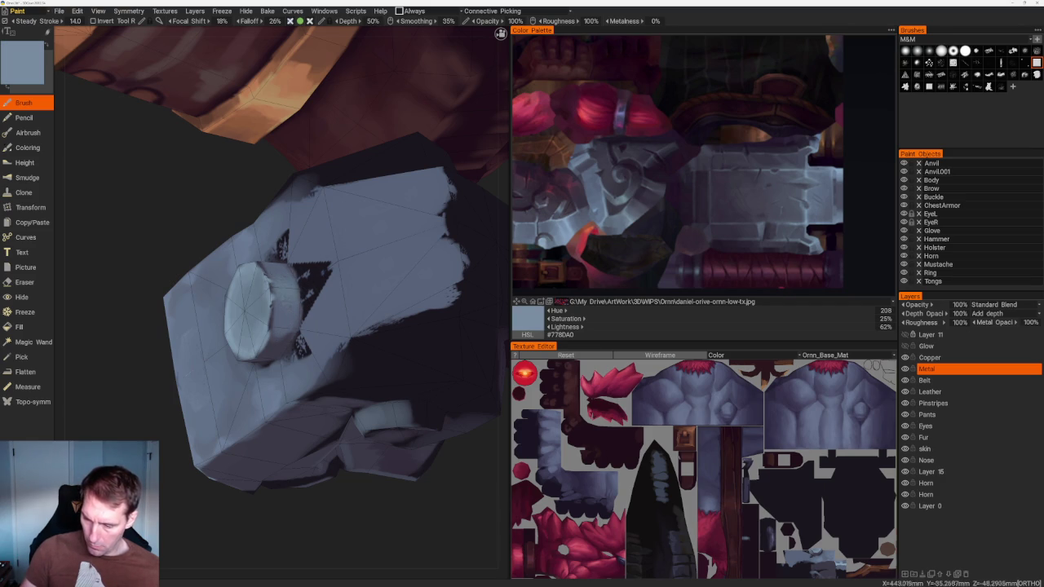
pyautogui.moveTo(271, 276); pyautogui.dragTo(272, 328)
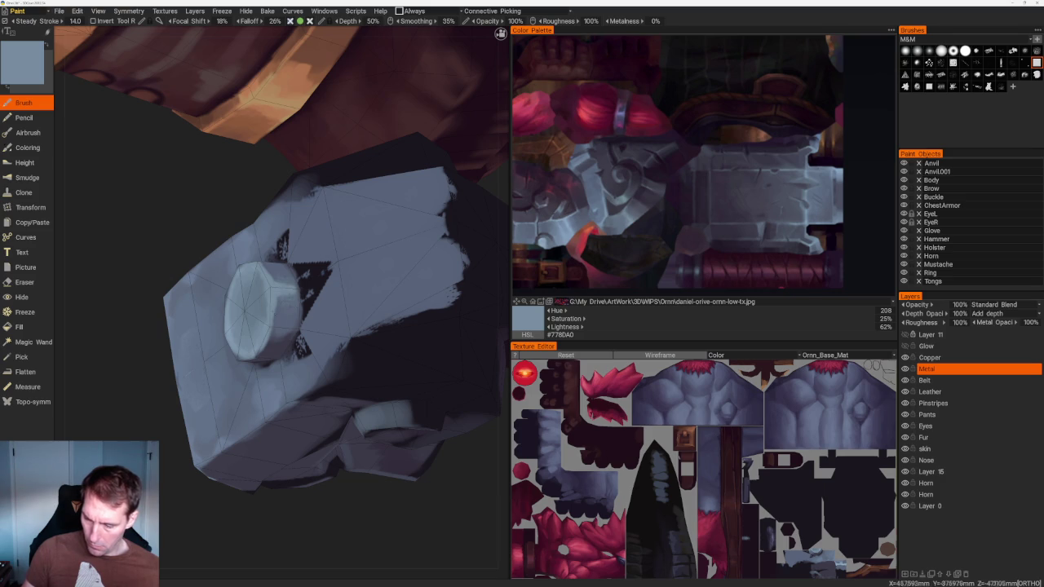
# From a top-down view, paint a light-blue streak on the hammer face
pyautogui.press('v')
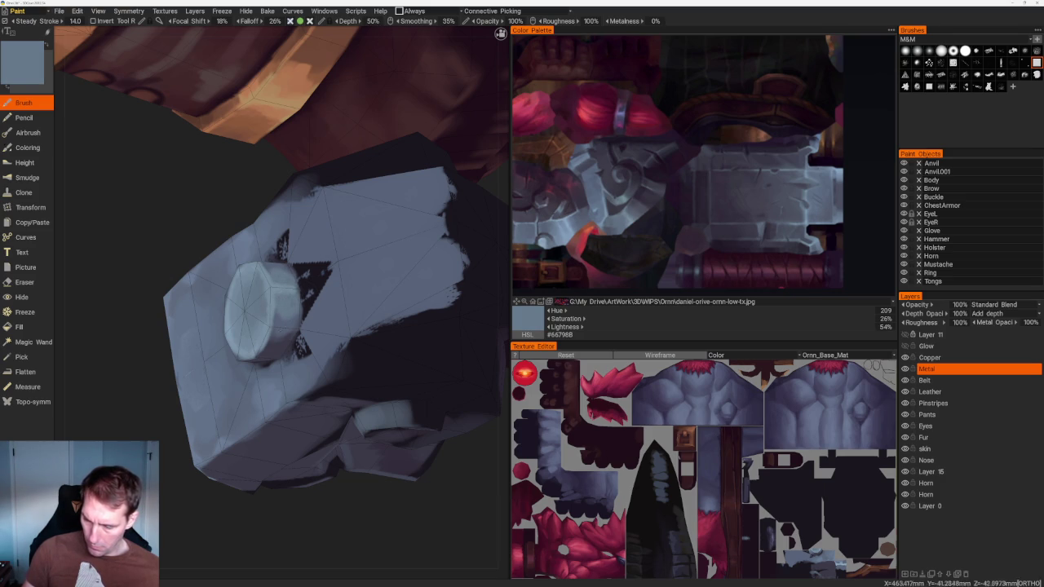
pyautogui.press('v')
pyautogui.scroll(-5, 161, 275)
pyautogui.moveTo(161, 275); pyautogui.dragTo(213, 266)
pyautogui.scroll(5, 212, 266)
pyautogui.scroll(2, 234, 302)
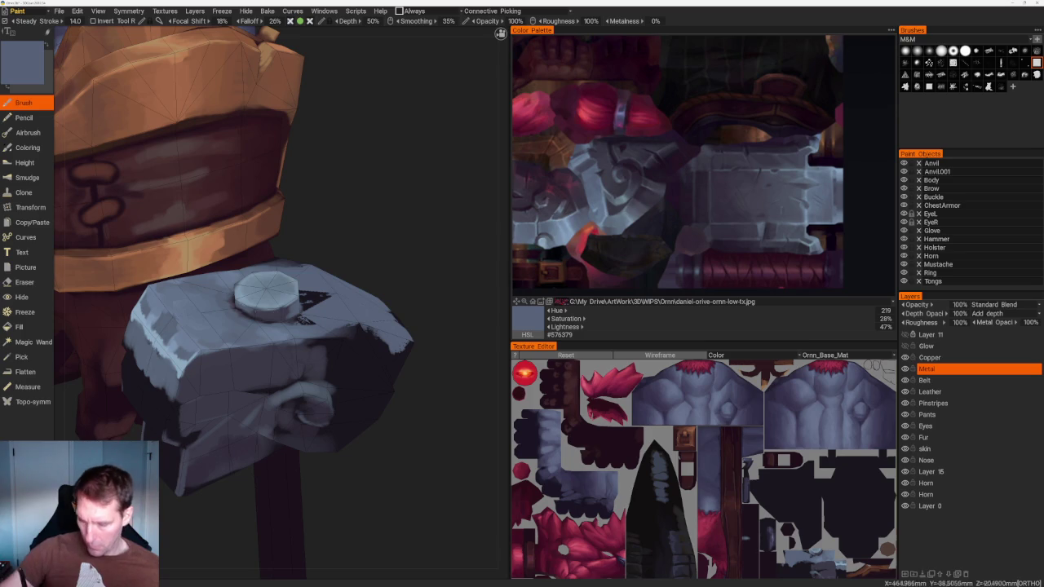
pyautogui.press('v')
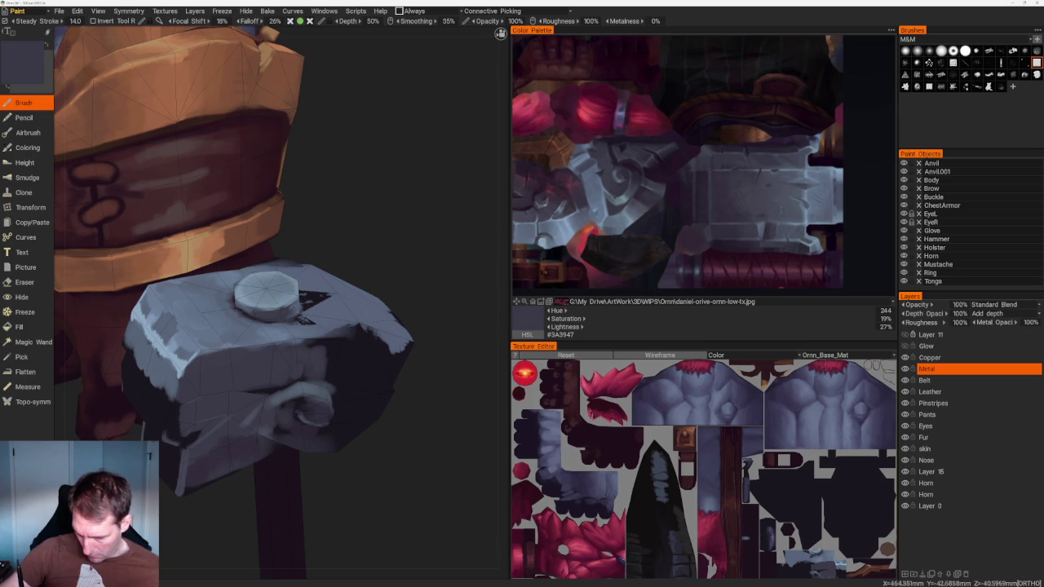
pyautogui.press('v')
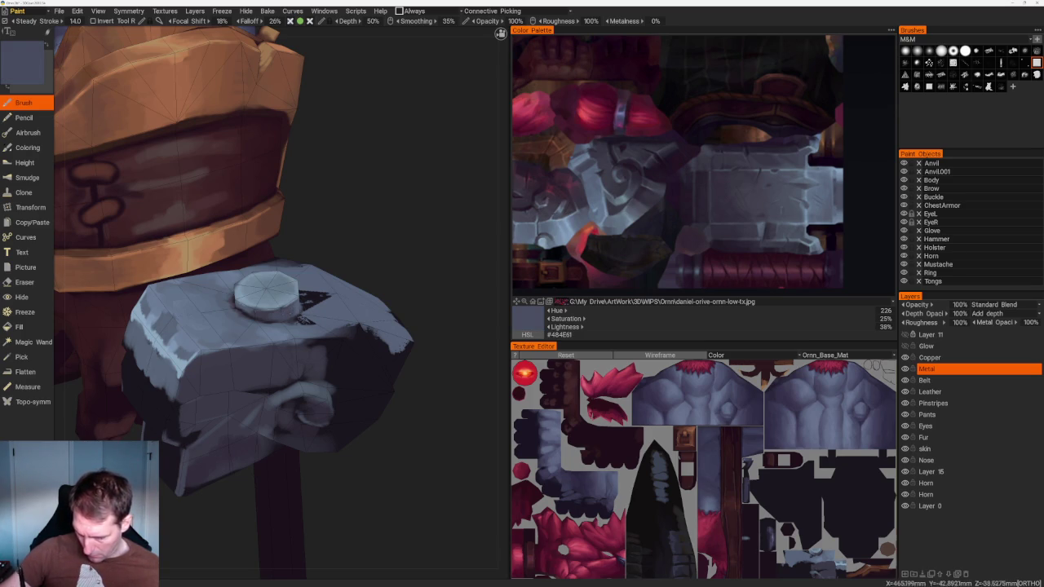
pyautogui.scroll(-5, 422, 319)
pyautogui.moveTo(373, 268); pyautogui.dragTo(380, 291)
pyautogui.scroll(2, 408, 368)
pyautogui.scroll(2, 415, 373)
pyautogui.scroll(3, 414, 373)
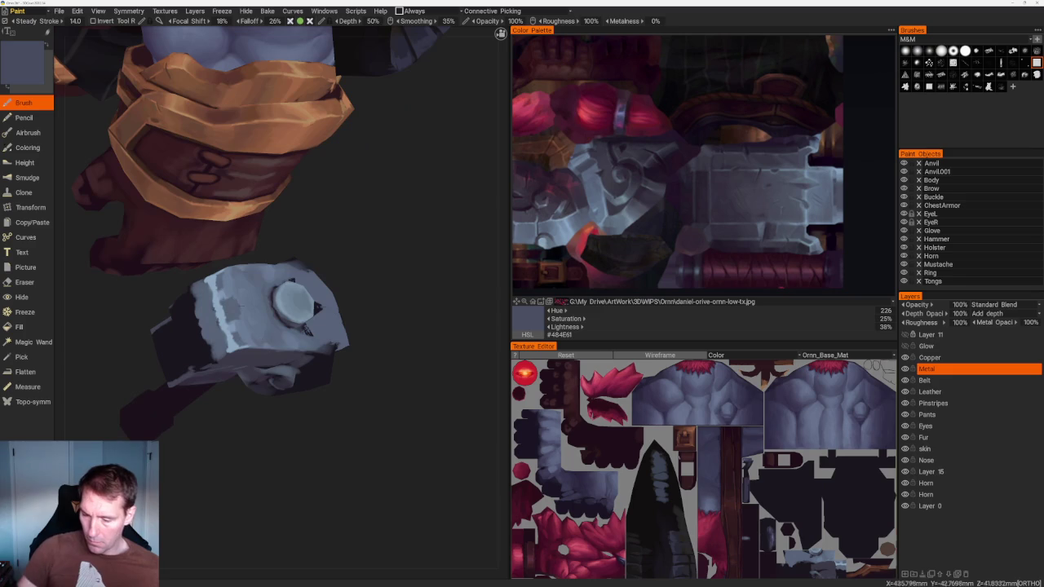
pyautogui.press('v')
pyautogui.moveTo(231, 322); pyautogui.dragTo(236, 286)
# Paint darker and lighter vertical streaks across the hammer's front and left faces
pyautogui.press('v')
pyautogui.moveTo(235, 336); pyautogui.dragTo(235, 279)
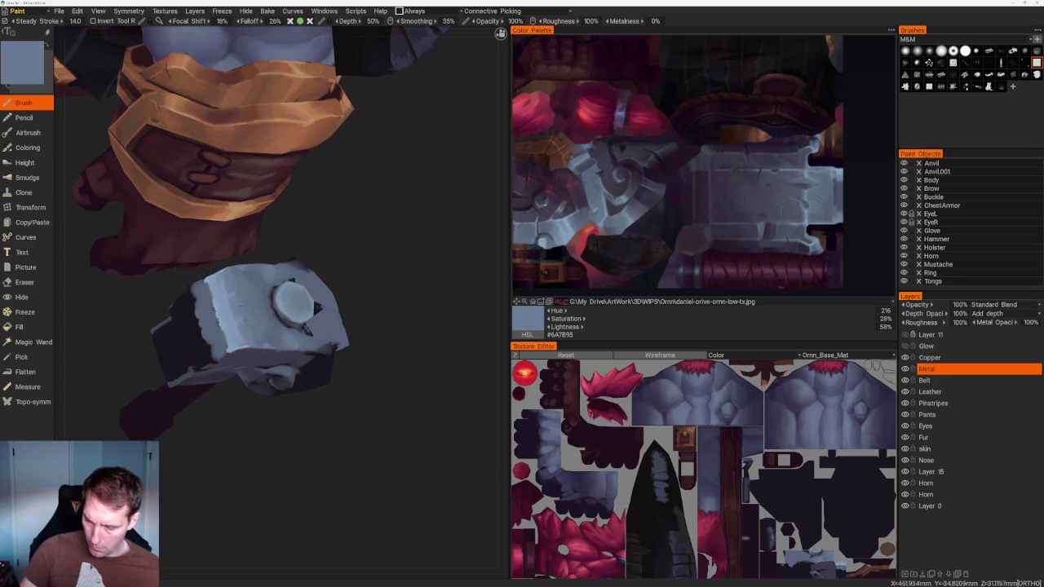
pyautogui.moveTo(227, 320); pyautogui.dragTo(228, 280)
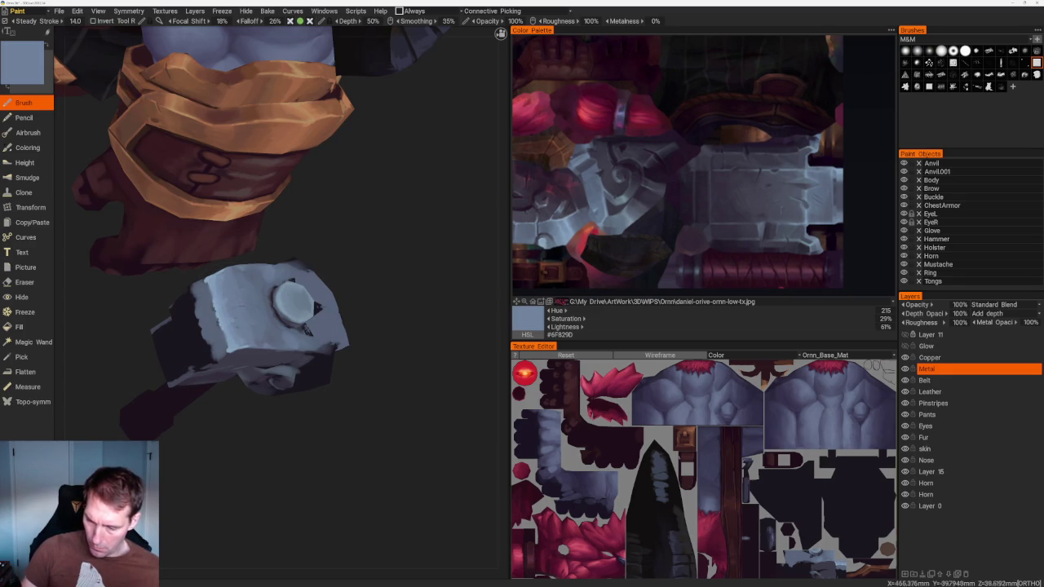
pyautogui.press('v')
pyautogui.moveTo(210, 355); pyautogui.dragTo(214, 281)
pyautogui.moveTo(303, 436)
pyautogui.mouseDown()
pyautogui.moveTo(367, 496)
pyautogui.moveTo(327, 436)
pyautogui.mouseUp()
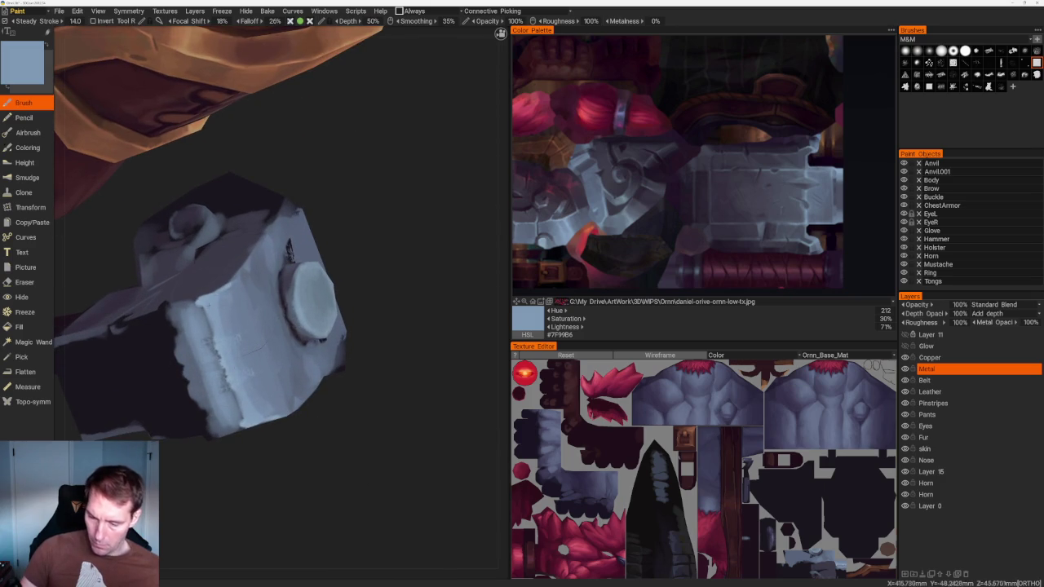
pyautogui.moveTo(187, 433); pyautogui.dragTo(187, 314)
pyautogui.moveTo(185, 400); pyautogui.dragTo(185, 347)
# Add light vertical streaks on the hammer's side, then blend darker and lighter strokes over them
pyautogui.scroll(-5, 384, 327)
pyautogui.moveTo(383, 327); pyautogui.dragTo(383, 378)
pyautogui.scroll(5, 383, 378)
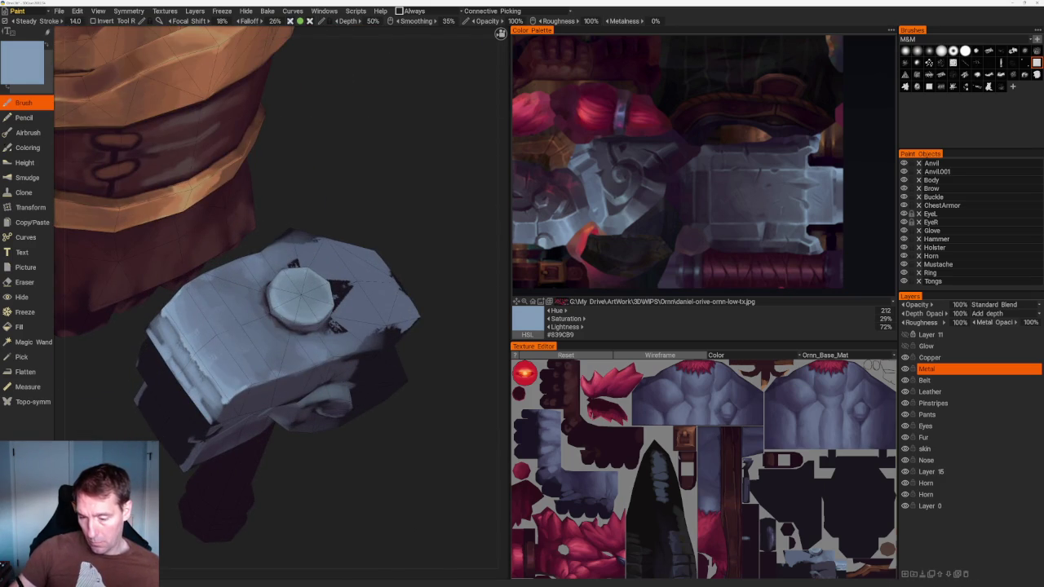
pyautogui.moveTo(192, 380); pyautogui.dragTo(196, 289)
pyautogui.moveTo(212, 350); pyautogui.dragTo(195, 310)
pyautogui.moveTo(383, 424); pyautogui.dragTo(400, 401)
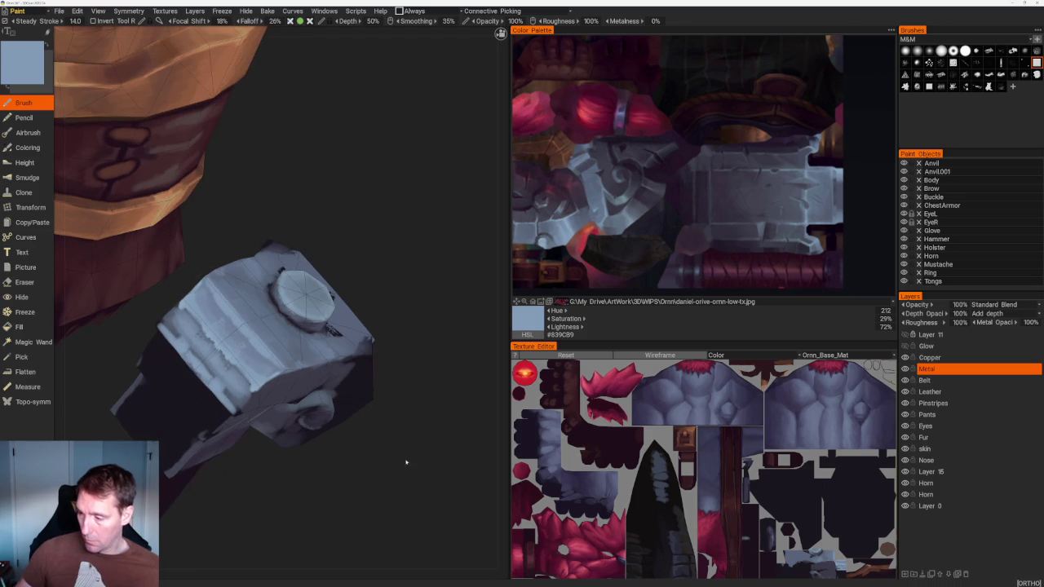
pyautogui.press('v')
pyautogui.moveTo(184, 387); pyautogui.dragTo(243, 318)
pyautogui.press('v')
pyautogui.moveTo(232, 377)
pyautogui.mouseDown()
pyautogui.moveTo(189, 331)
pyautogui.moveTo(199, 349)
pyautogui.mouseUp()
pyautogui.press('F5')
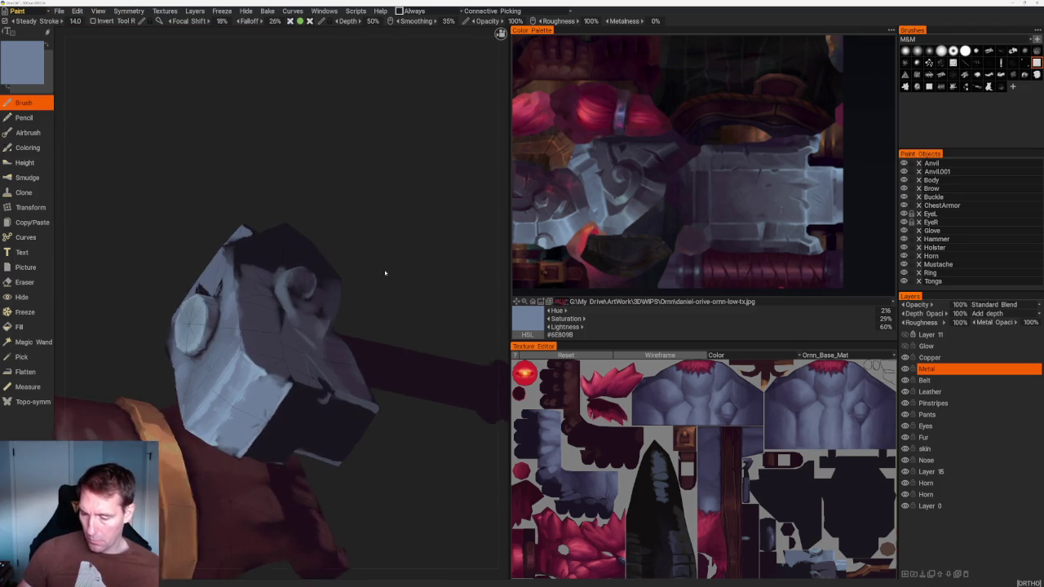
# Pick a near-black blue-grey from the reference image and paint a thin dark stroke near the glove
pyautogui.click(605, 178)
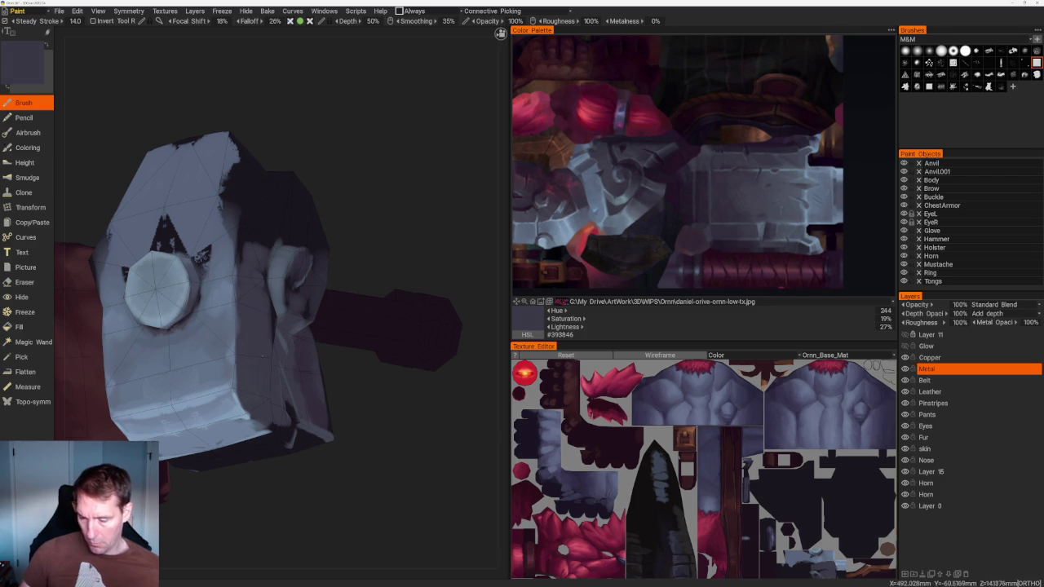
pyautogui.moveTo(250, 305); pyautogui.dragTo(396, 378, button='right')
pyautogui.scroll(3, 370, 370)
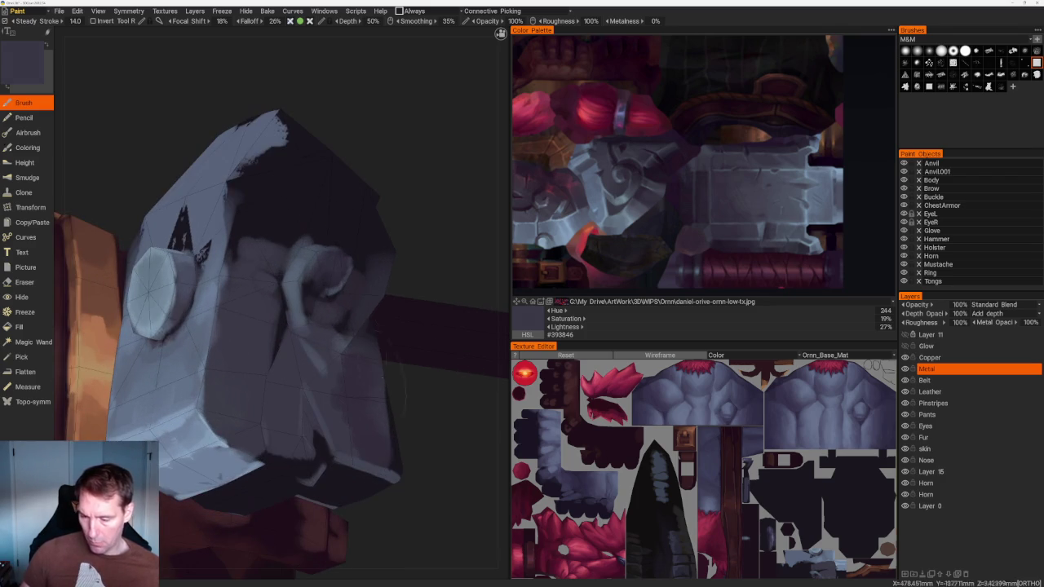
pyautogui.click(608, 155)
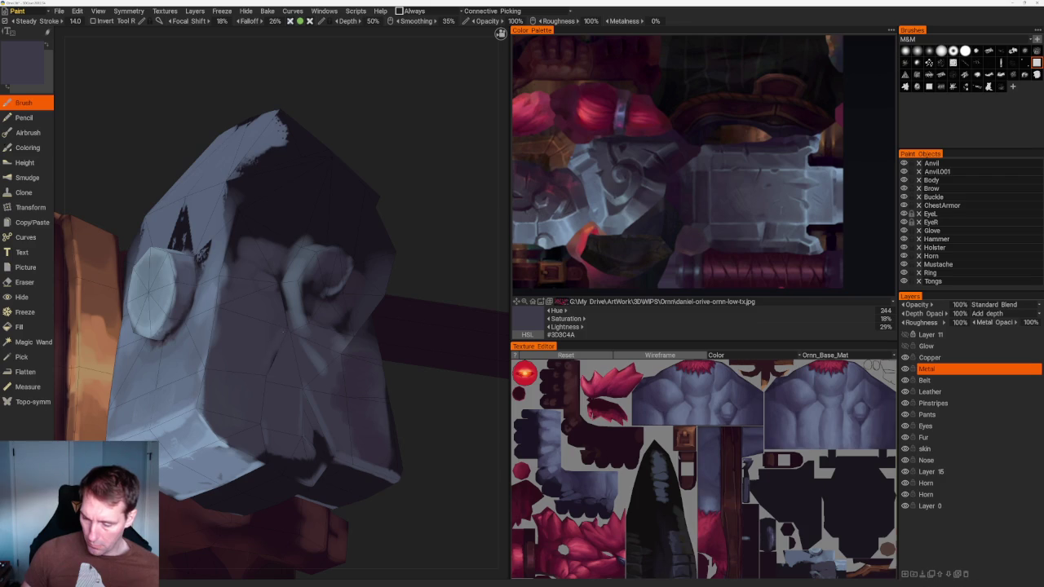
pyautogui.press('v')
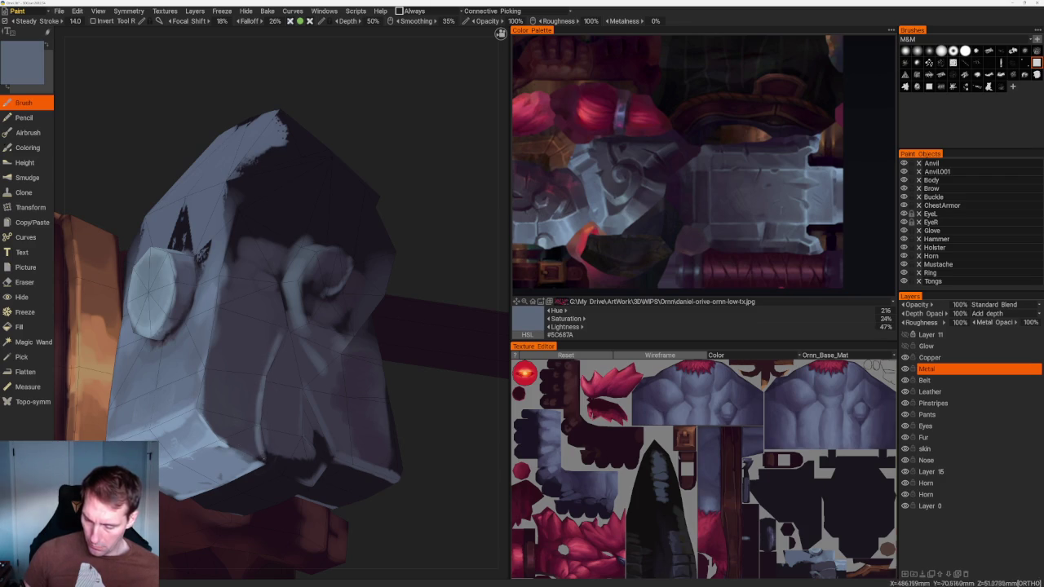
pyautogui.moveTo(367, 310)
pyautogui.mouseDown(button='middle')
pyautogui.moveTo(394, 328)
pyautogui.moveTo(303, 379)
pyautogui.moveTo(346, 396)
pyautogui.moveTo(350, 383)
pyautogui.mouseUp(button='middle')
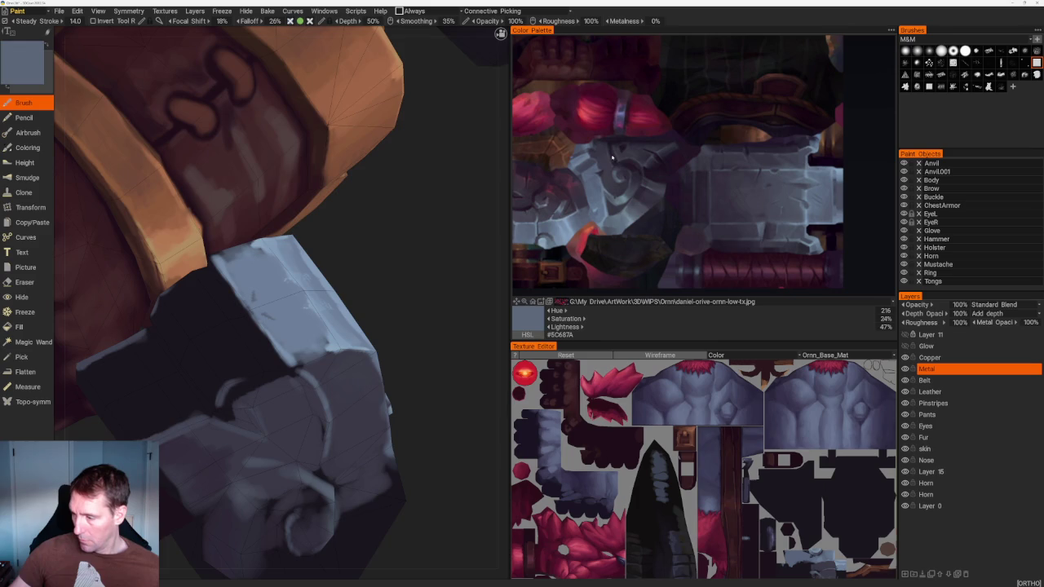
pyautogui.click(612, 157)
pyautogui.moveTo(496, 391)
pyautogui.mouseDown(button='middle')
pyautogui.moveTo(310, 401)
pyautogui.moveTo(293, 453)
pyautogui.mouseUp(button='middle')
pyautogui.moveTo(318, 365)
pyautogui.mouseDown()
pyautogui.moveTo(318, 336)
pyautogui.moveTo(300, 354)
pyautogui.moveTo(294, 408)
pyautogui.moveTo(304, 416)
pyautogui.moveTo(292, 387)
pyautogui.mouseUp()
# Pick a dark grey-blue from the reference and paint dark vertical marks on the hammer's side
pyautogui.moveTo(300, 443)
pyautogui.mouseDown(button='middle')
pyautogui.moveTo(414, 289)
pyautogui.moveTo(389, 433)
pyautogui.mouseUp(button='middle')
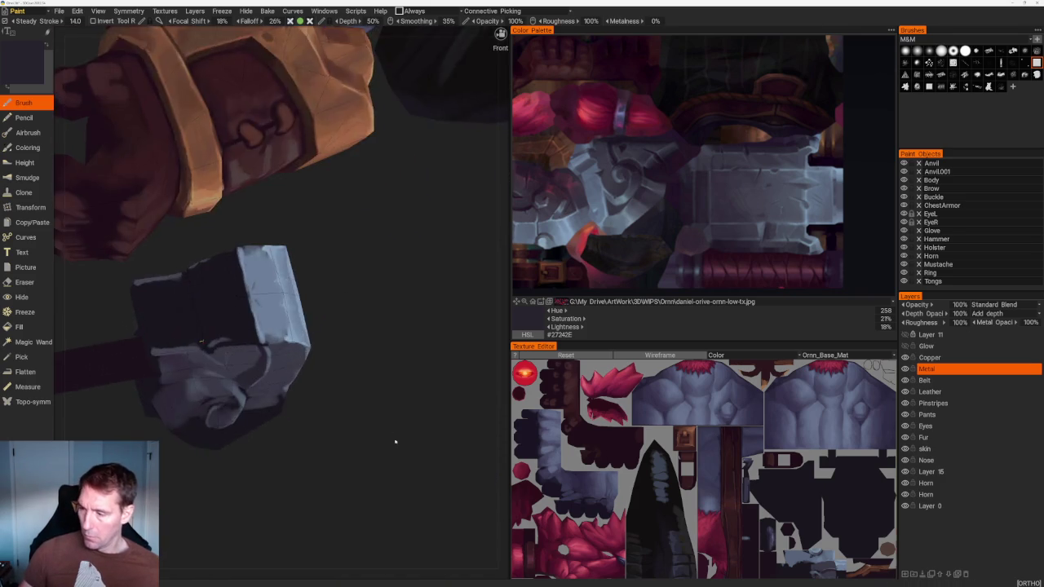
pyautogui.scroll(3, 388, 433)
pyautogui.moveTo(365, 297); pyautogui.dragTo(218, 321, button='middle')
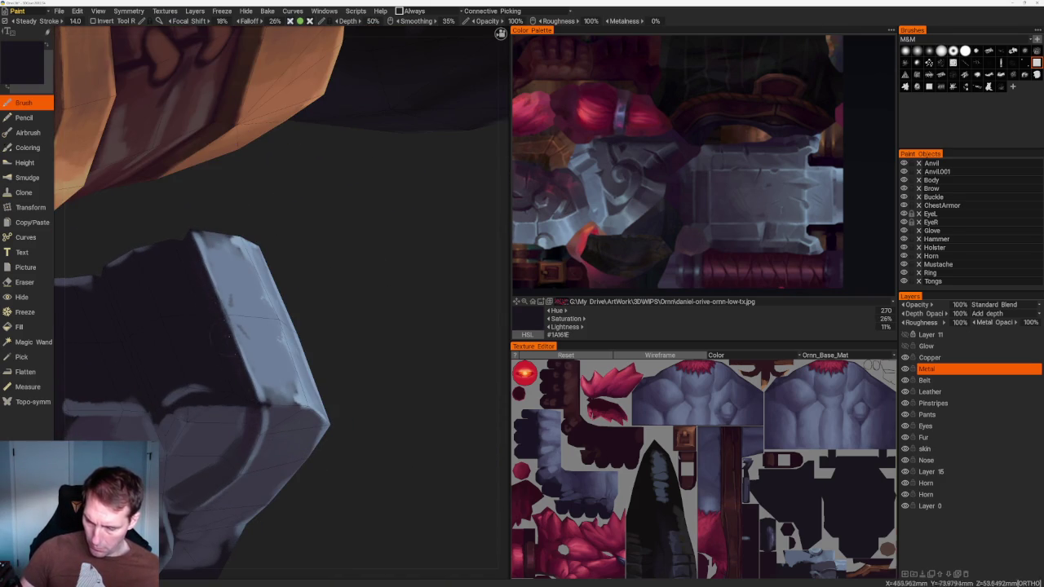
pyautogui.click(600, 148)
pyautogui.moveTo(231, 314); pyautogui.dragTo(233, 320)
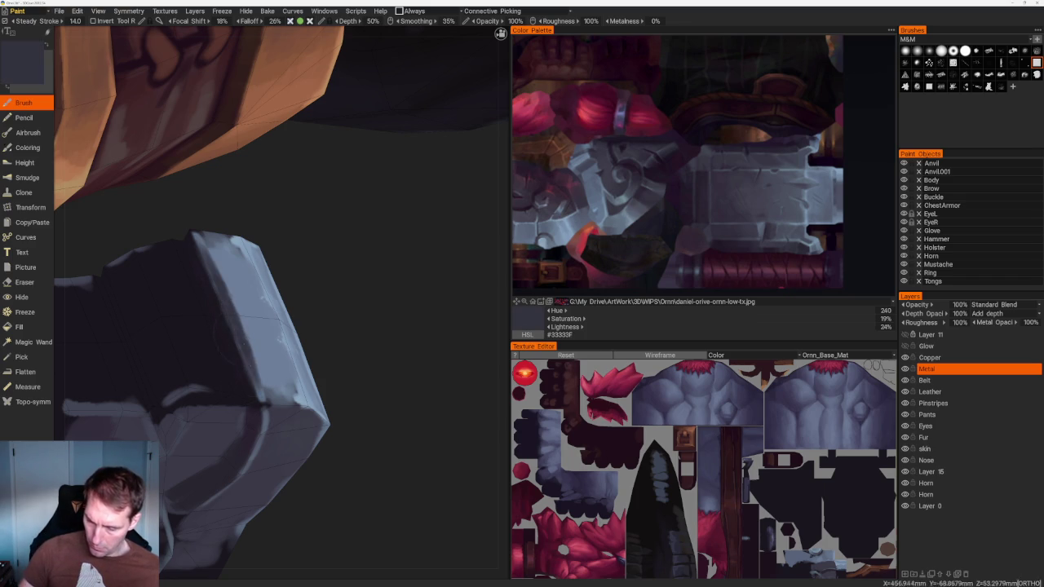
pyautogui.click(601, 148)
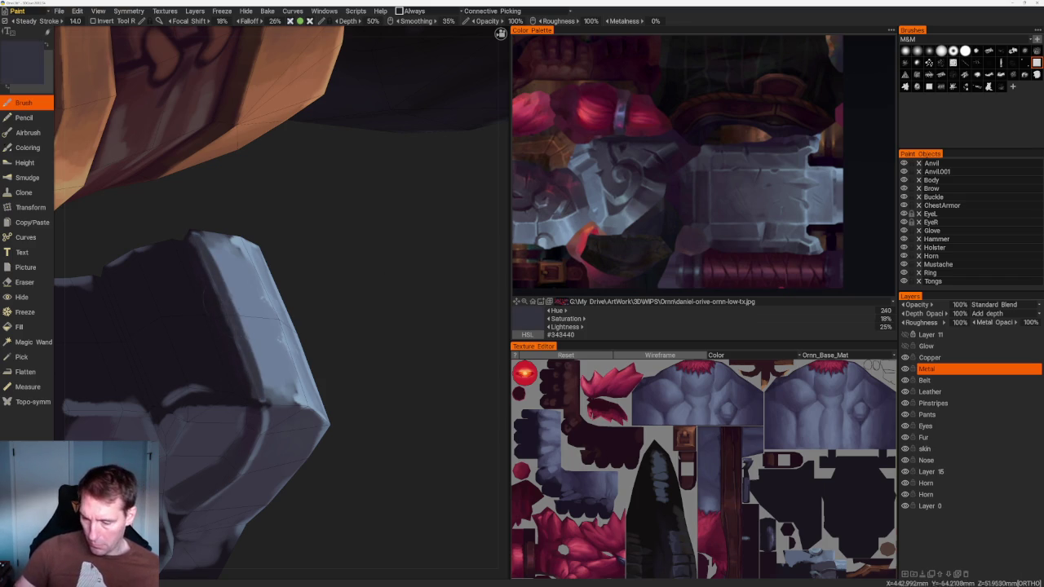
pyautogui.moveTo(245, 273); pyautogui.dragTo(259, 359)
# Layer darker and mid blue-grey strokes over the side face into a broken shadow band
pyautogui.press('v')
pyautogui.moveTo(236, 269); pyautogui.dragTo(273, 376)
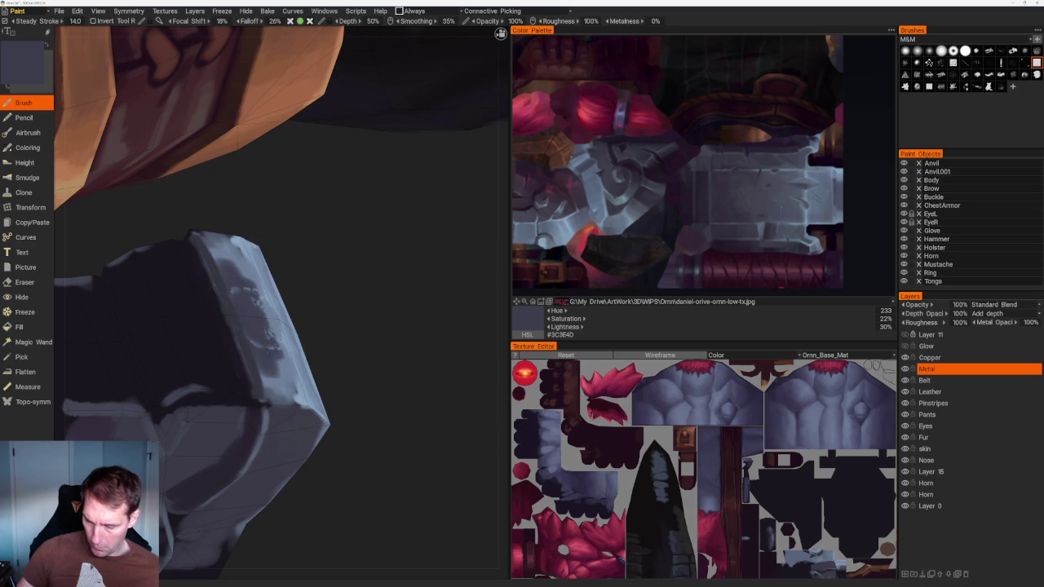
pyautogui.moveTo(219, 255); pyautogui.dragTo(271, 383)
pyautogui.press('v')
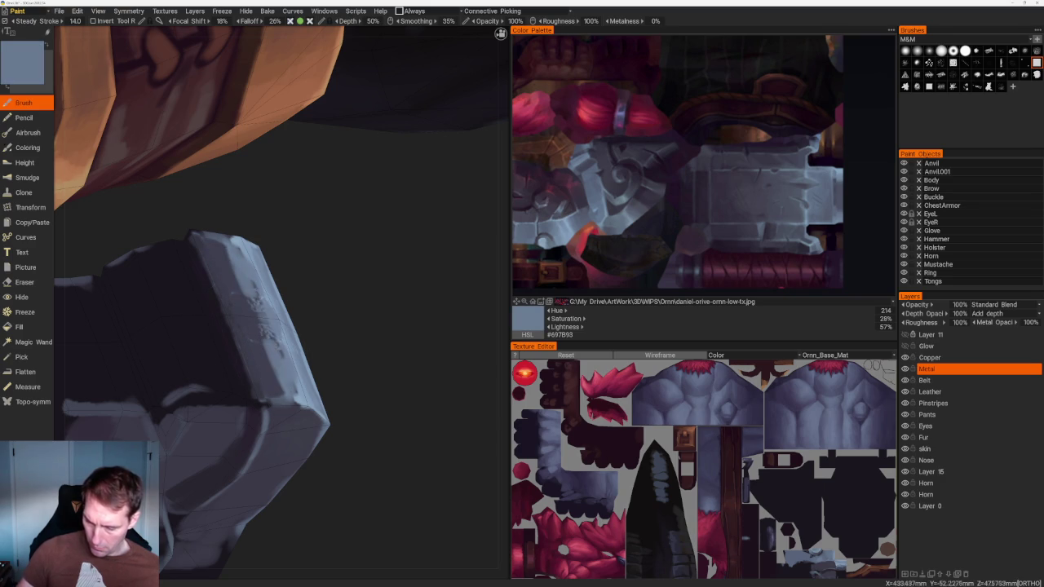
pyautogui.moveTo(236, 253); pyautogui.dragTo(269, 383)
pyautogui.press('v')
pyautogui.moveTo(265, 306); pyautogui.dragTo(281, 359)
pyautogui.moveTo(257, 282); pyautogui.dragTo(282, 359)
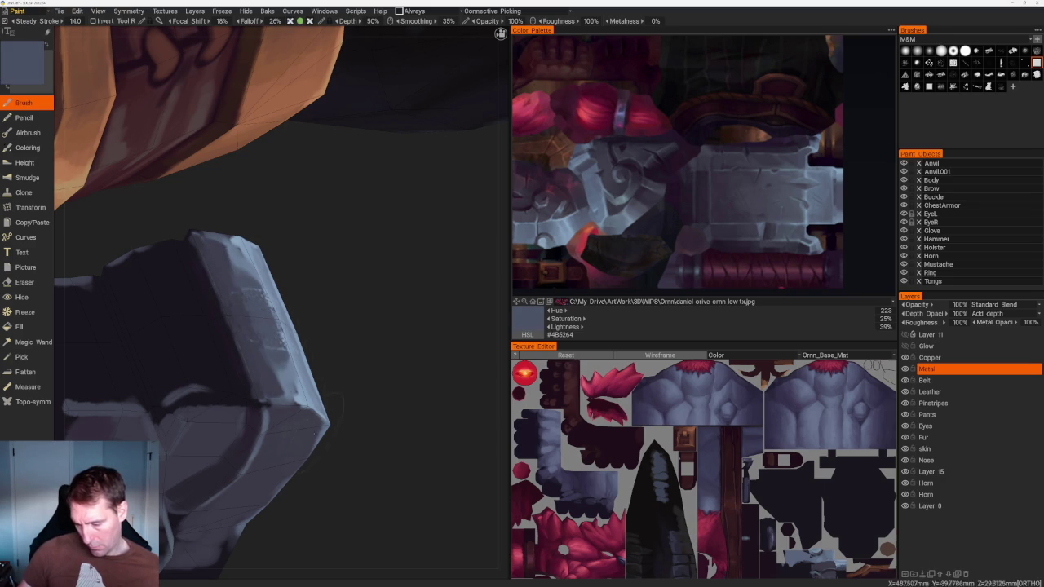
pyautogui.moveTo(233, 244); pyautogui.dragTo(281, 383)
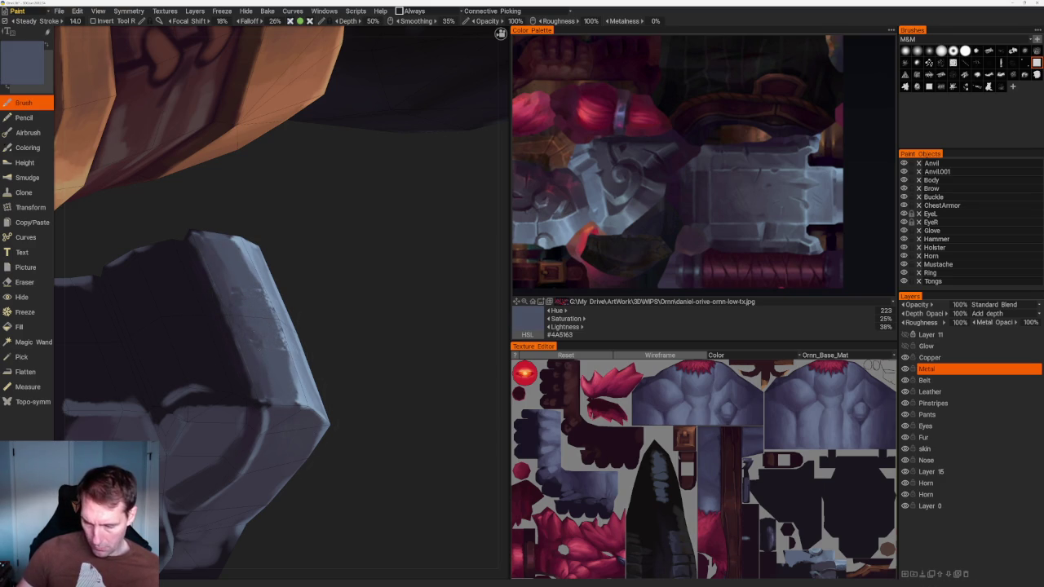
pyautogui.scroll(-5, 372, 425)
pyautogui.moveTo(377, 270)
pyautogui.mouseDown()
pyautogui.moveTo(285, 381)
pyautogui.moveTo(414, 248)
pyautogui.mouseUp()
pyautogui.scroll(5, 415, 247)
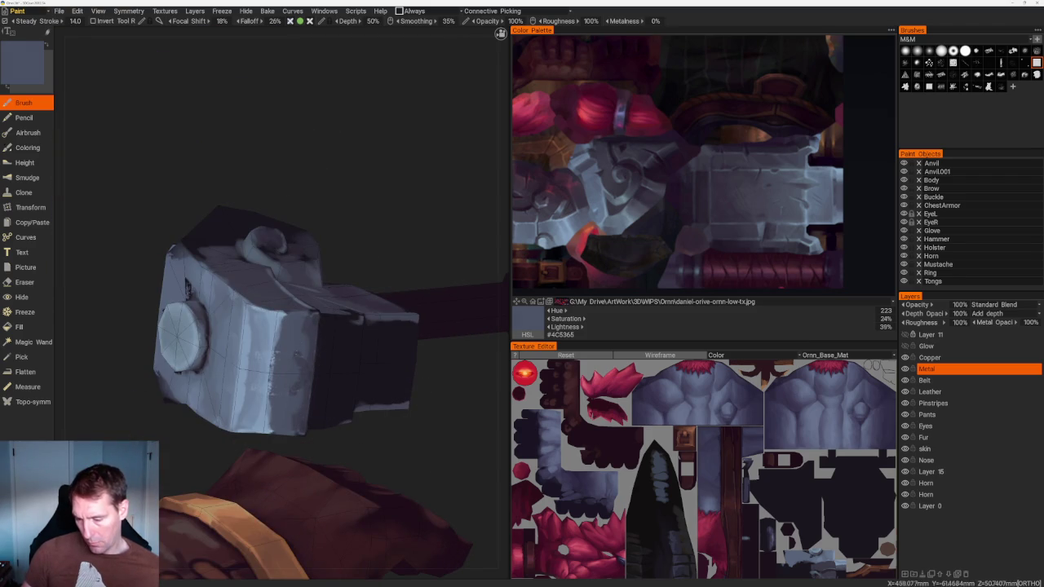
# Sample lighter blue-greys and paint vertical highlight strokes across the hammer's darker band
pyautogui.press('v')
pyautogui.press('v')
pyautogui.moveTo(337, 328); pyautogui.dragTo(336, 412)
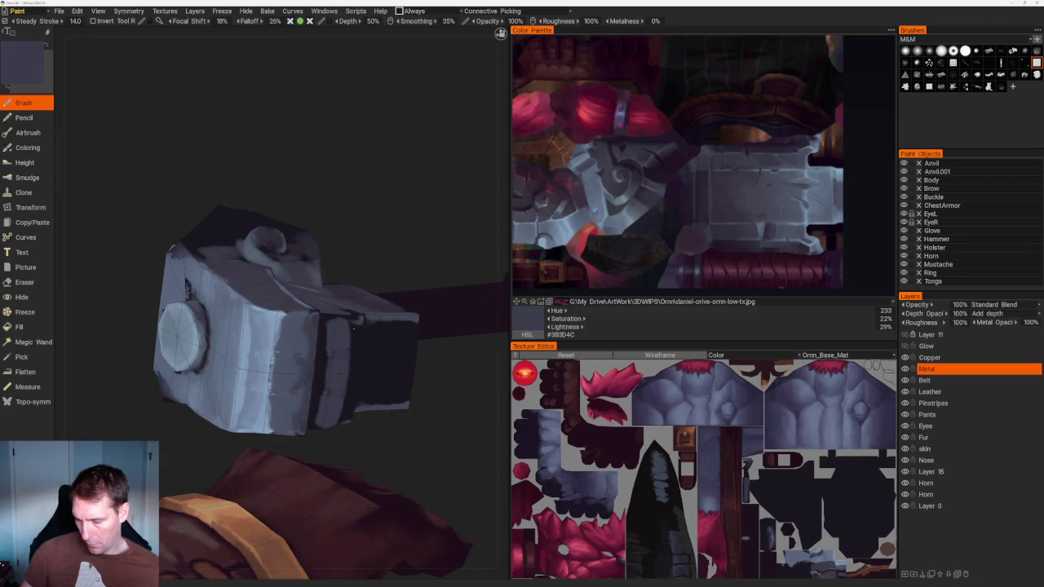
pyautogui.moveTo(353, 327); pyautogui.dragTo(351, 420)
pyautogui.moveTo(327, 354); pyautogui.dragTo(408, 441, button='middle')
pyautogui.press('v')
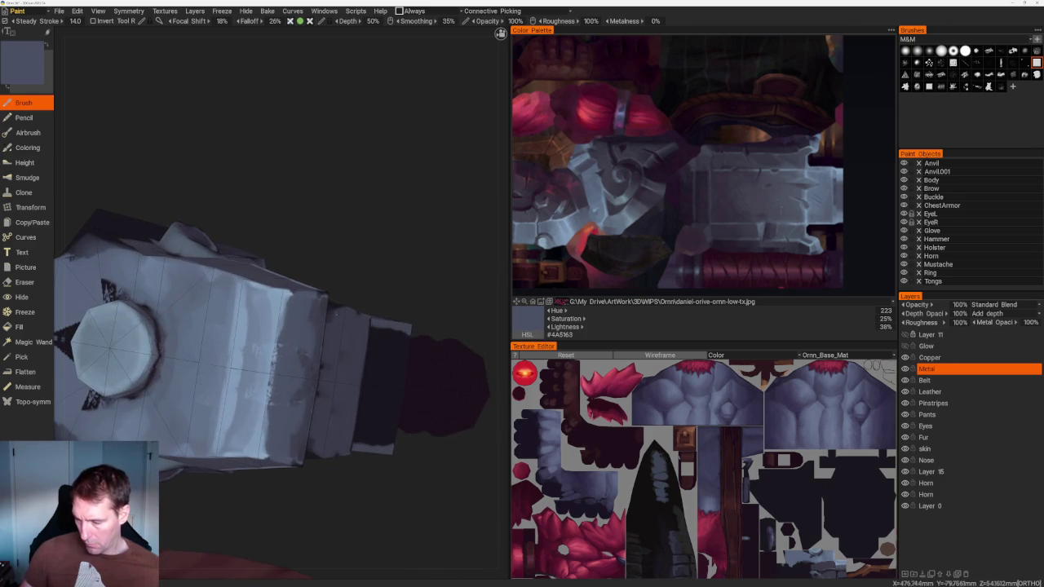
pyautogui.moveTo(334, 306); pyautogui.dragTo(319, 455)
pyautogui.moveTo(323, 412); pyautogui.dragTo(330, 339)
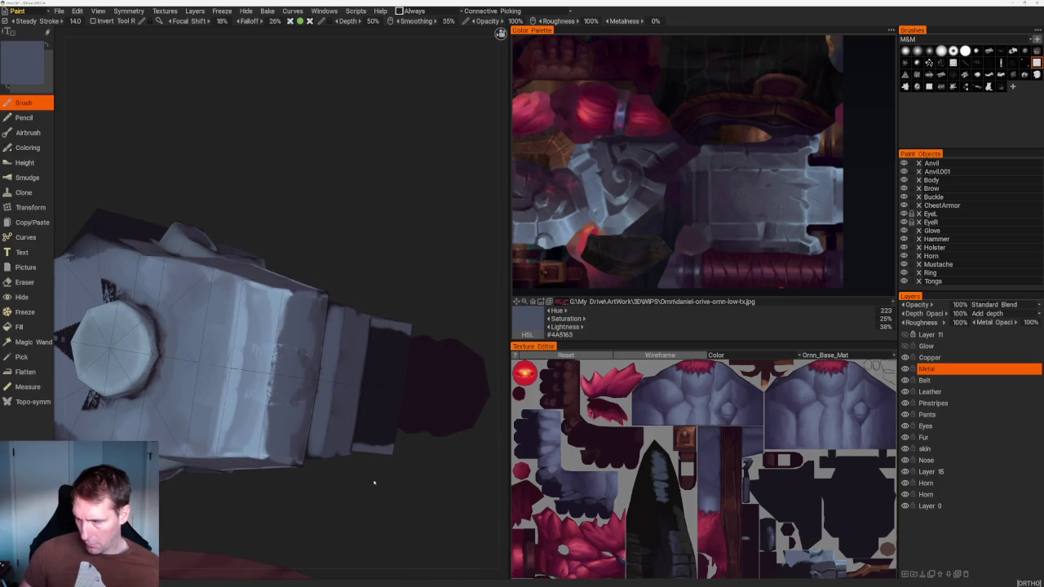
# Sample a light blue-grey and paint highlights along the hammer's upper and lower bevel edges
pyautogui.scroll(-5, 396, 296)
pyautogui.moveTo(397, 297)
pyautogui.mouseDown(button='middle')
pyautogui.moveTo(429, 280)
pyautogui.moveTo(416, 316)
pyautogui.moveTo(378, 318)
pyautogui.moveTo(464, 399)
pyautogui.moveTo(417, 427)
pyautogui.moveTo(406, 489)
pyautogui.mouseUp(button='middle')
pyautogui.scroll(3, 378, 317)
pyautogui.scroll(5, 405, 490)
pyautogui.press('v')
pyautogui.moveTo(258, 212); pyautogui.dragTo(281, 243)
pyautogui.moveTo(341, 322); pyautogui.dragTo(377, 360)
pyautogui.moveTo(250, 199); pyautogui.dragTo(276, 233)
pyautogui.moveTo(362, 348); pyautogui.dragTo(380, 362)
# Extend the bevel highlights with soft strokes, ending on a mid blue-grey #5E6B7E
pyautogui.press('v')
pyautogui.moveTo(278, 229); pyautogui.dragTo(307, 269)
pyautogui.moveTo(320, 287); pyautogui.dragTo(358, 327)
pyautogui.press('v')
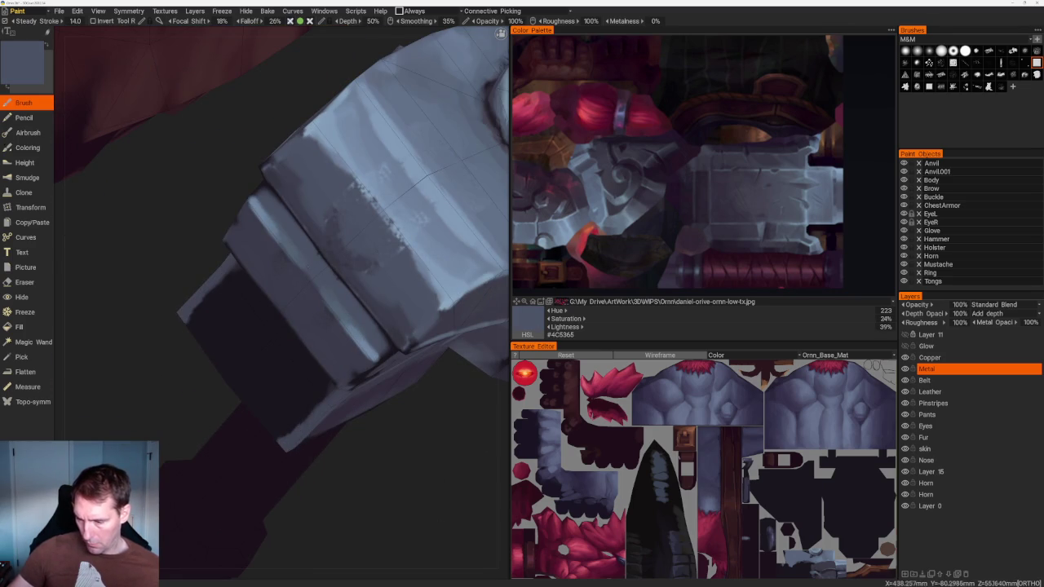
pyautogui.press('v')
pyautogui.moveTo(282, 232); pyautogui.dragTo(364, 341)
pyautogui.press('v')
pyautogui.press('v')
pyautogui.moveTo(284, 228); pyautogui.dragTo(356, 320)
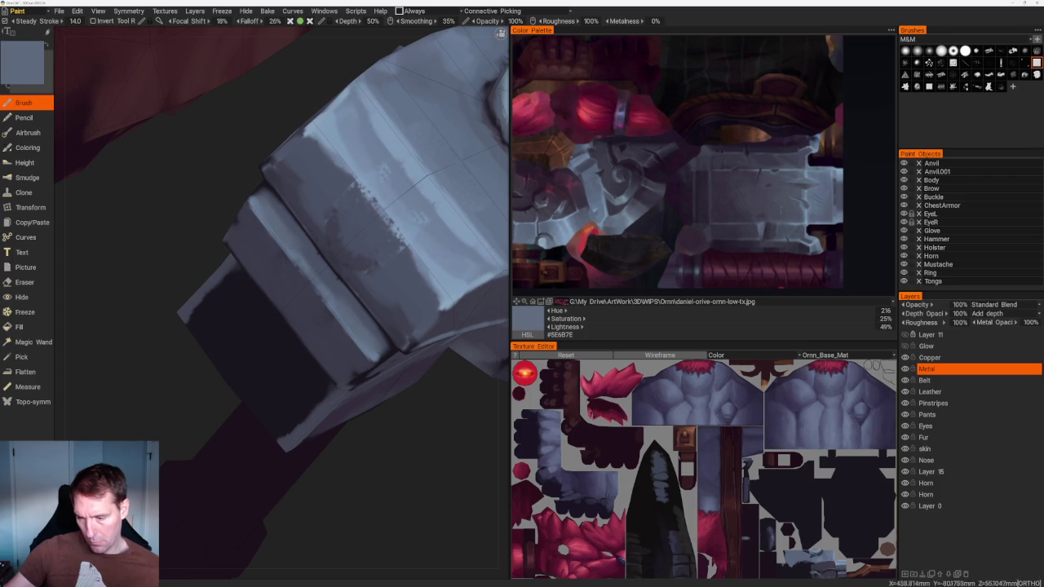
pyautogui.scroll(-10, 331, 196)
pyautogui.moveTo(331, 196); pyautogui.dragTo(338, 207)
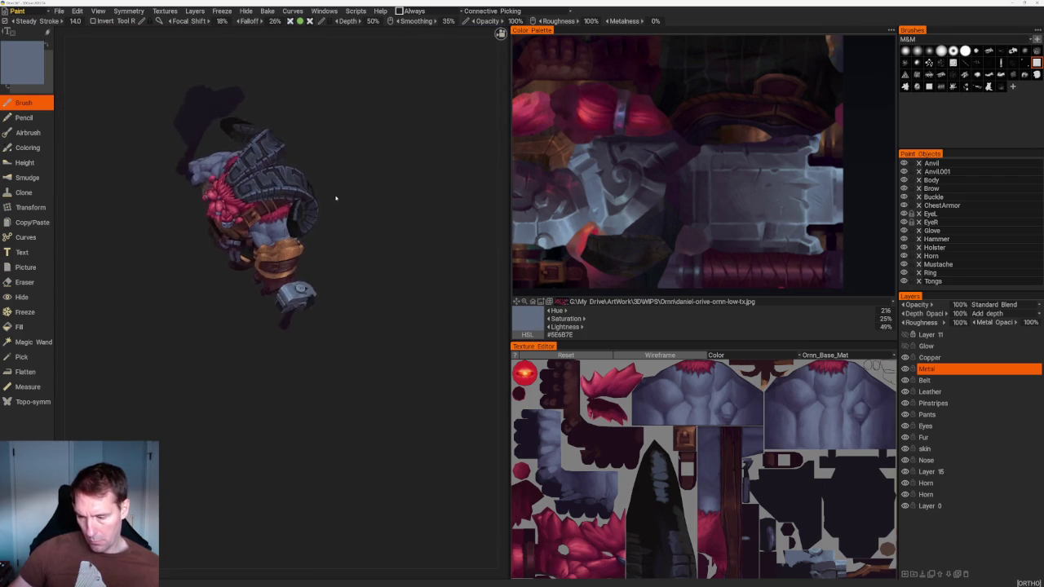
# Paint dark purple-grey shadow strokes around the light swirl emblem
pyautogui.scroll(5, 381, 420)
pyautogui.scroll(2, 350, 413)
pyautogui.scroll(3, 327, 420)
pyautogui.press('v')
pyautogui.moveTo(364, 292)
pyautogui.mouseDown()
pyautogui.moveTo(343, 326)
pyautogui.moveTo(361, 324)
pyautogui.mouseUp()
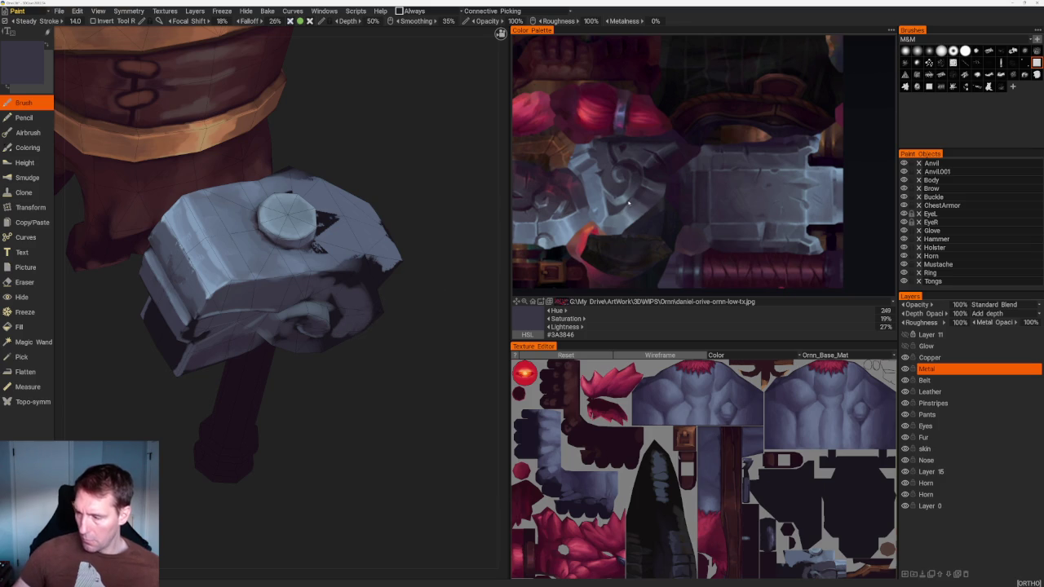
pyautogui.press('v')
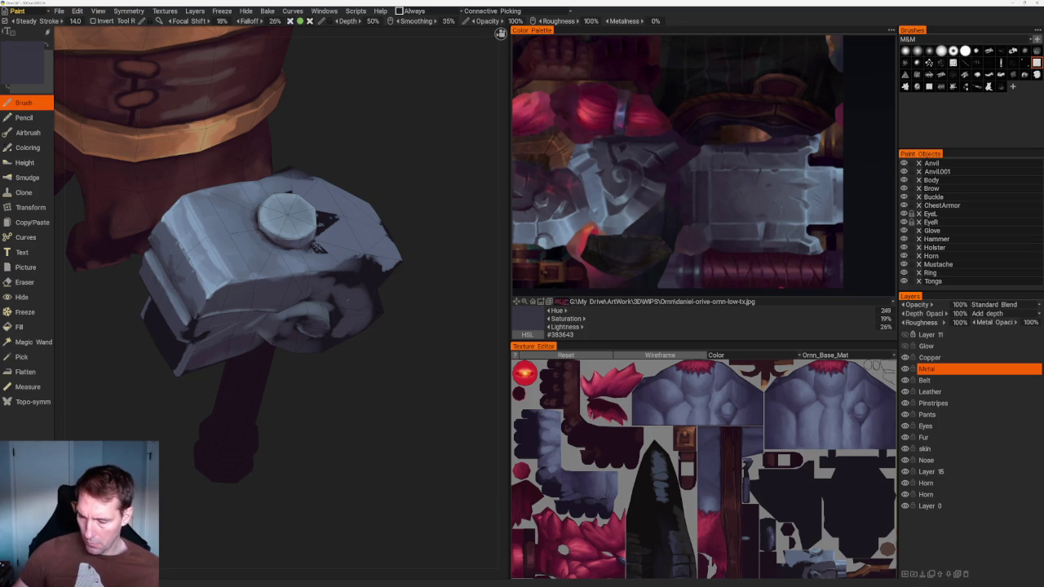
pyautogui.scroll(5, 337, 372)
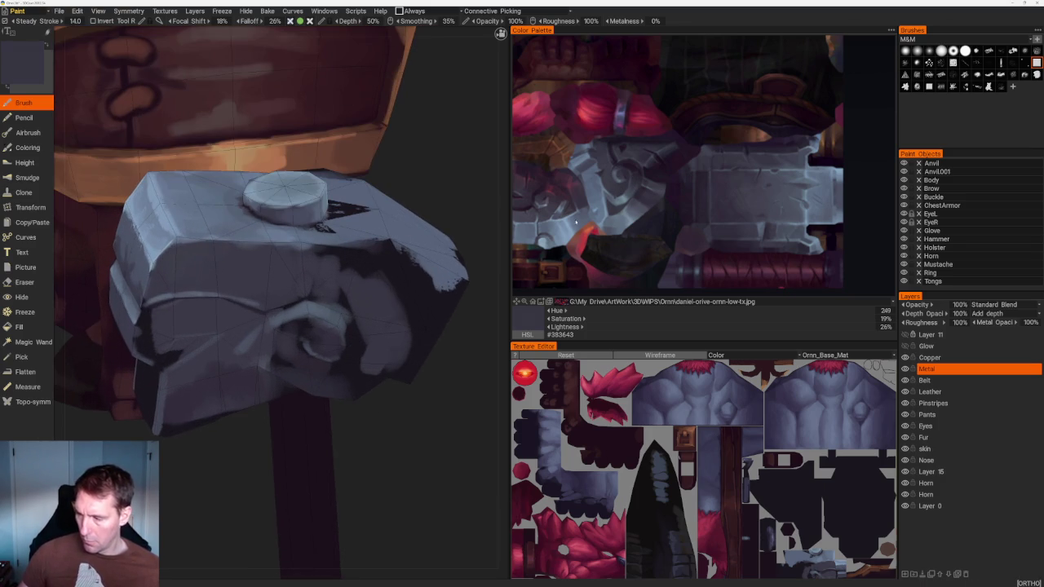
# Paint light bluish-grey strokes across the hammer head's front and lower front
pyautogui.press('v')
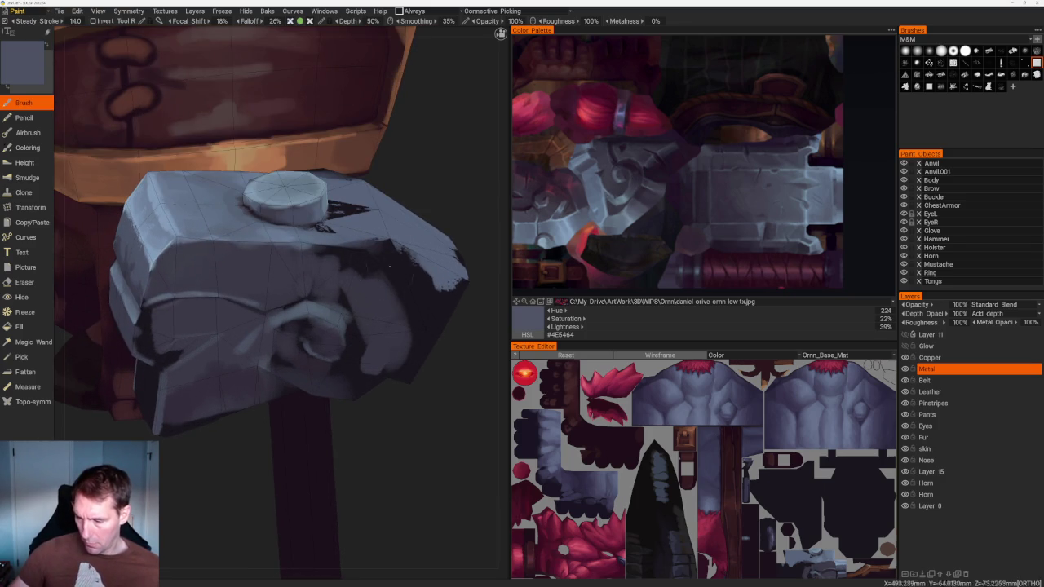
pyautogui.moveTo(286, 326); pyautogui.dragTo(261, 384, button='middle')
pyautogui.moveTo(235, 386); pyautogui.dragTo(304, 459)
pyautogui.moveTo(303, 420)
pyautogui.mouseDown()
pyautogui.moveTo(293, 462)
pyautogui.moveTo(278, 467)
pyautogui.mouseUp()
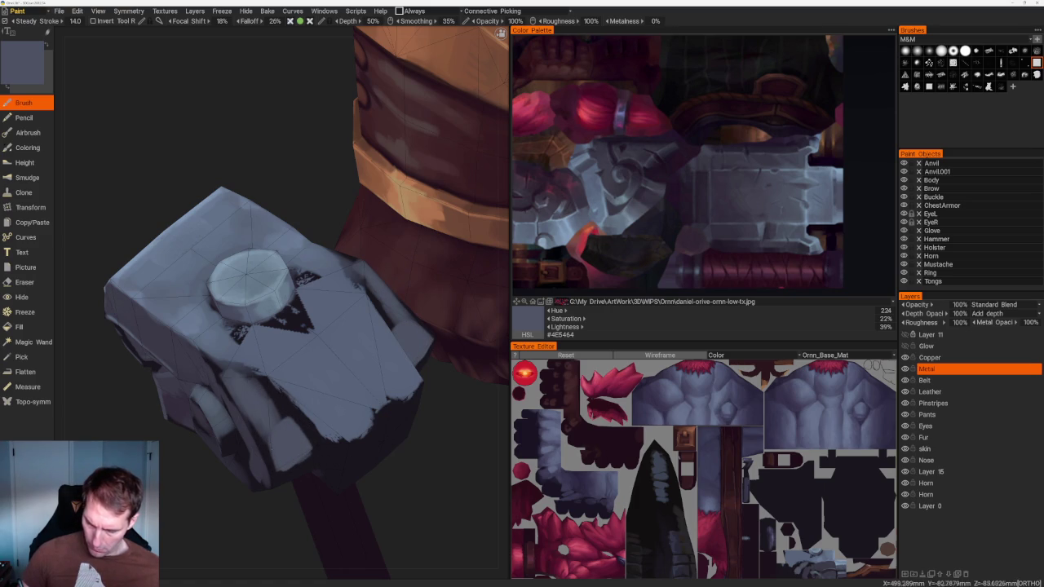
pyautogui.press('v')
pyautogui.moveTo(219, 363); pyautogui.dragTo(264, 390)
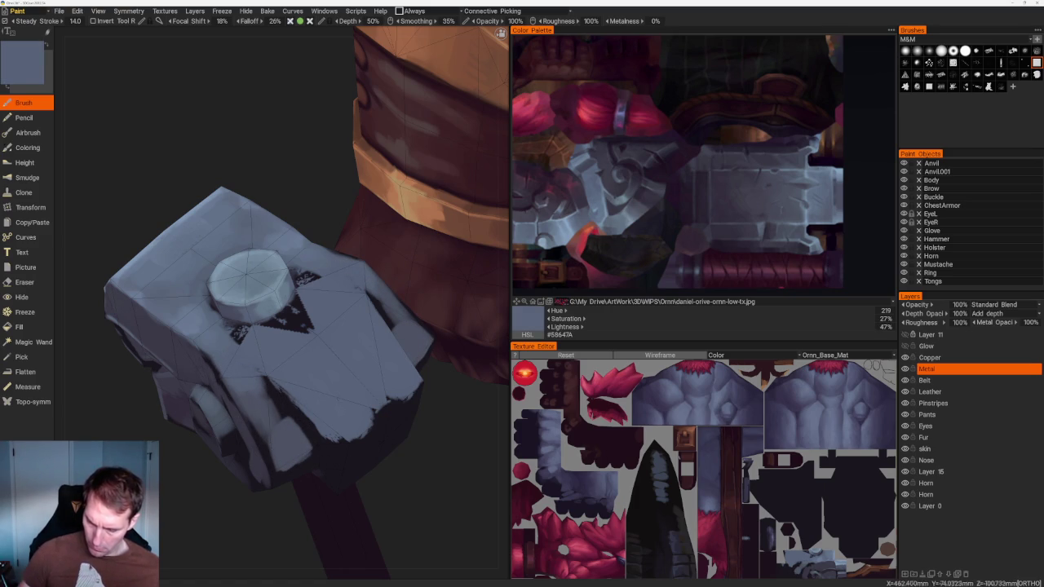
pyautogui.press('v')
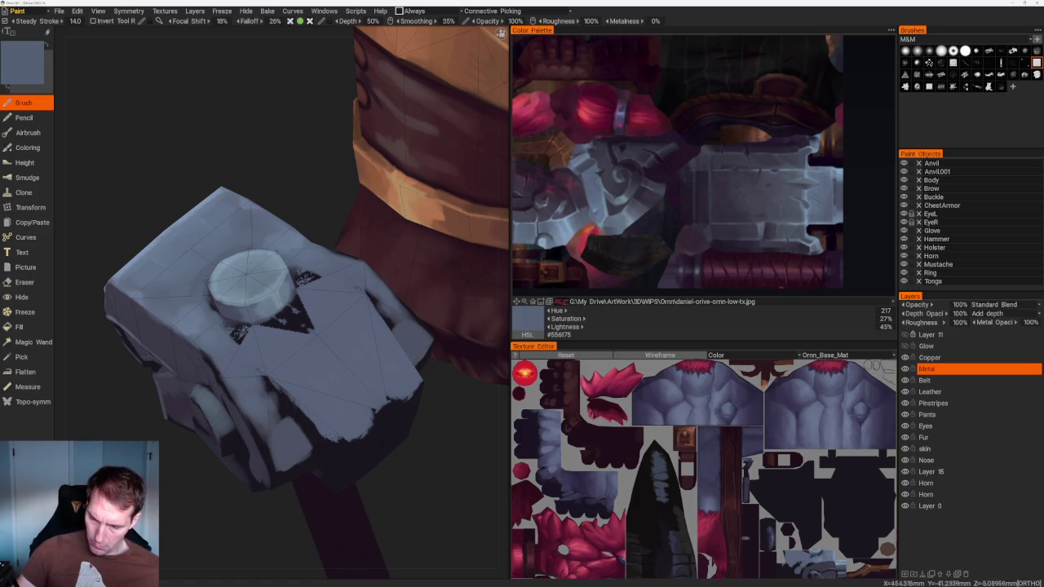
# Turn the hammer head face-on and pick a darker purple-grey from the reference image
pyautogui.moveTo(457, 490)
pyautogui.keyDown('alt'); pyautogui.mouseDown()
pyautogui.moveTo(498, 481)
pyautogui.moveTo(424, 497)
pyautogui.mouseUp(); pyautogui.keyUp('alt')
pyautogui.press('v')
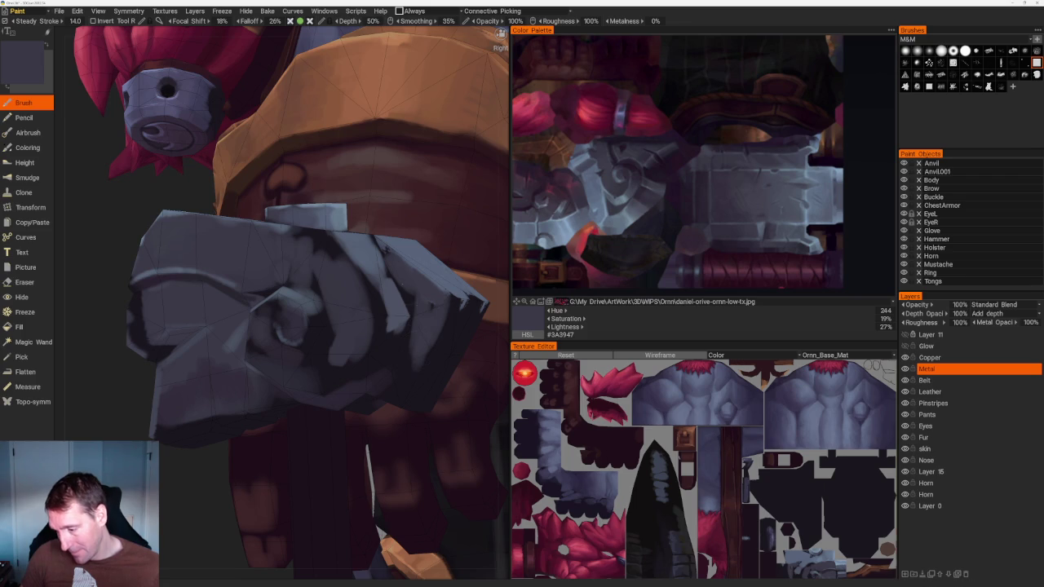
pyautogui.scroll(-10, 399, 375)
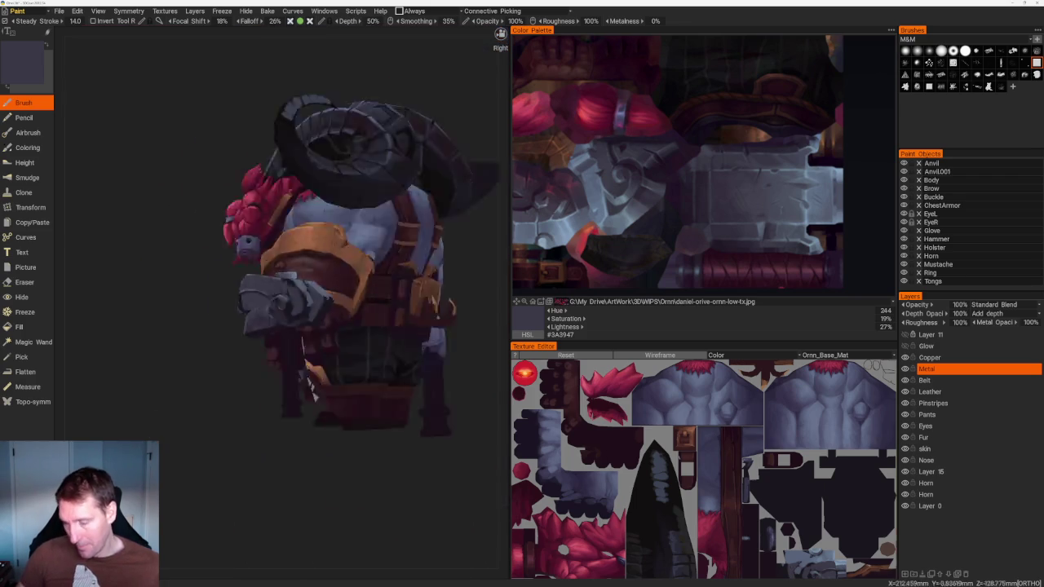
pyautogui.moveTo(412, 184); pyautogui.dragTo(401, 392)
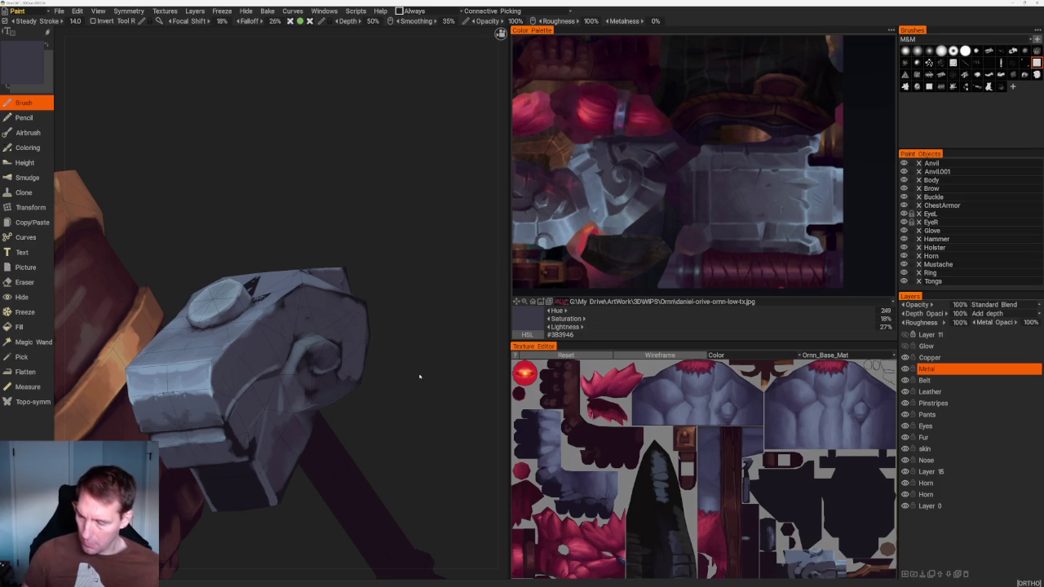
pyautogui.moveTo(359, 369); pyautogui.dragTo(476, 319)
pyautogui.click(628, 175)
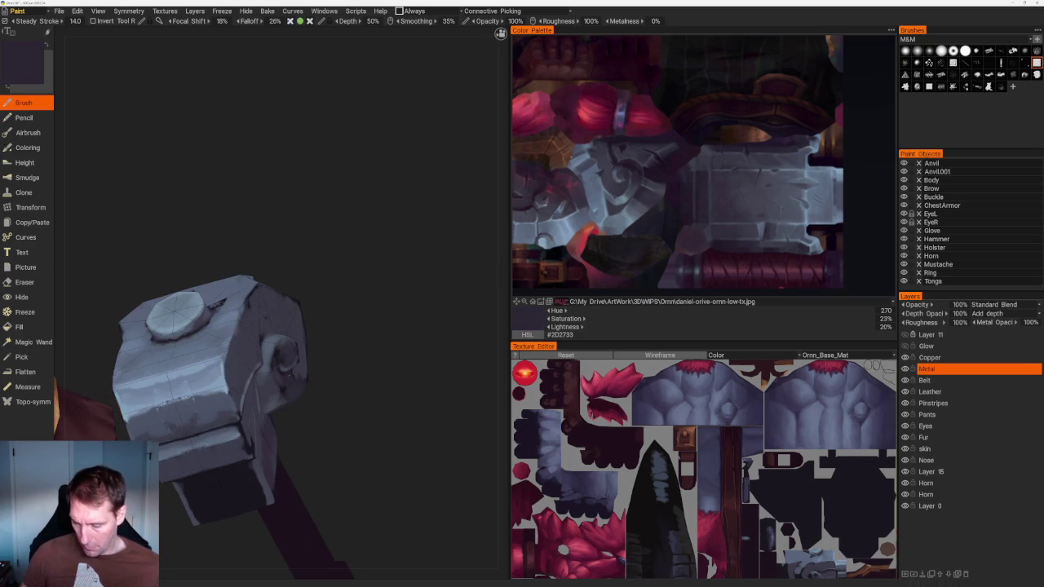
# Paint dark shading into the swirl emblem's inner spiral
pyautogui.moveTo(278, 326); pyautogui.dragTo(263, 359)
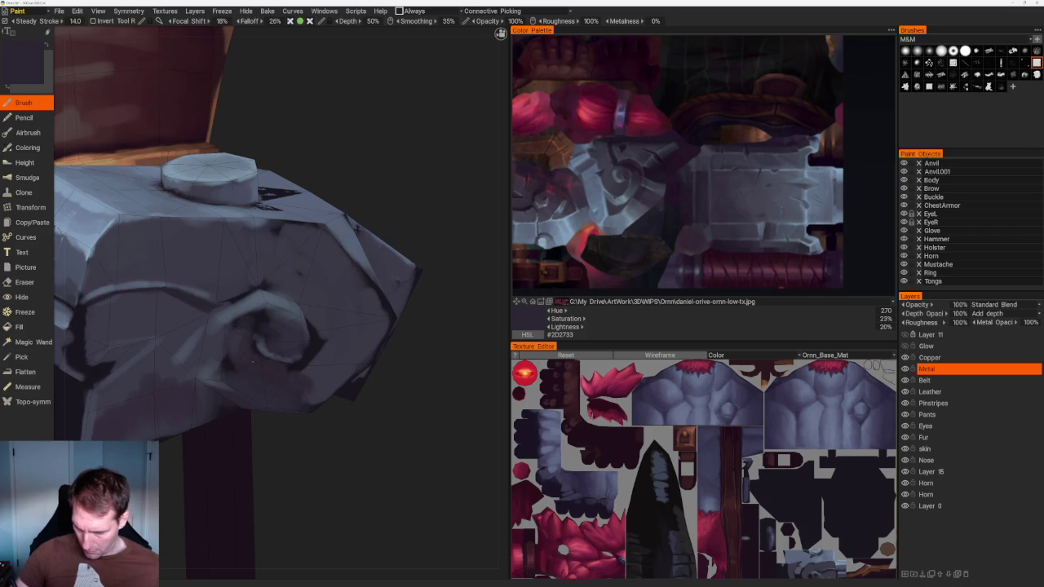
pyautogui.scroll(-5, 368, 239)
pyautogui.moveTo(368, 240); pyautogui.dragTo(362, 283)
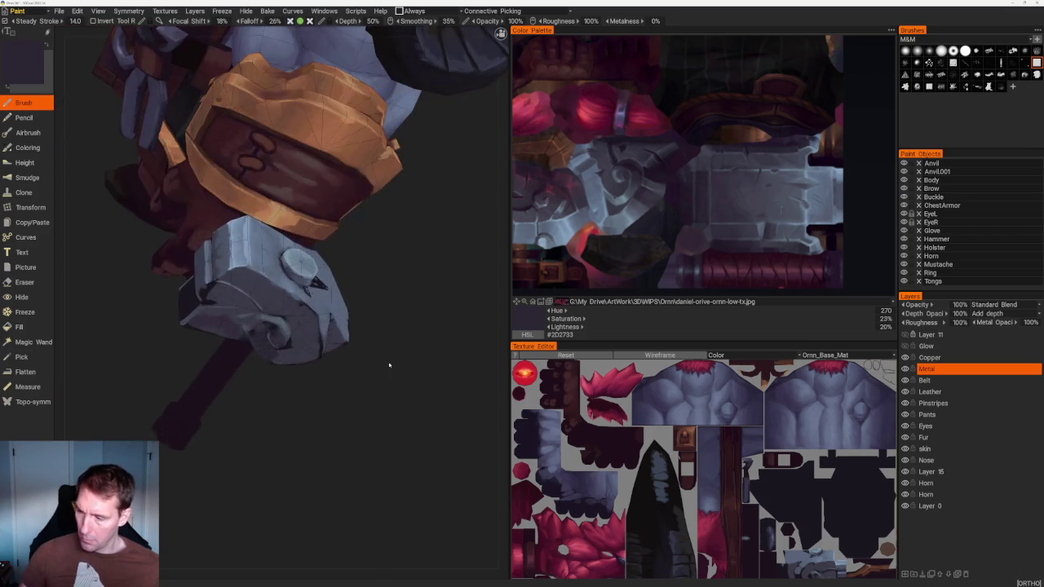
pyautogui.scroll(5, 410, 354)
pyautogui.click(620, 178)
pyautogui.scroll(3, 359, 394)
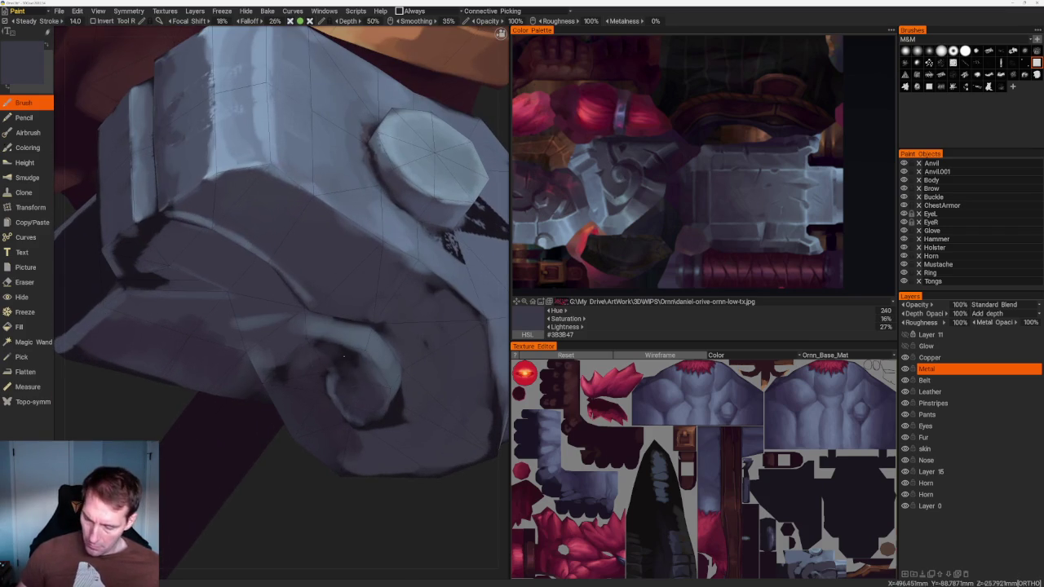
pyautogui.moveTo(346, 386); pyautogui.dragTo(373, 382)
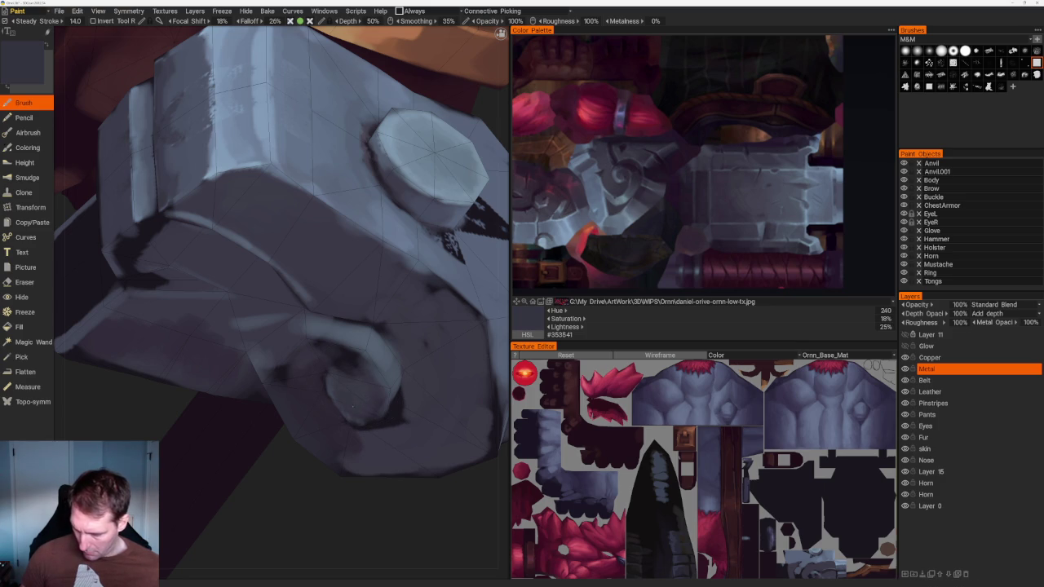
# Sample darker and lighter tones plus a dark purple-grey from the swirl plate
pyautogui.scroll(-5, 365, 395)
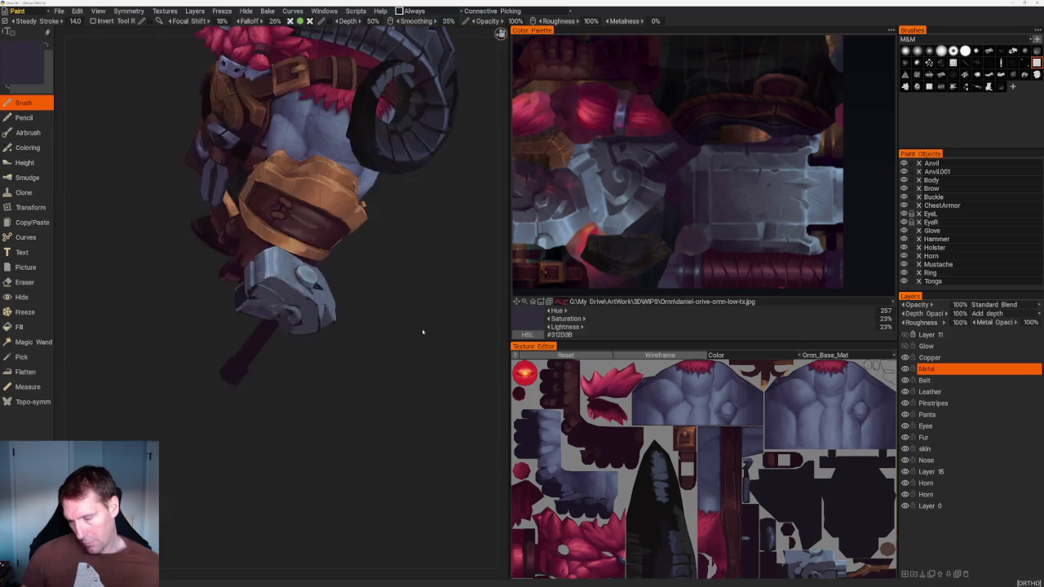
pyautogui.moveTo(415, 326); pyautogui.dragTo(383, 318)
pyautogui.scroll(5, 383, 318)
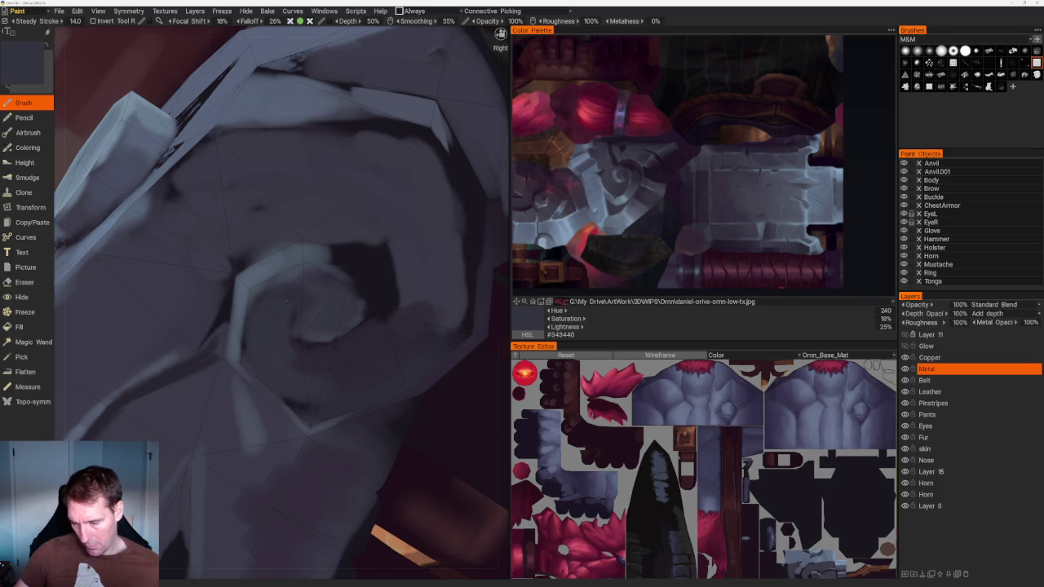
pyautogui.press('v')
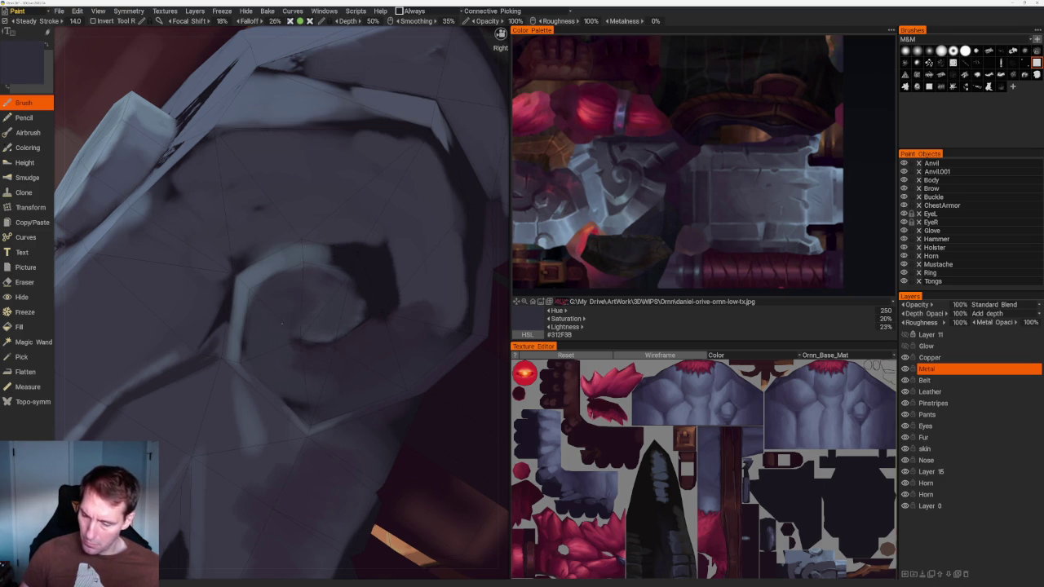
pyautogui.press('v')
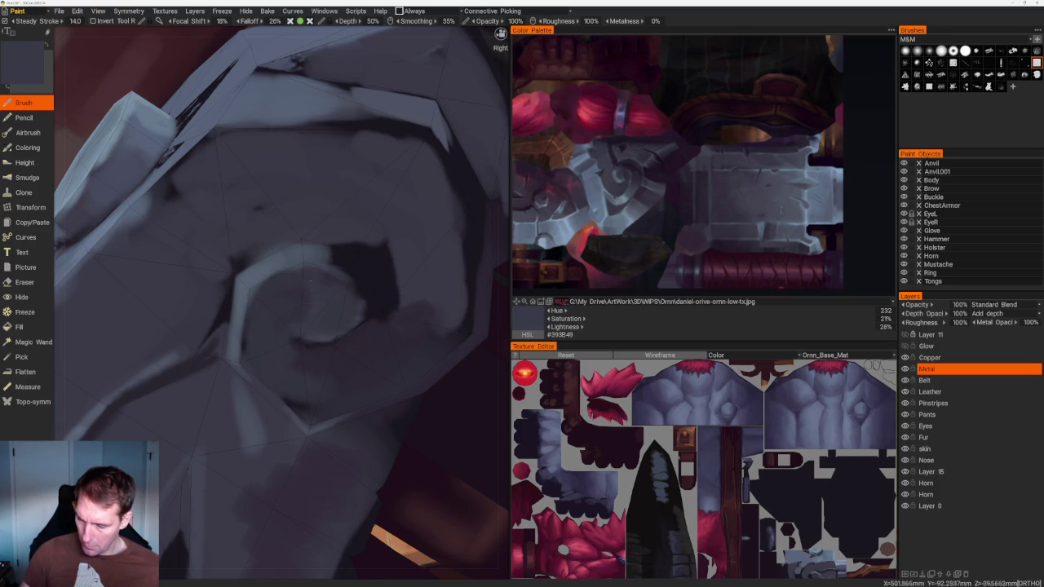
pyautogui.scroll(-5, 316, 296)
pyautogui.scroll(-3, 443, 229)
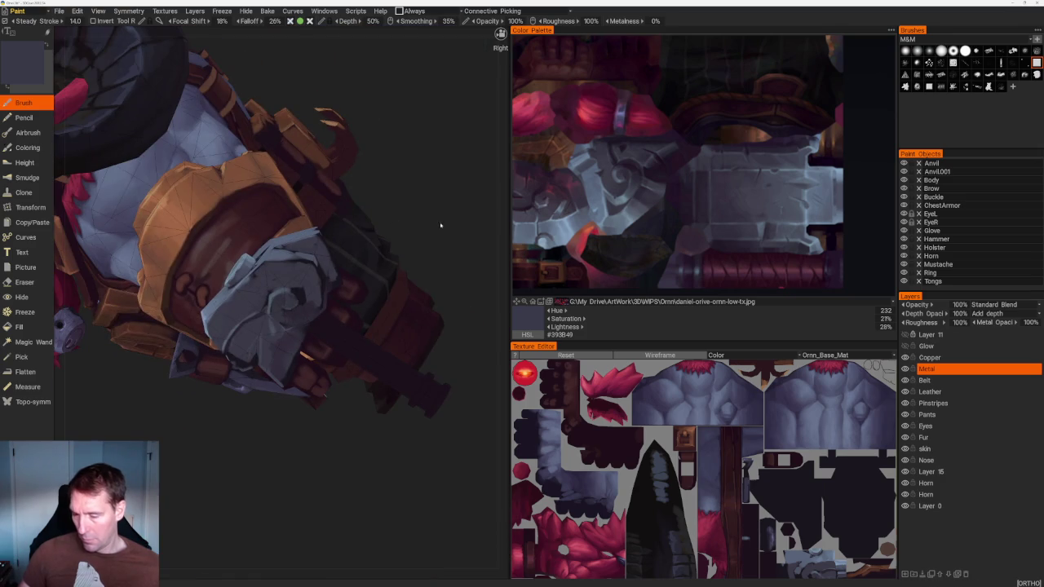
pyautogui.scroll(8, 336, 333)
pyautogui.press('v')
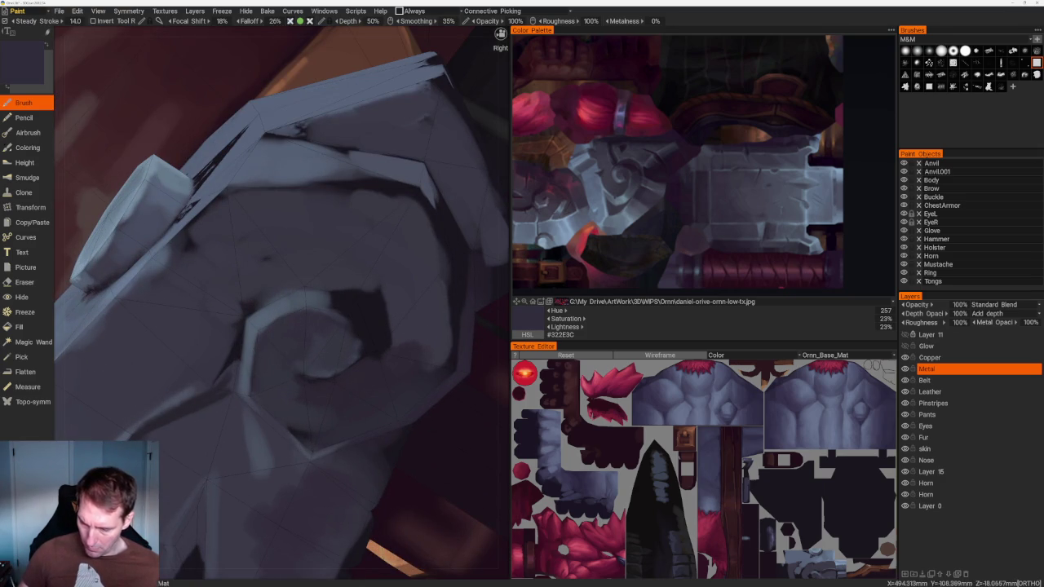
pyautogui.scroll(-5, 316, 418)
pyautogui.moveTo(289, 136); pyautogui.dragTo(380, 155)
pyautogui.scroll(3, 380, 155)
pyautogui.scroll(4, 403, 361)
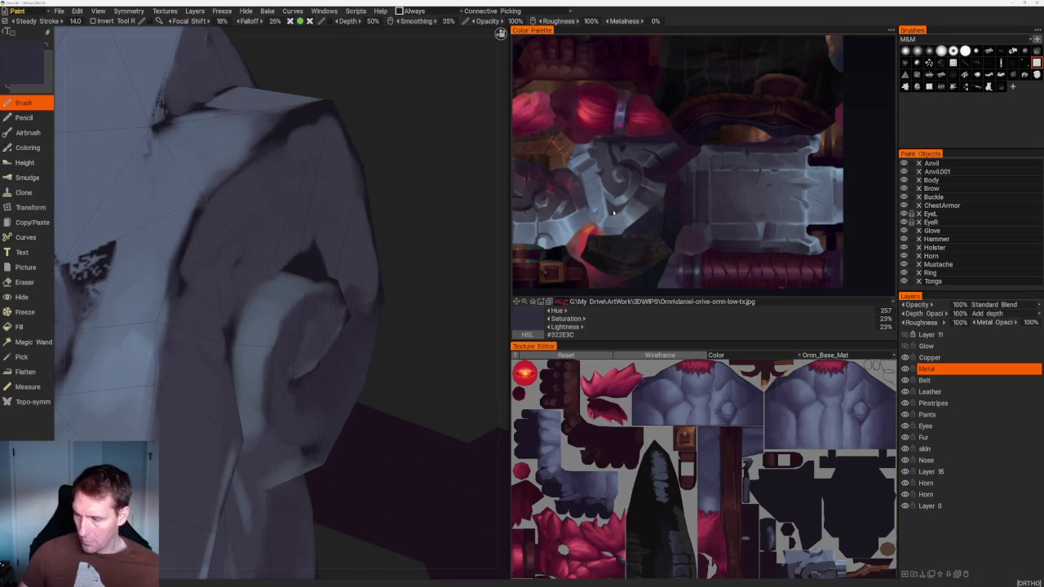
# Paint a light blue-grey highlight plane down the hammer surface, from the reference
pyautogui.click(620, 181)
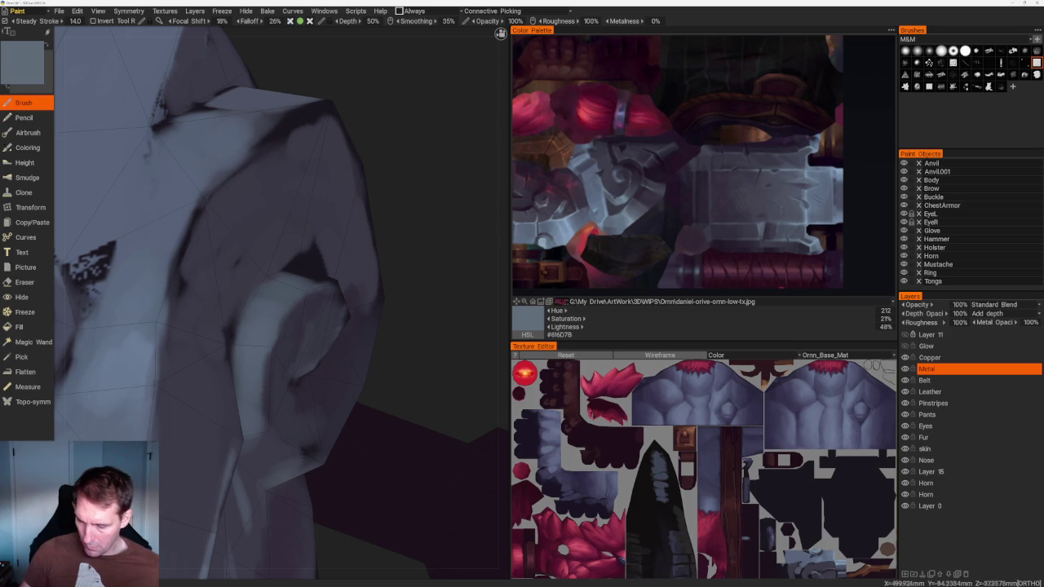
pyautogui.moveTo(271, 340); pyautogui.dragTo(266, 416)
pyautogui.scroll(-5, 305, 193)
pyautogui.moveTo(305, 194); pyautogui.dragTo(319, 201)
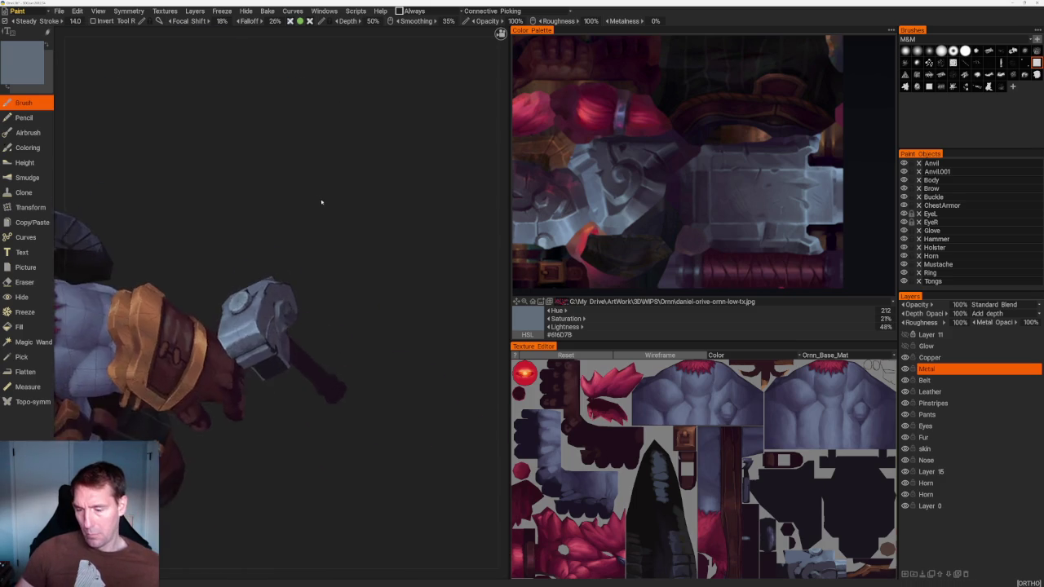
pyautogui.scroll(5, 319, 201)
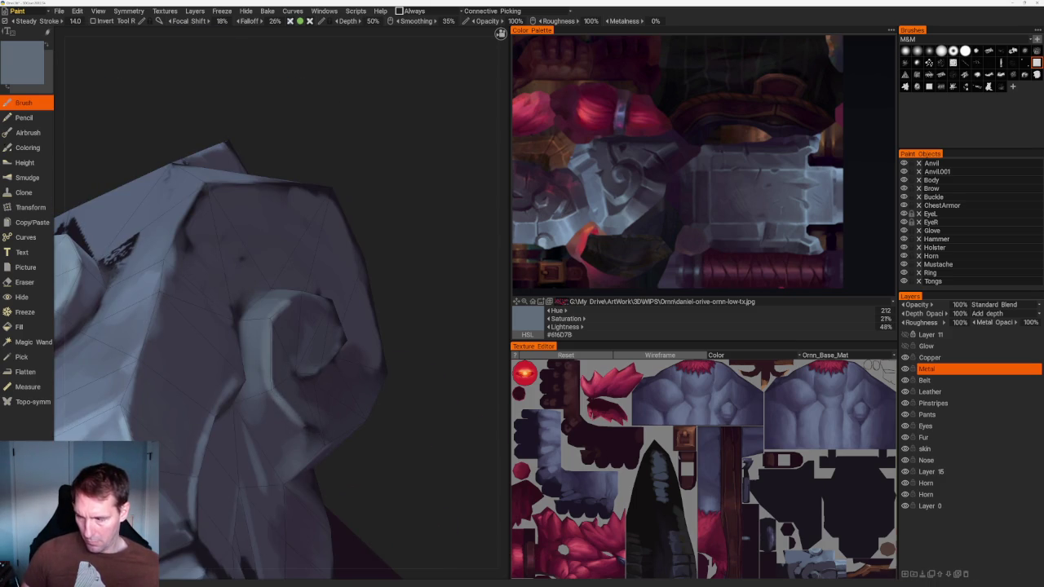
pyautogui.scroll(-5, 345, 226)
pyautogui.moveTo(345, 226); pyautogui.dragTo(378, 379)
pyautogui.scroll(5, 379, 378)
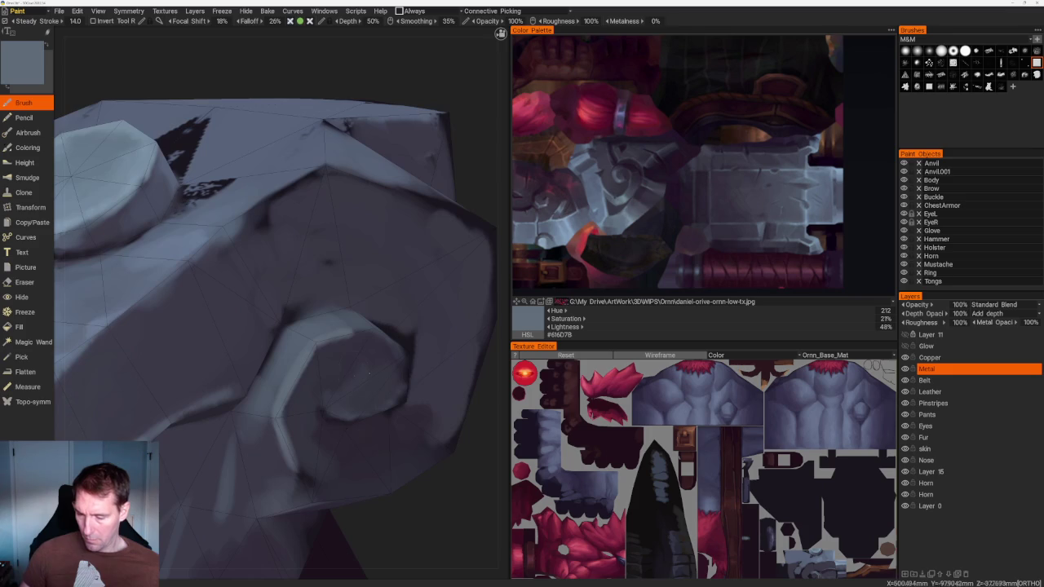
pyautogui.moveTo(329, 408); pyautogui.dragTo(350, 414)
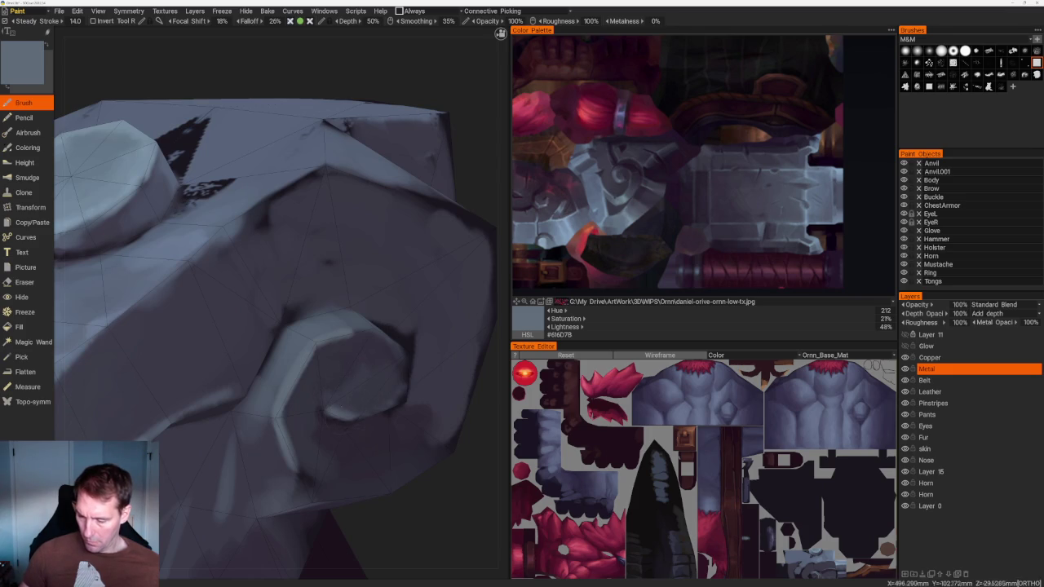
# Sample the swirl's dark purple-grey #333038 and bring the hammer back into view
pyautogui.press('v')
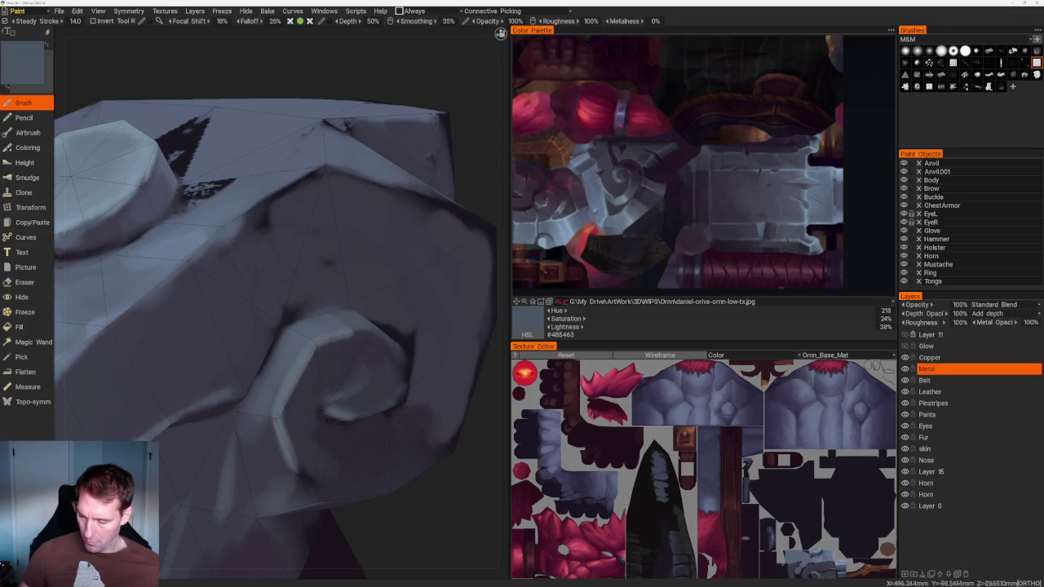
pyautogui.press('v')
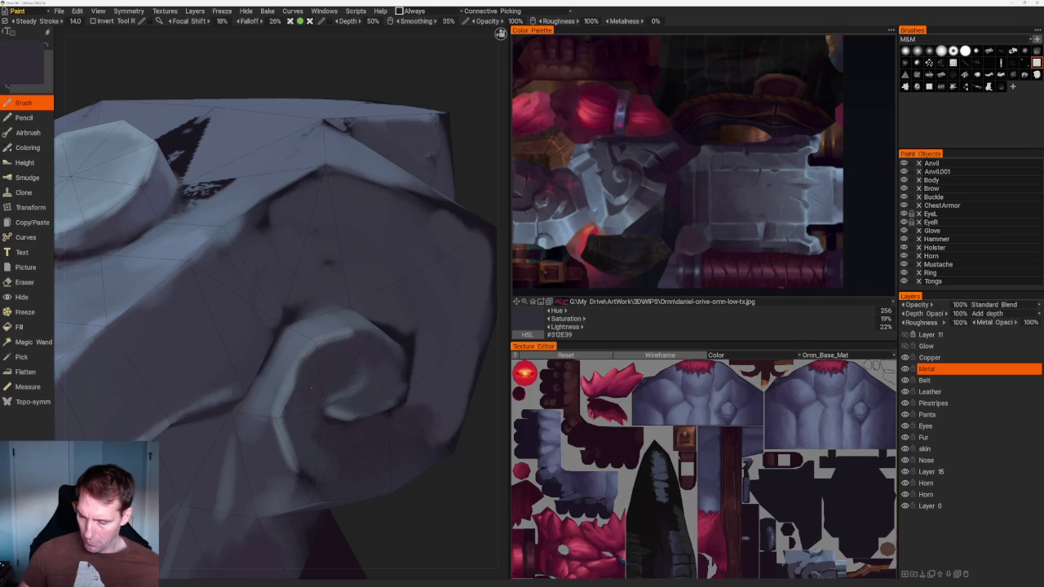
pyautogui.scroll(-5, 312, 374)
pyautogui.moveTo(361, 233); pyautogui.dragTo(384, 274, button='right')
pyautogui.scroll(5, 217, 346)
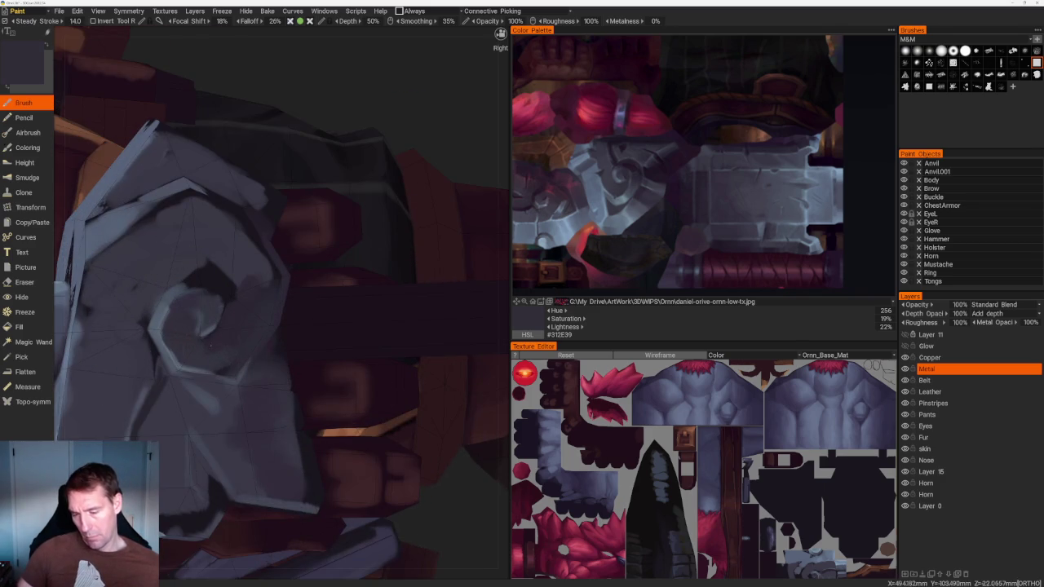
pyautogui.press('v')
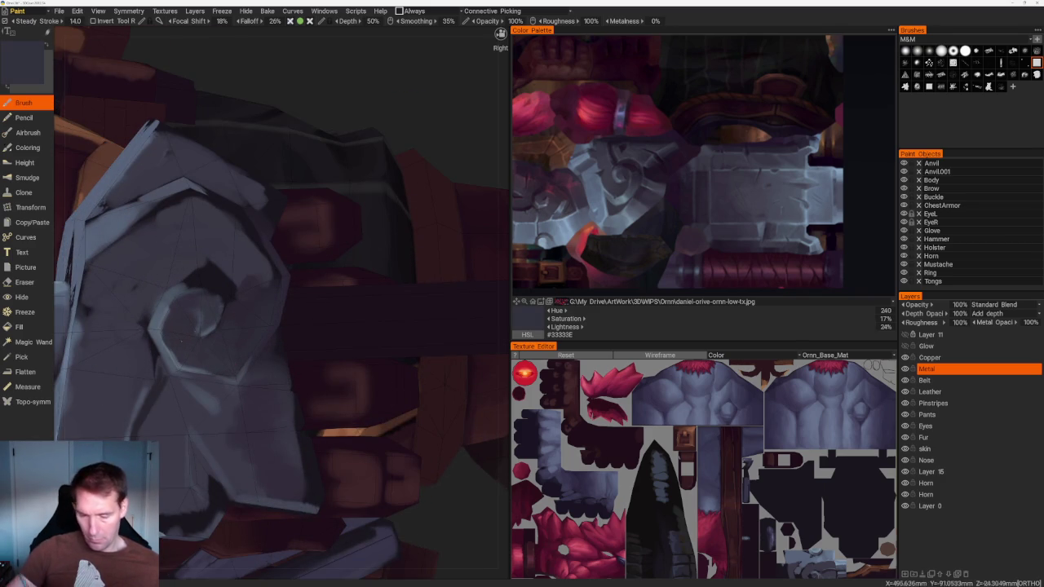
pyautogui.press('v')
pyautogui.scroll(-4, 221, 271)
pyautogui.moveTo(221, 271)
pyautogui.mouseDown(button='right')
pyautogui.moveTo(338, 191)
pyautogui.moveTo(371, 196)
pyautogui.moveTo(397, 244)
pyautogui.moveTo(392, 263)
pyautogui.moveTo(401, 263)
pyautogui.mouseUp(button='right')
pyautogui.scroll(2, 337, 191)
pyautogui.scroll(2, 415, 273)
pyautogui.scroll(1, 430, 259)
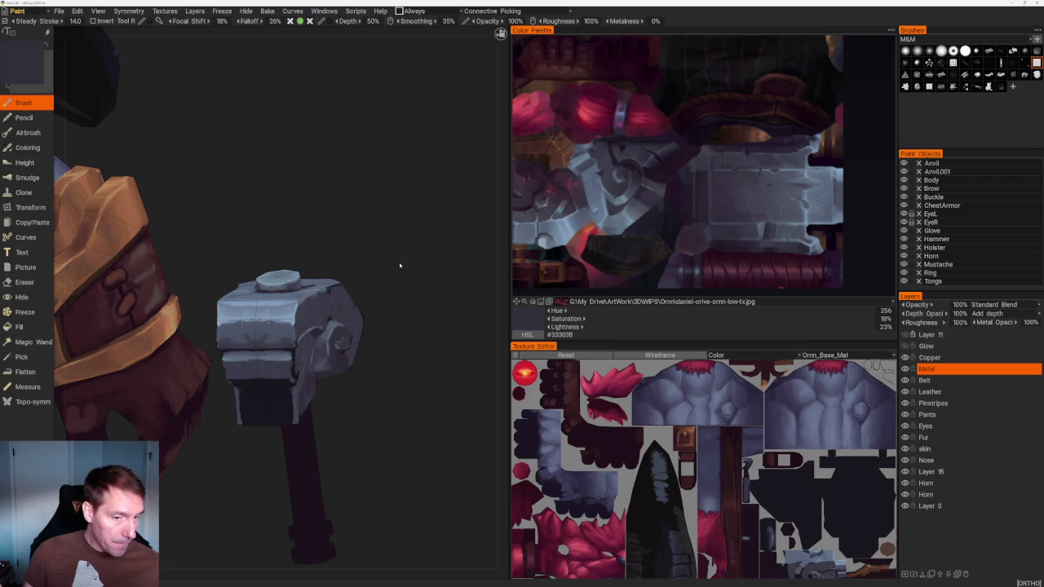
# Paint mirrored dark grey strokes and smudges into the hammer's lower block
pyautogui.moveTo(399, 265)
pyautogui.mouseDown(button='right')
pyautogui.moveTo(407, 366)
pyautogui.moveTo(502, 341)
pyautogui.mouseUp(button='right')
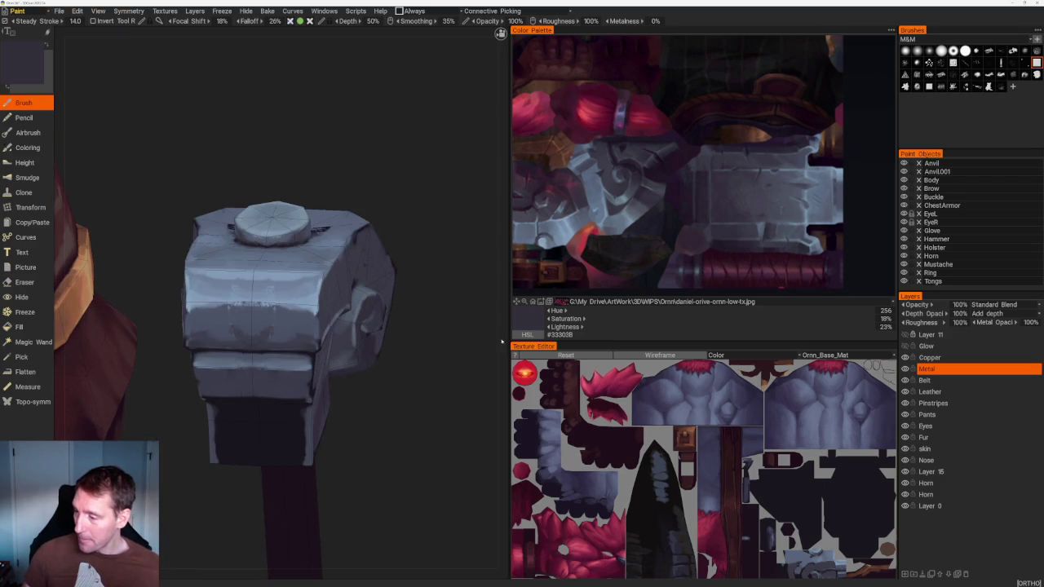
pyautogui.click(655, 148)
pyautogui.moveTo(299, 457); pyautogui.dragTo(300, 413)
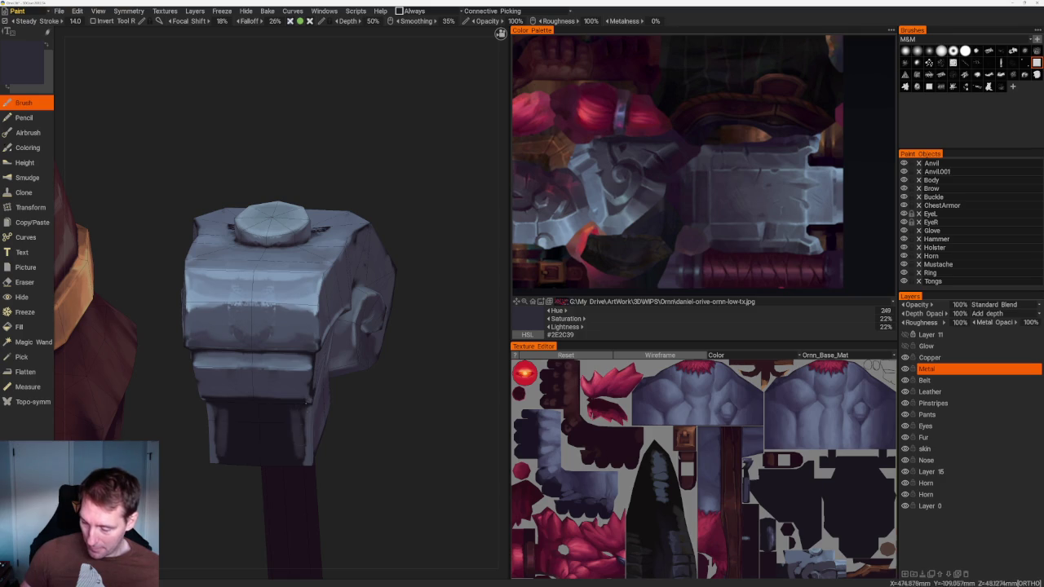
pyautogui.moveTo(301, 462)
pyautogui.mouseDown()
pyautogui.moveTo(301, 408)
pyautogui.moveTo(286, 406)
pyautogui.moveTo(245, 461)
pyautogui.mouseUp()
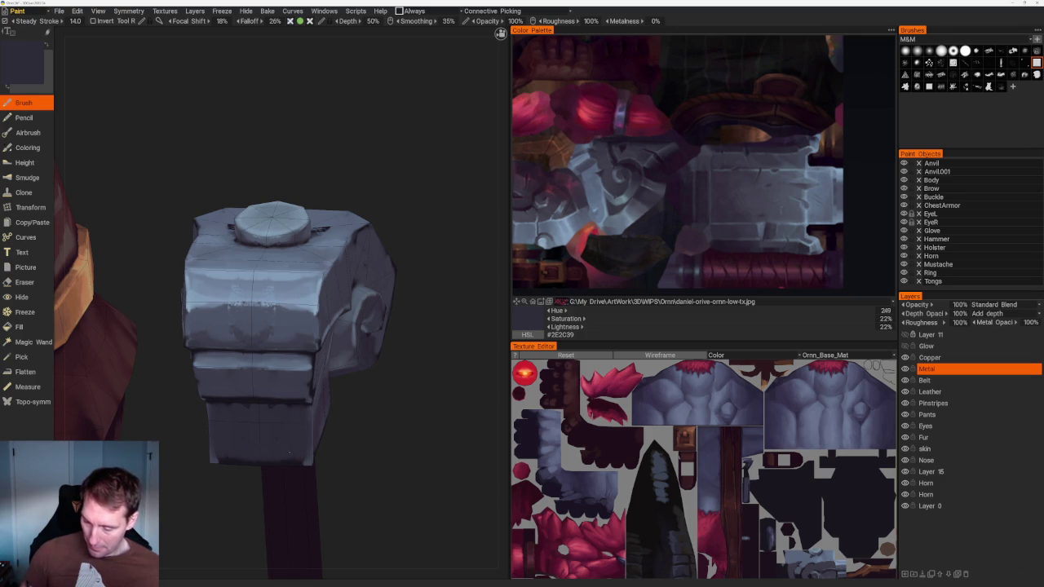
# Return to the front view, close in, and paint light strokes on the dark band
pyautogui.press('KP_1')
pyautogui.moveTo(314, 209)
pyautogui.mouseDown()
pyautogui.moveTo(335, 187)
pyautogui.moveTo(319, 221)
pyautogui.moveTo(333, 233)
pyautogui.mouseUp()
pyautogui.moveTo(333, 233); pyautogui.dragTo(401, 374, button='right')
pyautogui.moveTo(401, 373); pyautogui.dragTo(420, 331)
pyautogui.moveTo(419, 332); pyautogui.dragTo(465, 441, button='right')
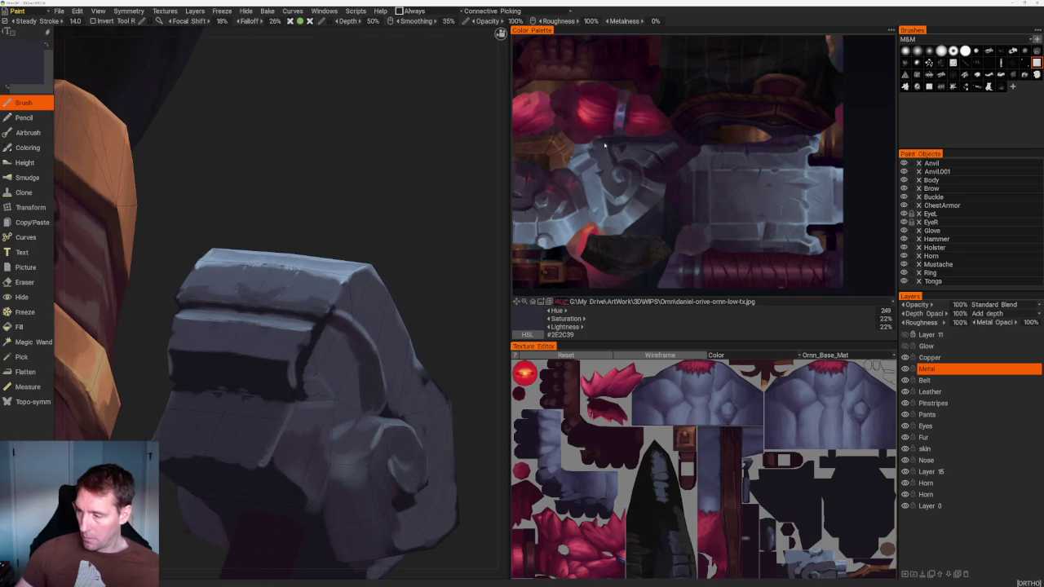
pyautogui.moveTo(285, 371); pyautogui.dragTo(214, 371)
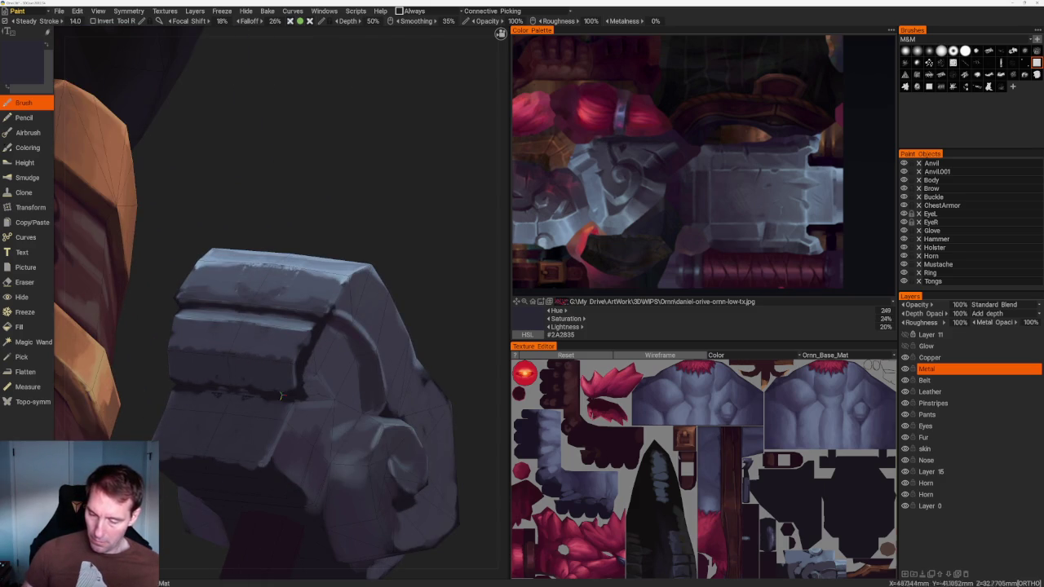
pyautogui.moveTo(245, 371); pyautogui.dragTo(299, 182, button='right')
# Sample lighter then near-black purple #1A161E greys from the hammer's underside
pyautogui.moveTo(299, 182)
pyautogui.mouseDown()
pyautogui.moveTo(352, 283)
pyautogui.moveTo(327, 234)
pyautogui.mouseUp()
pyautogui.moveTo(326, 233); pyautogui.dragTo(320, 346, button='right')
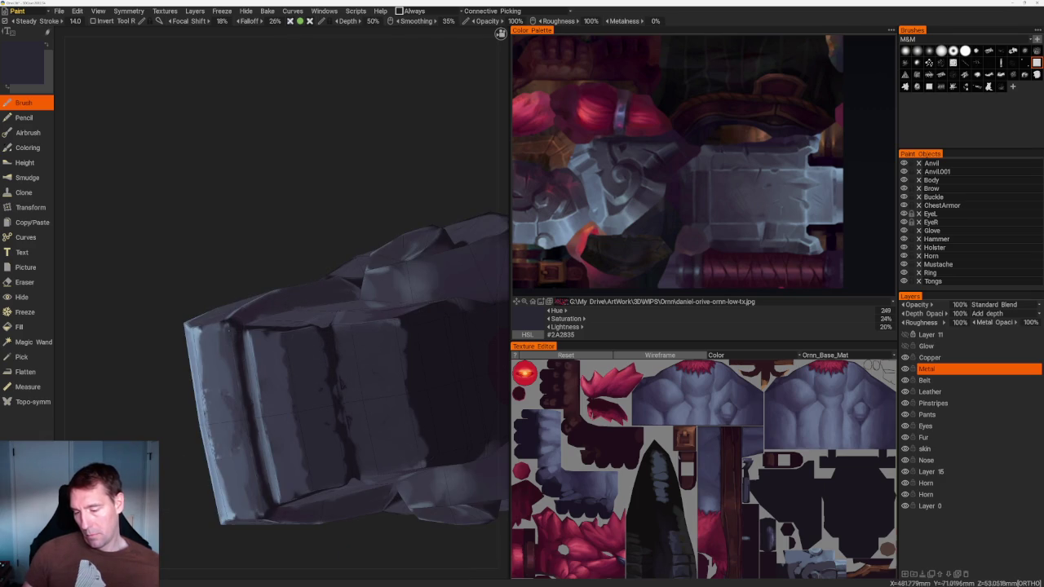
pyautogui.press('v')
pyautogui.press('v')
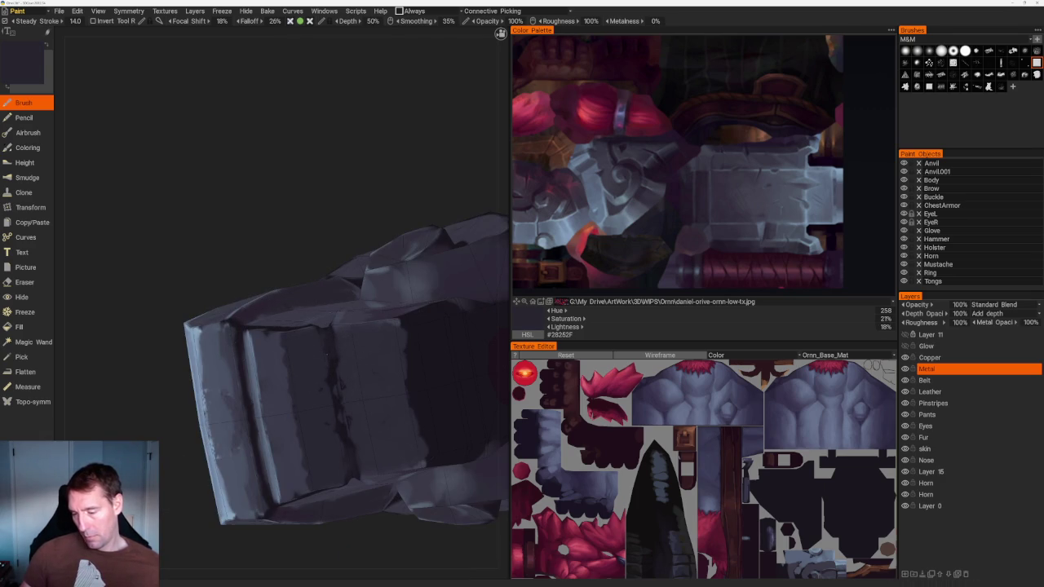
pyautogui.press('v')
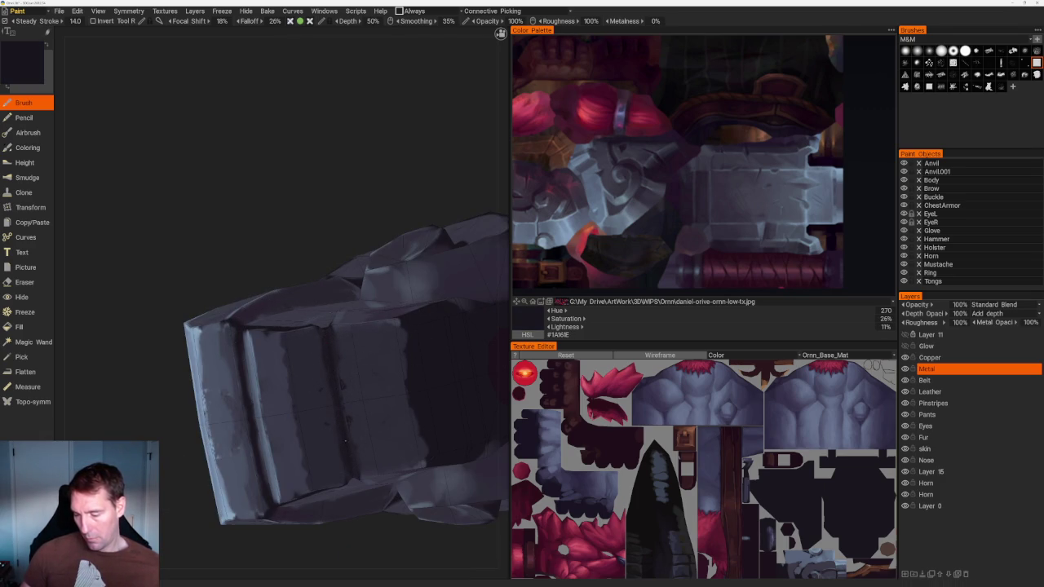
pyautogui.moveTo(351, 445); pyautogui.dragTo(302, 416, button='middle')
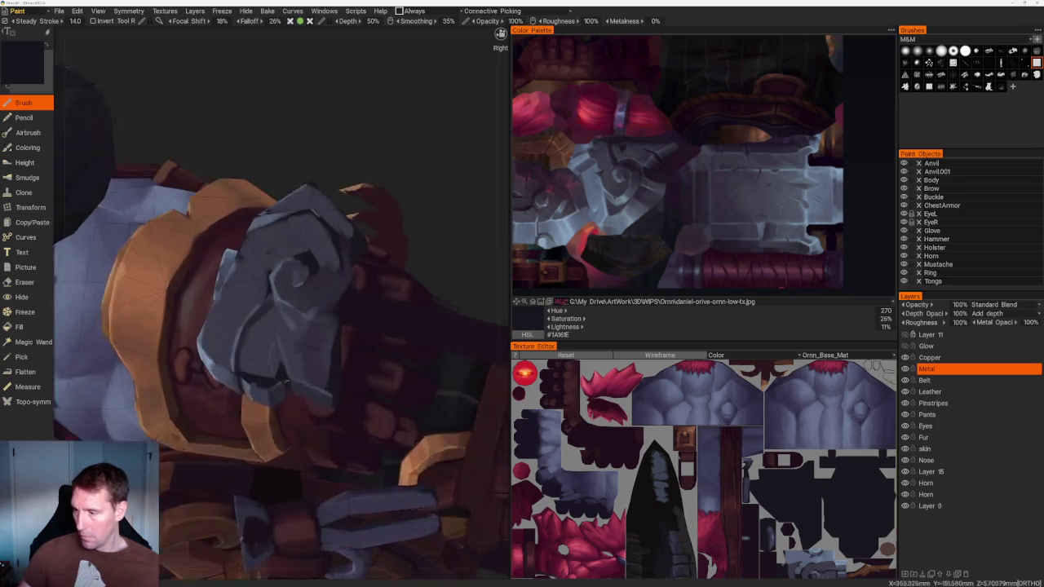
# Paint dark purple and bluish-grey vertical creases on the hammer face
pyautogui.scroll(2, 303, 416)
pyautogui.press('v')
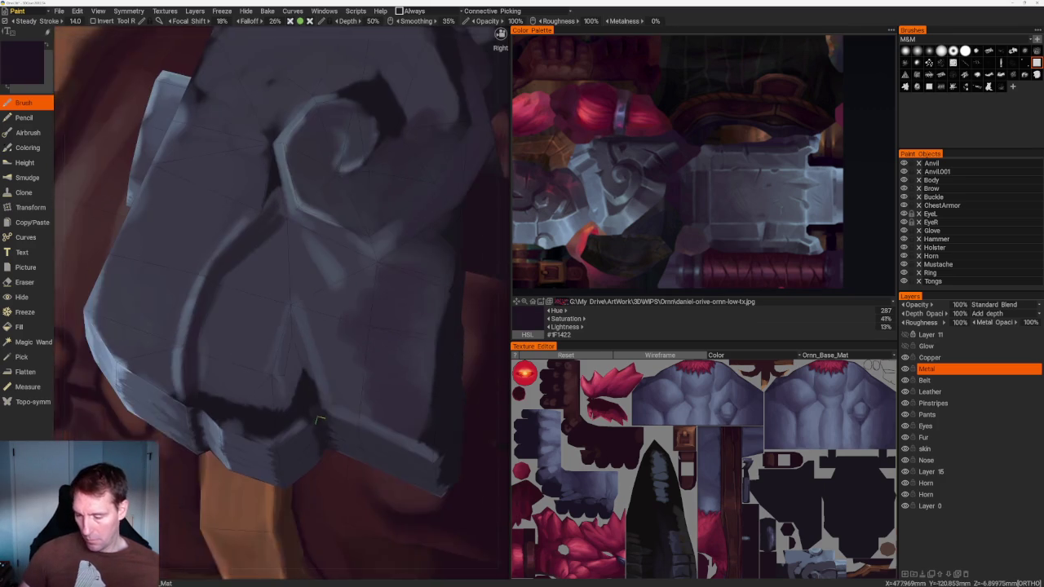
pyautogui.scroll(2, 300, 377)
pyautogui.moveTo(294, 361); pyautogui.dragTo(305, 408)
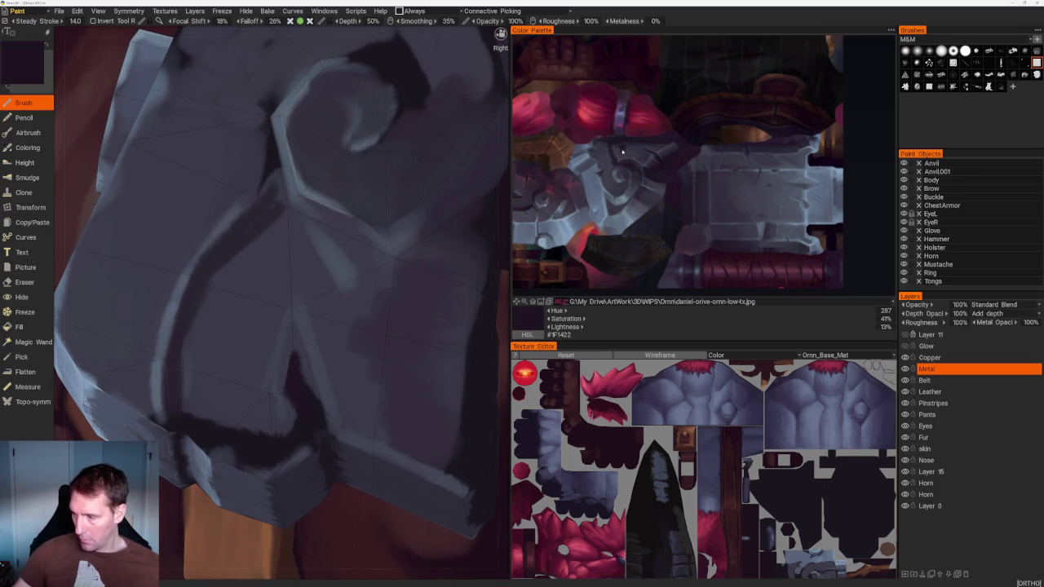
pyautogui.moveTo(287, 333); pyautogui.dragTo(277, 397)
pyautogui.press('v')
pyautogui.press('v')
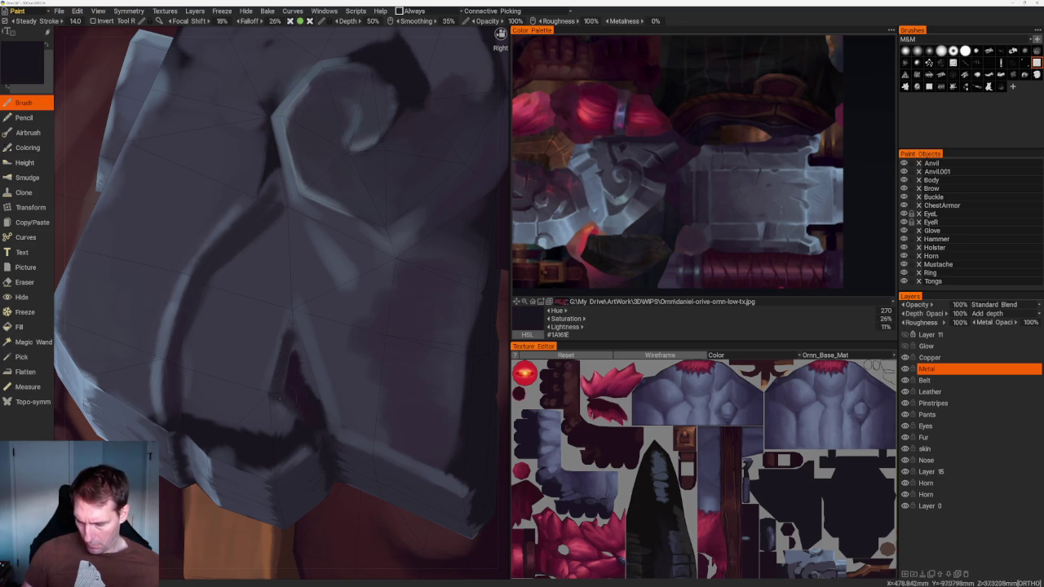
pyautogui.moveTo(289, 408); pyautogui.dragTo(288, 343)
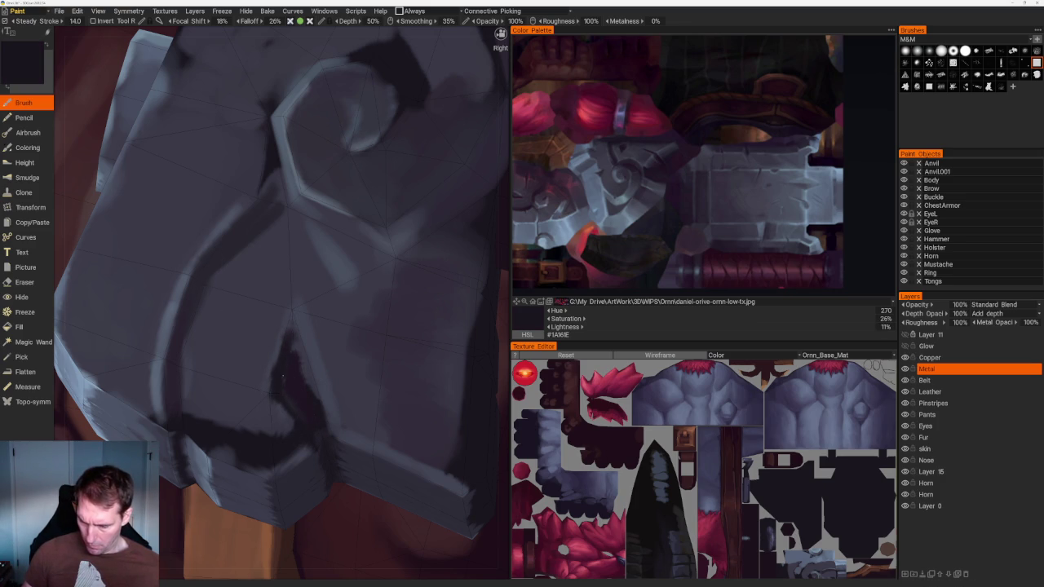
# Soften parts of the dark creases with the surrounding mid grey
pyautogui.press('v')
pyautogui.moveTo(296, 379); pyautogui.dragTo(313, 421)
pyautogui.scroll(-10, 262, 223)
pyautogui.moveTo(261, 223)
pyautogui.mouseDown(button='middle')
pyautogui.moveTo(329, 203)
pyautogui.moveTo(326, 149)
pyautogui.moveTo(324, 192)
pyautogui.mouseUp(button='middle')
pyautogui.scroll(10, 298, 286)
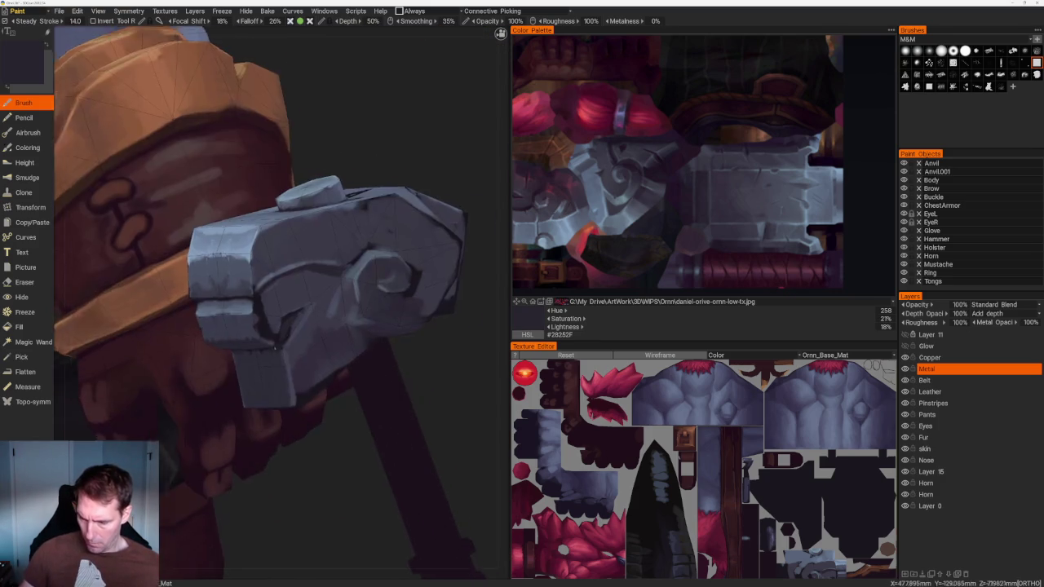
pyautogui.moveTo(298, 285); pyautogui.dragTo(258, 346, button='middle')
pyautogui.press('v')
pyautogui.moveTo(254, 316)
pyautogui.mouseDown()
pyautogui.moveTo(256, 348)
pyautogui.moveTo(277, 370)
pyautogui.mouseUp()
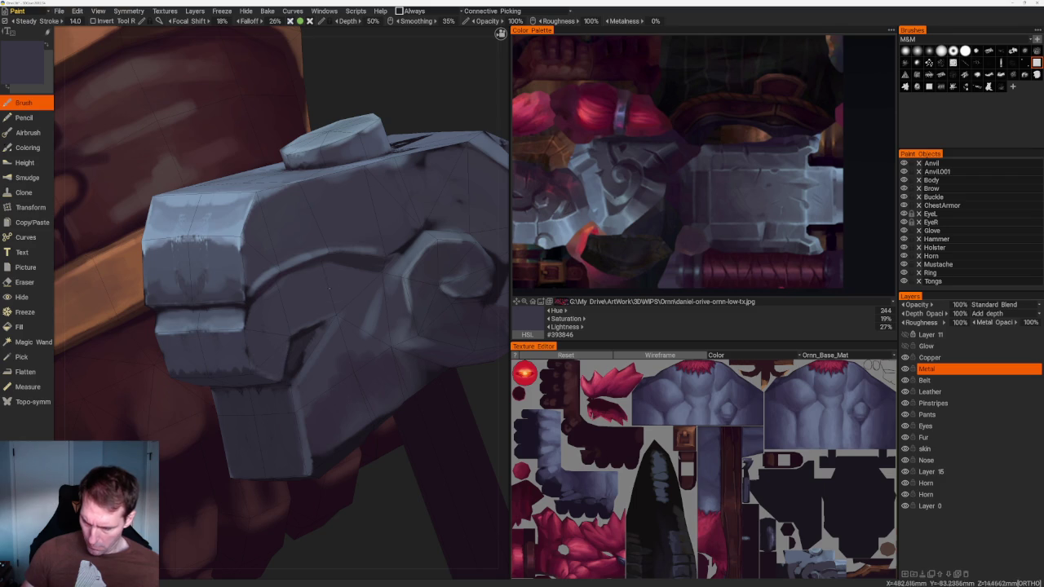
# Brighten a small patch with a lighter grey, then sample dark slate #3A3947
pyautogui.click(619, 151)
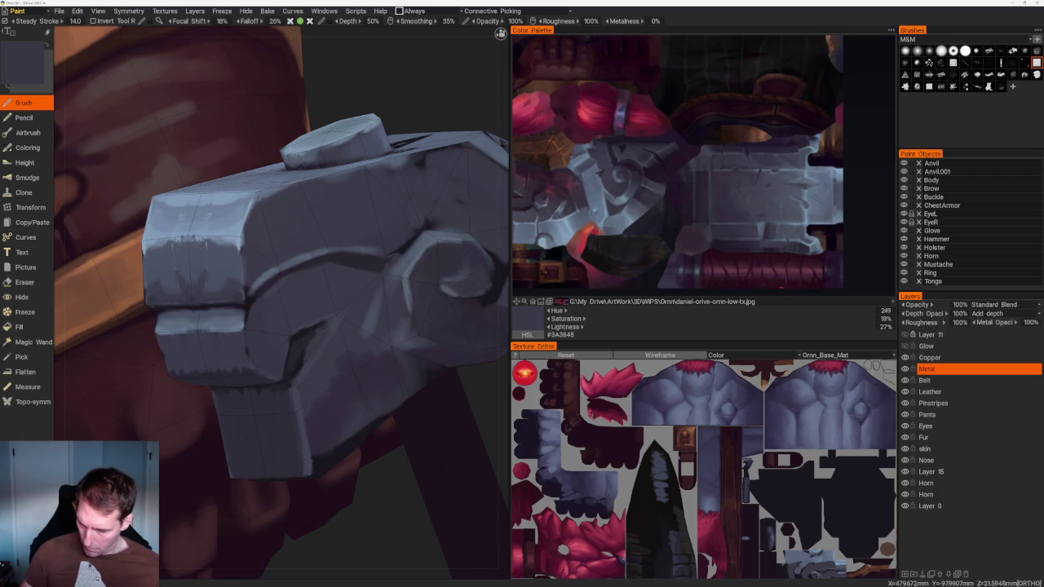
pyautogui.press('v')
pyautogui.moveTo(303, 365); pyautogui.dragTo(304, 351)
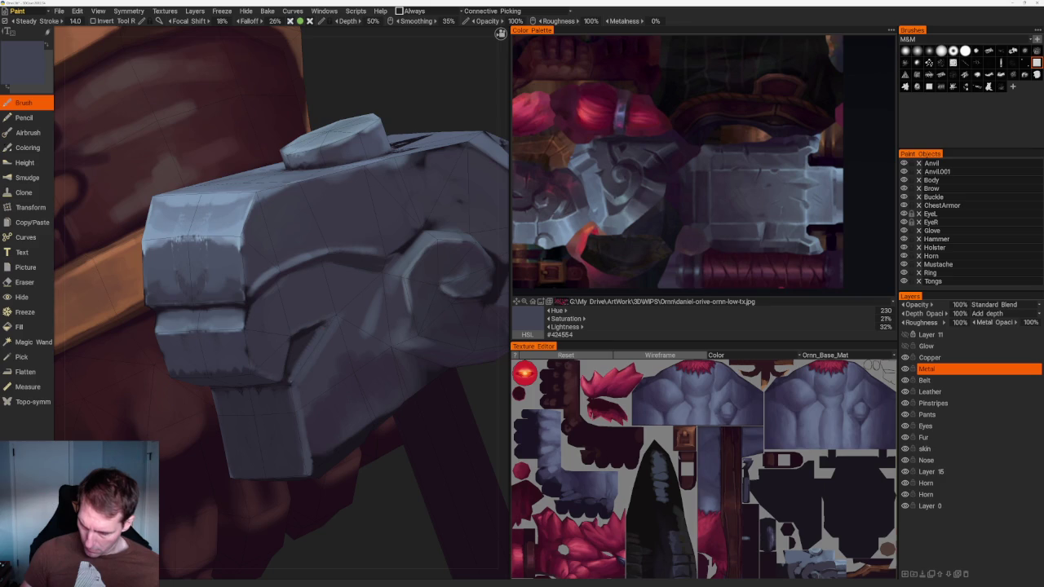
pyautogui.press('v')
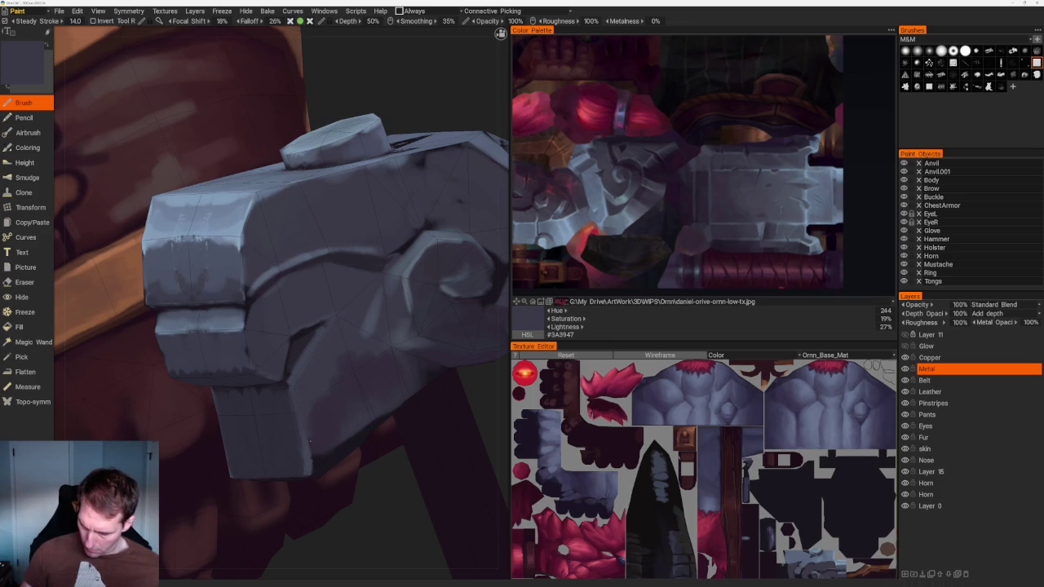
pyautogui.scroll(-10, 333, 187)
pyautogui.moveTo(334, 187); pyautogui.dragTo(340, 238)
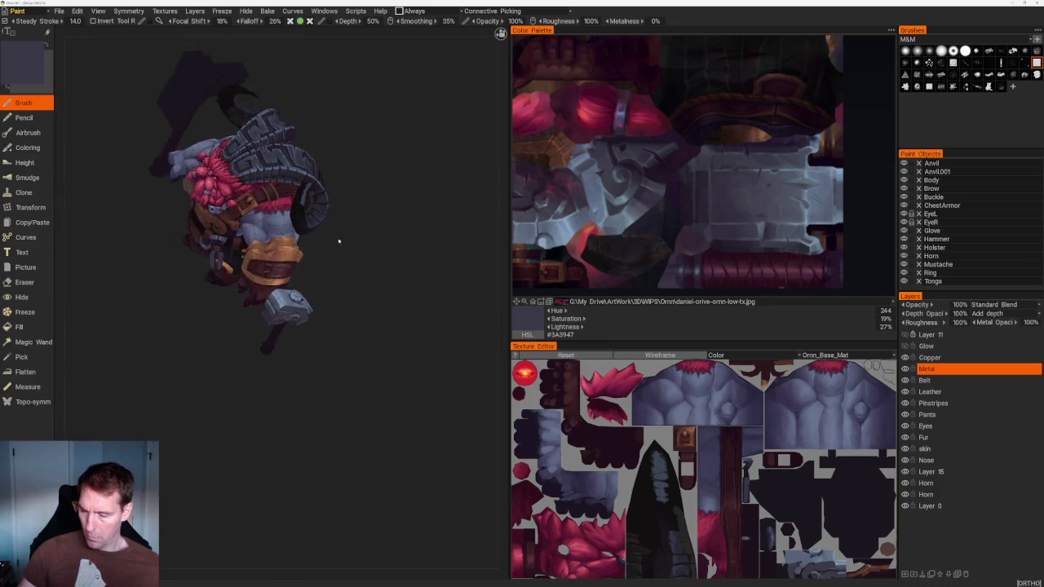
# Sample a blue-grey, then pick a dark purple and stroke it across the hammer head
pyautogui.scroll(3, 359, 327)
pyautogui.scroll(3, 383, 432)
pyautogui.scroll(3, 427, 443)
pyautogui.click(630, 157)
pyautogui.moveTo(261, 383)
pyautogui.mouseDown()
pyautogui.moveTo(202, 413)
pyautogui.moveTo(447, 356)
pyautogui.moveTo(362, 280)
pyautogui.moveTo(328, 320)
pyautogui.mouseUp()
pyautogui.press('v')
pyautogui.moveTo(359, 289); pyautogui.dragTo(301, 363)
# Sample the hammer's grey and paint over the dark red crease line
pyautogui.press('v')
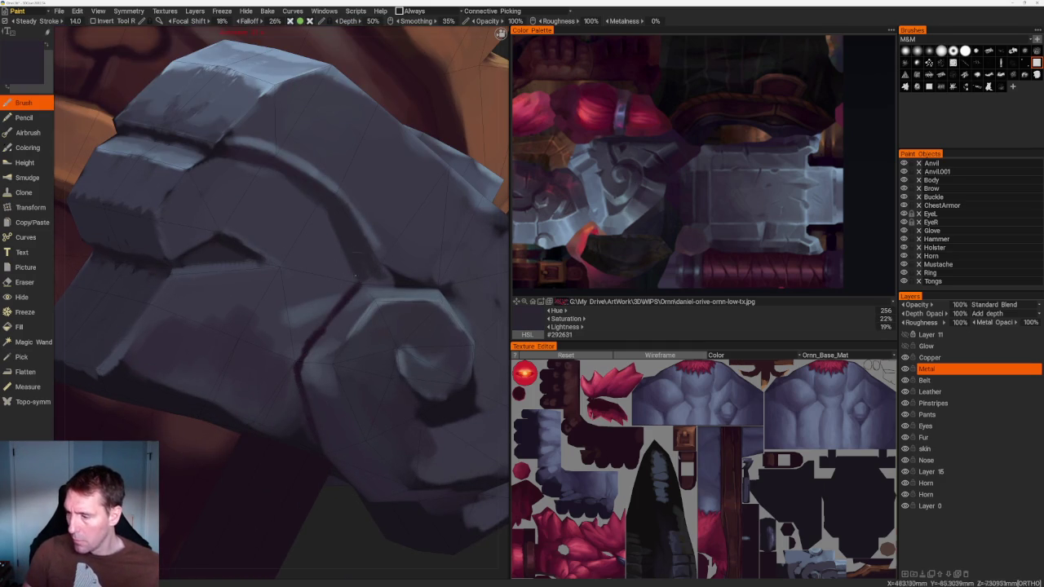
pyautogui.moveTo(356, 274); pyautogui.dragTo(292, 348)
pyautogui.moveTo(330, 309)
pyautogui.mouseDown()
pyautogui.moveTo(292, 363)
pyautogui.moveTo(281, 354)
pyautogui.mouseUp()
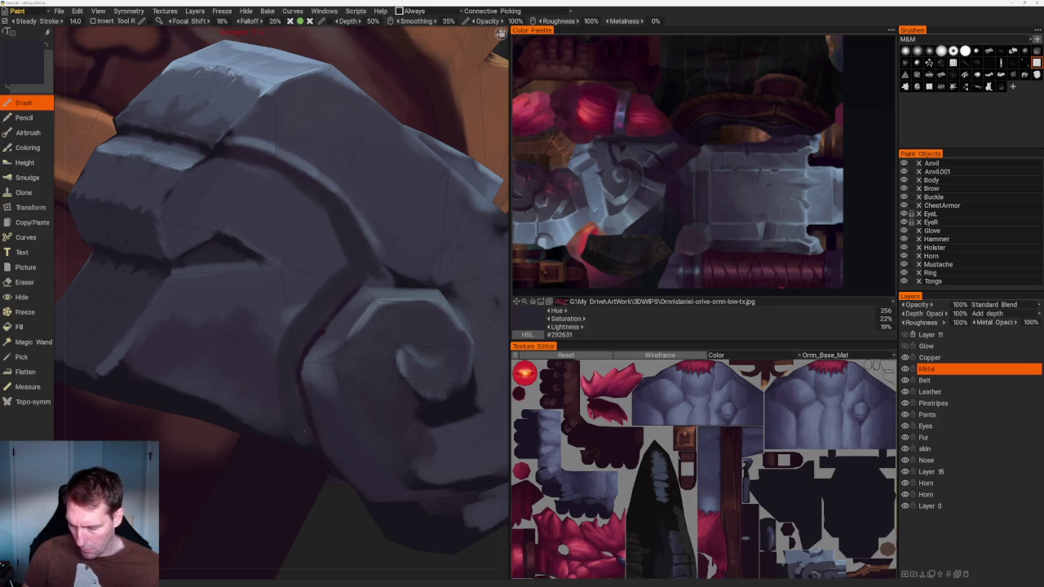
pyautogui.keyDown('alt'); pyautogui.moveTo(308, 441); pyautogui.dragTo(433, 245); pyautogui.keyUp('alt')
pyautogui.moveTo(433, 245)
pyautogui.keyDown('alt'); pyautogui.mouseDown(button='right')
pyautogui.moveTo(431, 373)
pyautogui.moveTo(338, 359)
pyautogui.mouseUp(button='right'); pyautogui.keyUp('alt')
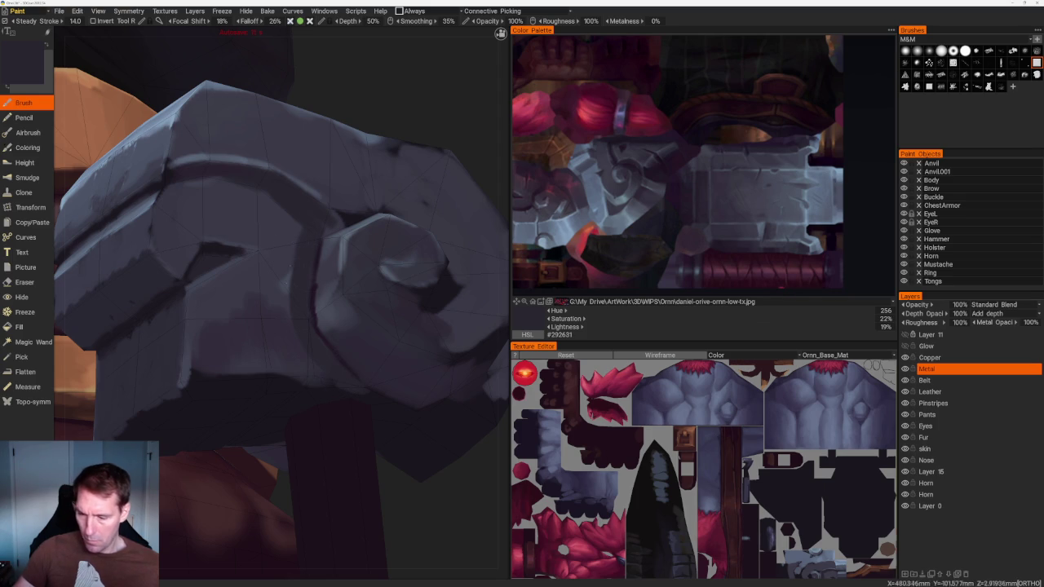
# Pick a lighter blue-grey (#474C5C) from the hammer and orbit out to the whole character
pyautogui.press('v')
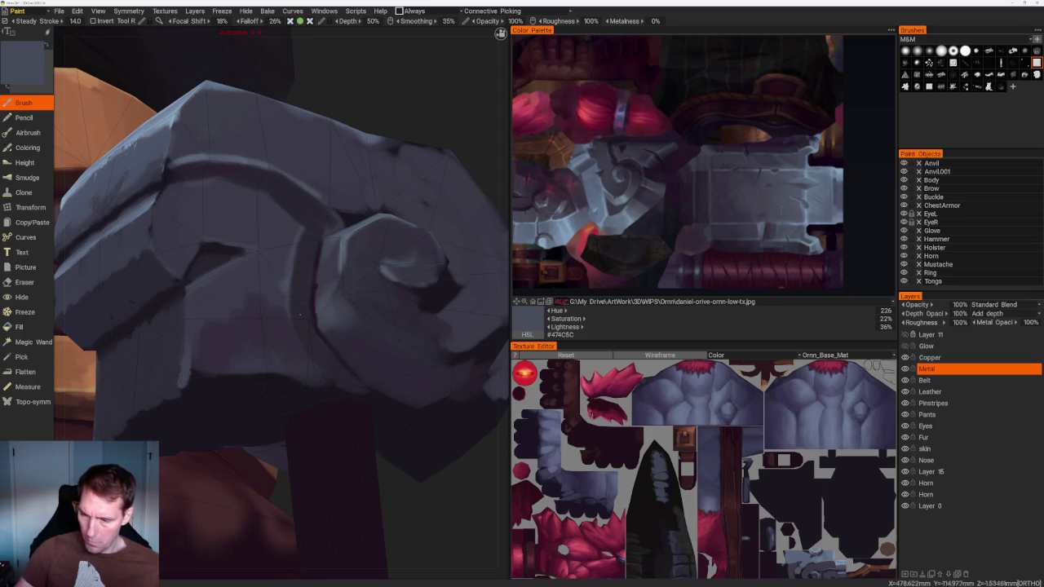
pyautogui.scroll(-5, 408, 256)
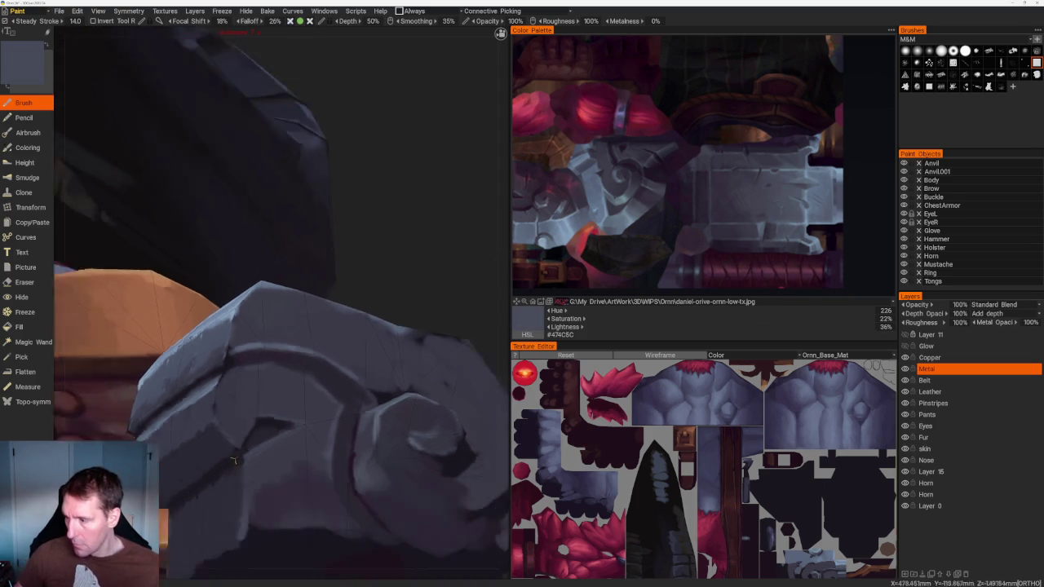
pyautogui.scroll(-5, 408, 256)
pyautogui.moveTo(408, 257)
pyautogui.mouseDown()
pyautogui.moveTo(414, 287)
pyautogui.moveTo(378, 387)
pyautogui.moveTo(359, 310)
pyautogui.mouseUp()
pyautogui.scroll(5, 360, 311)
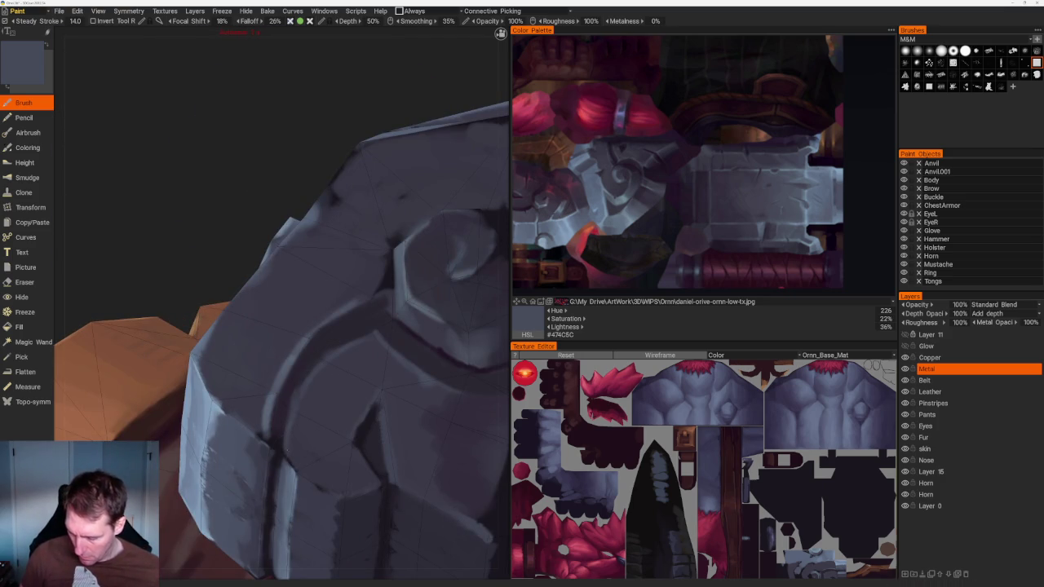
pyautogui.moveTo(310, 481)
pyautogui.mouseDown()
pyautogui.moveTo(438, 299)
pyautogui.moveTo(408, 427)
pyautogui.moveTo(419, 366)
pyautogui.moveTo(401, 257)
pyautogui.mouseUp()
pyautogui.scroll(-5, 408, 427)
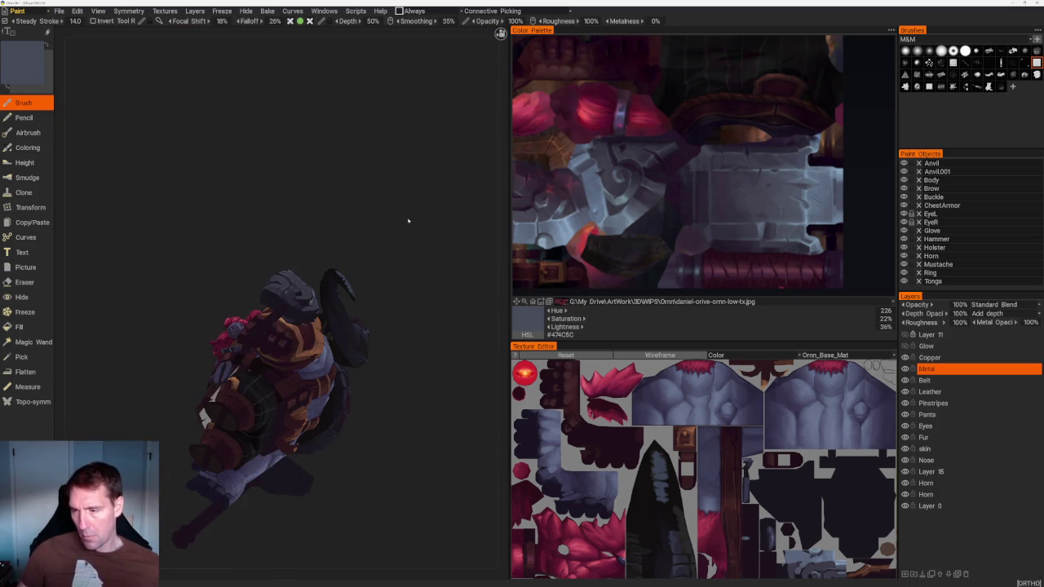
# Sample the hammer's light blue-grey and highlight the hammer head's upper-right edge
pyautogui.scroll(5, 269, 343)
pyautogui.moveTo(269, 342)
pyautogui.mouseDown()
pyautogui.moveTo(252, 155)
pyautogui.moveTo(279, 194)
pyautogui.moveTo(240, 272)
pyautogui.moveTo(305, 345)
pyautogui.mouseUp()
pyautogui.scroll(-5, 252, 156)
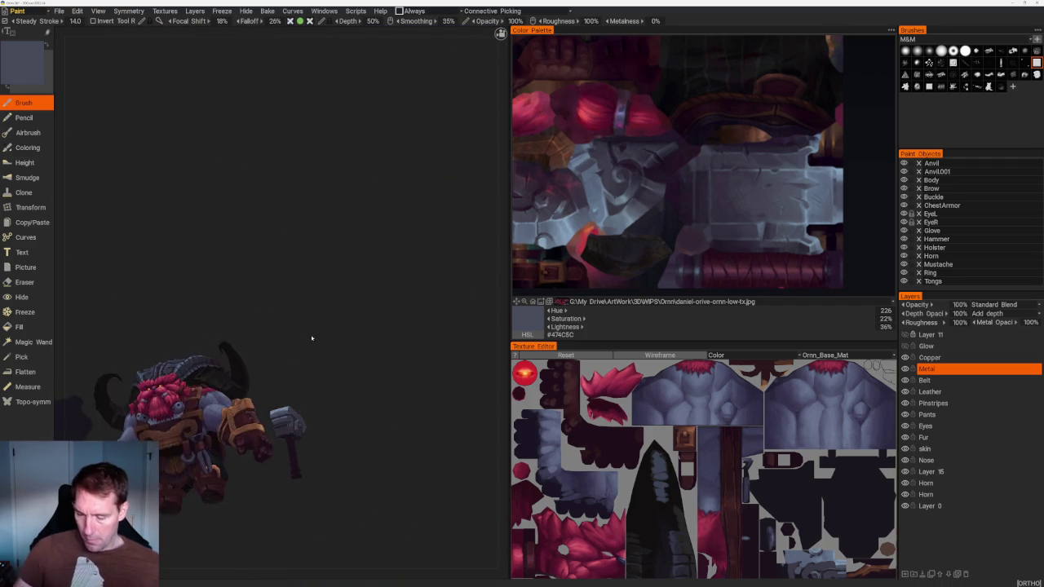
pyautogui.scroll(5, 350, 354)
pyautogui.scroll(2, 333, 416)
pyautogui.moveTo(334, 416)
pyautogui.mouseDown()
pyautogui.moveTo(361, 396)
pyautogui.moveTo(362, 416)
pyautogui.moveTo(347, 326)
pyautogui.mouseUp()
pyautogui.scroll(3, 361, 415)
pyautogui.scroll(3, 347, 327)
pyautogui.press('v')
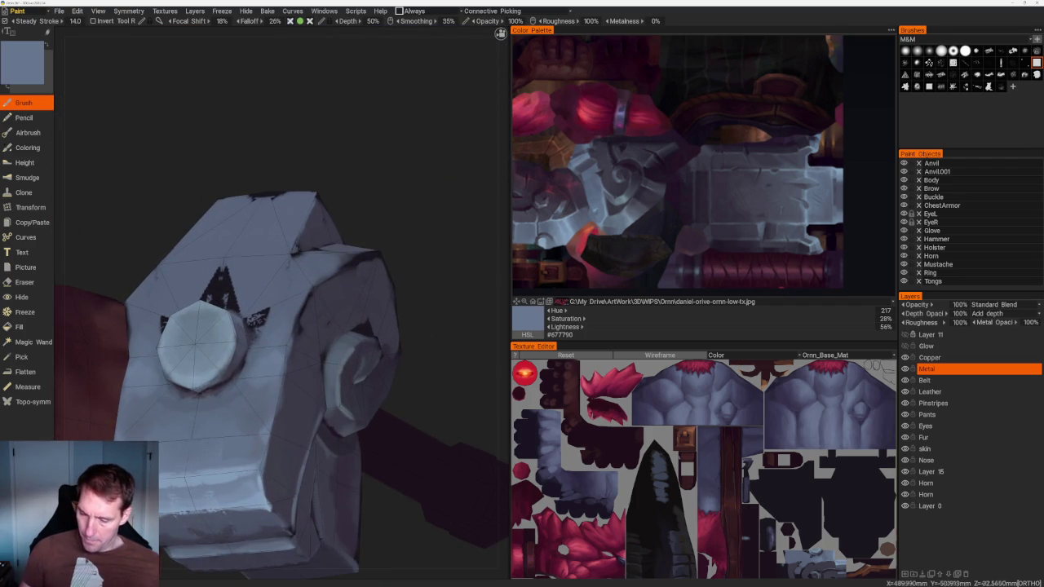
pyautogui.moveTo(375, 254); pyautogui.dragTo(306, 297)
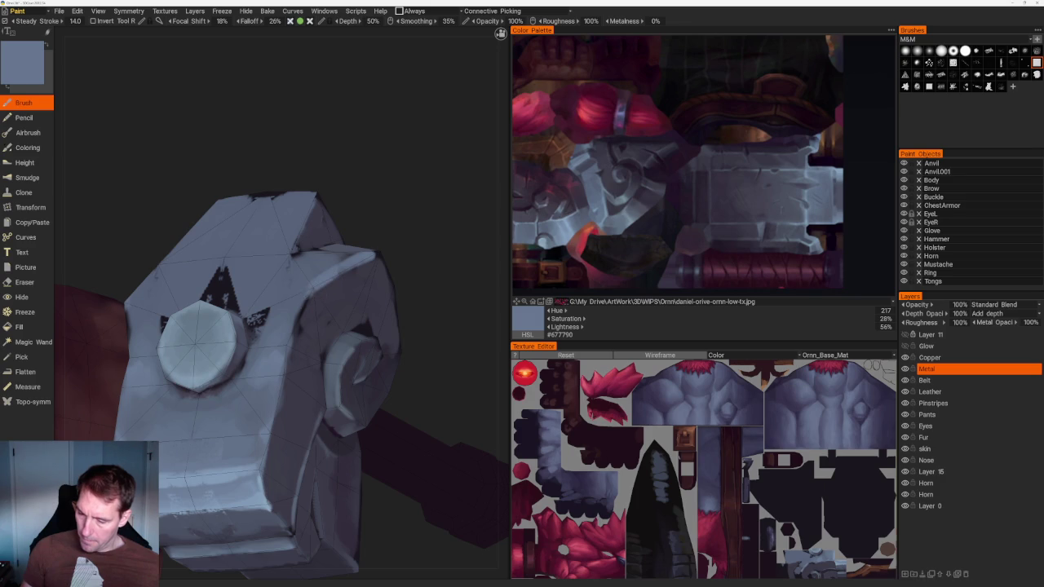
# Paint light blue-grey highlights along the hammer head's right and left edges
pyautogui.moveTo(368, 226)
pyautogui.mouseDown()
pyautogui.moveTo(371, 269)
pyautogui.moveTo(327, 349)
pyautogui.mouseUp()
pyautogui.moveTo(179, 311); pyautogui.dragTo(177, 338)
pyautogui.moveTo(323, 329); pyautogui.dragTo(325, 360)
pyautogui.moveTo(245, 367)
pyautogui.mouseDown()
pyautogui.moveTo(285, 465)
pyautogui.moveTo(250, 257)
pyautogui.moveTo(342, 522)
pyautogui.mouseUp()
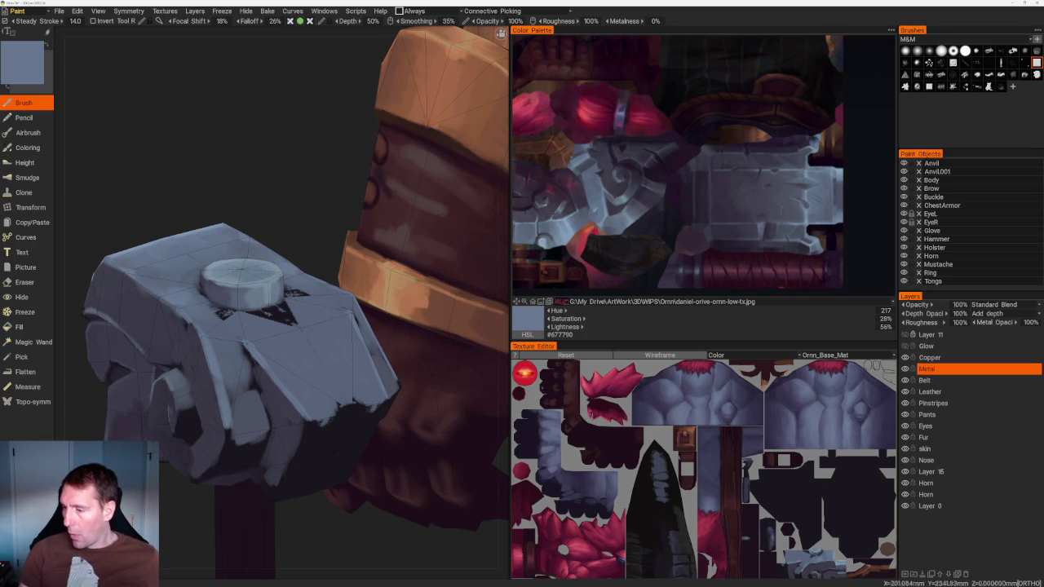
pyautogui.scroll(1, 595, 193)
pyautogui.scroll(1, 604, 190)
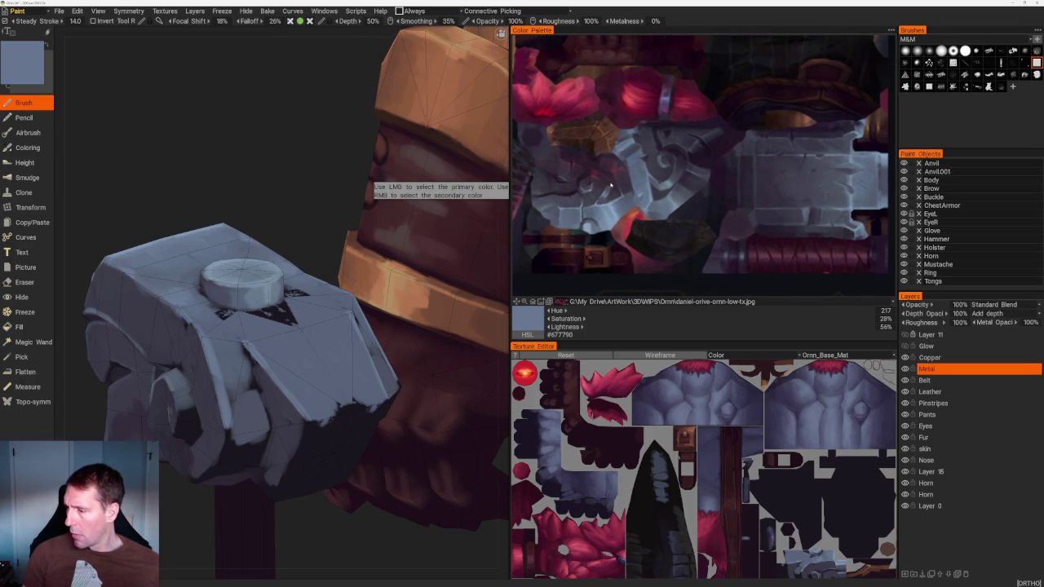
# Pan the Color Palette reference image to reveal the red crystal, then review the hammer's spiral side
pyautogui.moveTo(610, 186); pyautogui.dragTo(676, 206, button='middle')
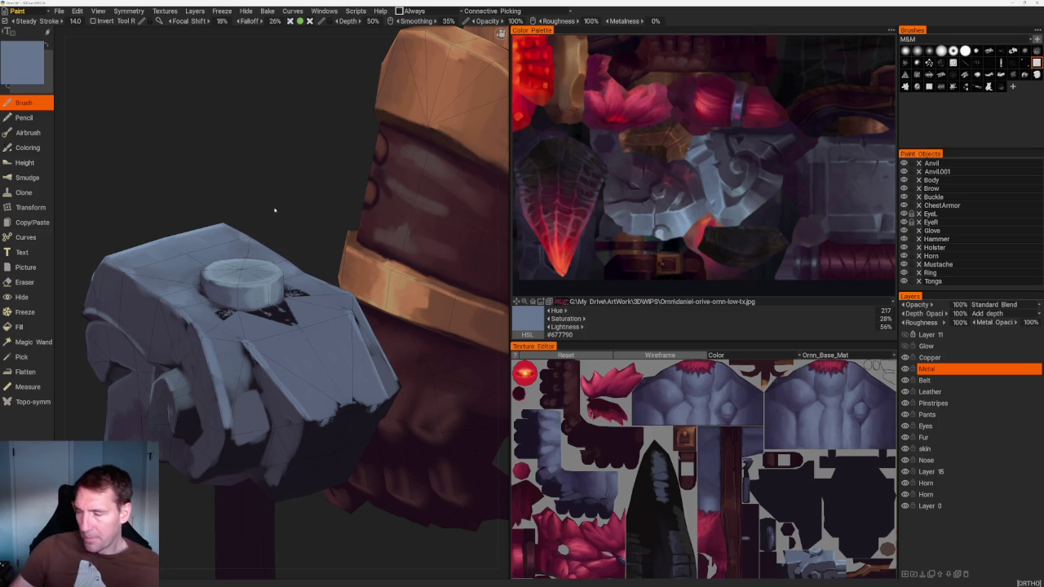
pyautogui.moveTo(272, 209); pyautogui.dragTo(348, 235, button='middle')
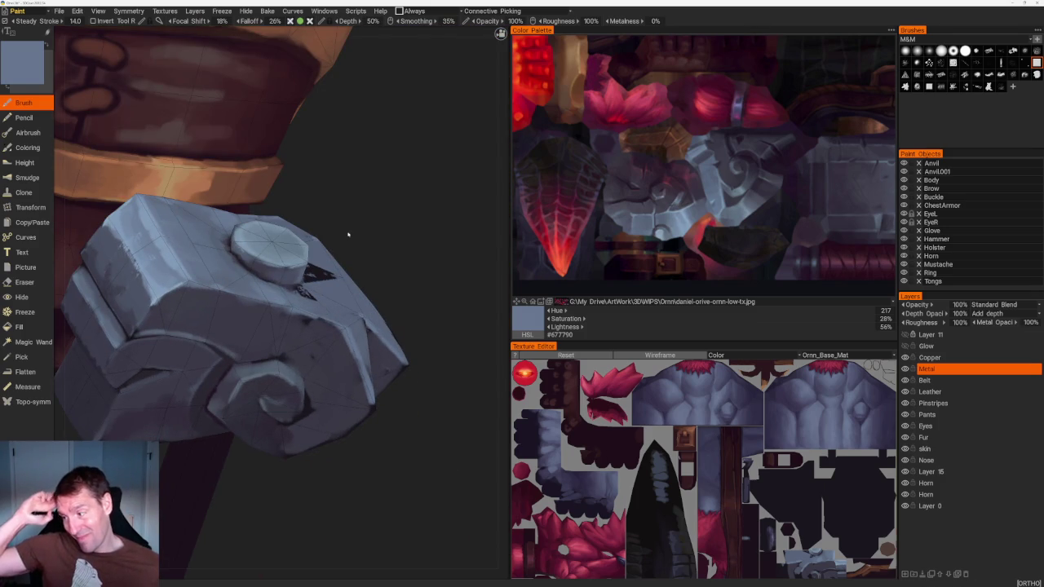
pyautogui.moveTo(431, 303)
pyautogui.mouseDown(button='middle')
pyautogui.moveTo(435, 292)
pyautogui.moveTo(443, 322)
pyautogui.moveTo(385, 299)
pyautogui.moveTo(391, 269)
pyautogui.moveTo(415, 380)
pyautogui.mouseUp(button='middle')
pyautogui.scroll(-3, 403, 326)
pyautogui.scroll(-2, 415, 346)
pyautogui.scroll(3, 415, 380)
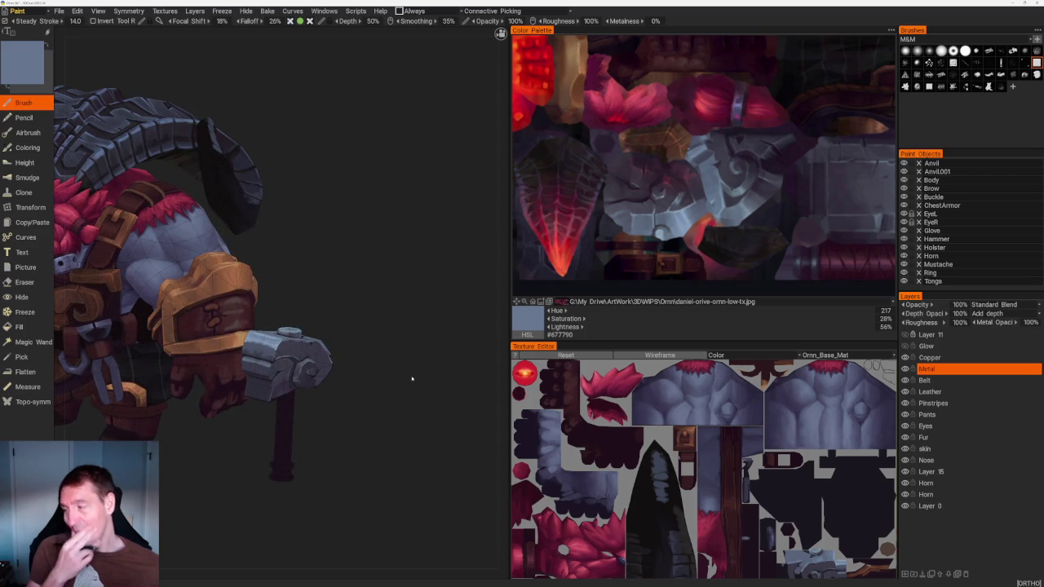
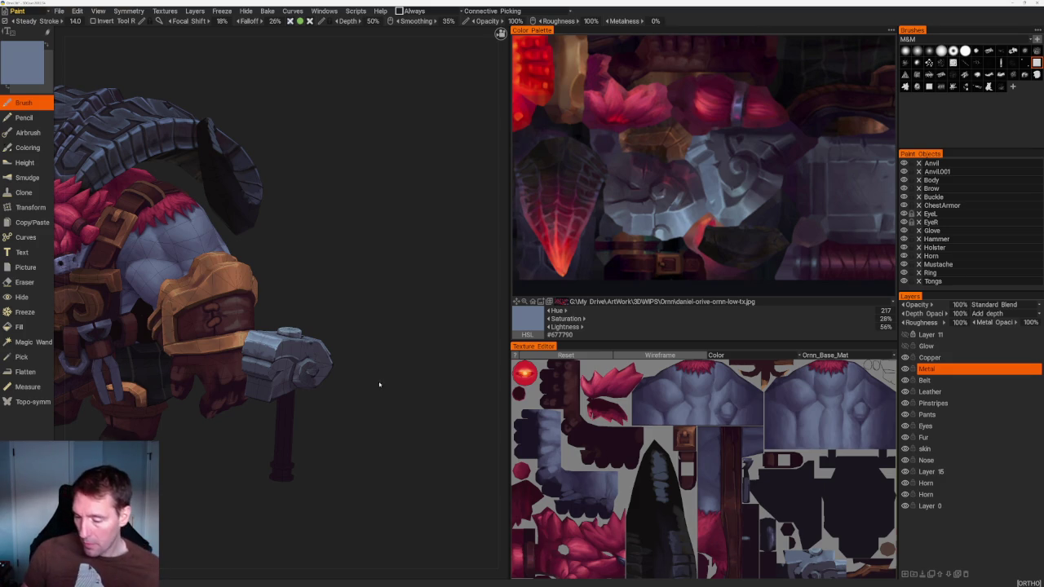
# Paint a darker purple shadow under the armour arch beside the hammer head
pyautogui.moveTo(380, 380); pyautogui.dragTo(343, 384)
pyautogui.moveTo(343, 384); pyautogui.dragTo(640, 187, button='right')
pyautogui.click(631, 190)
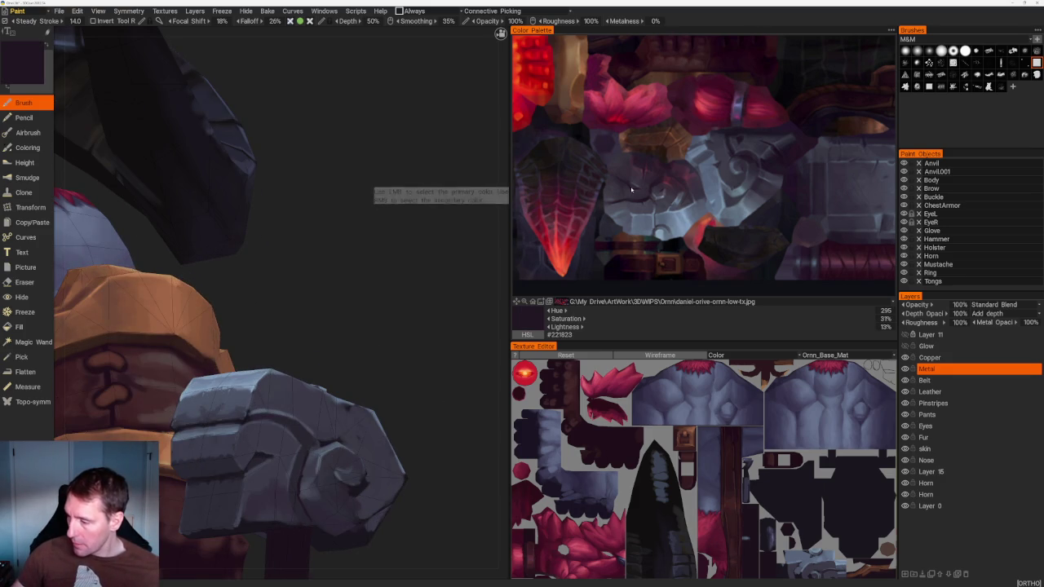
pyautogui.moveTo(380, 333); pyautogui.dragTo(422, 281)
pyautogui.scroll(5, 422, 282)
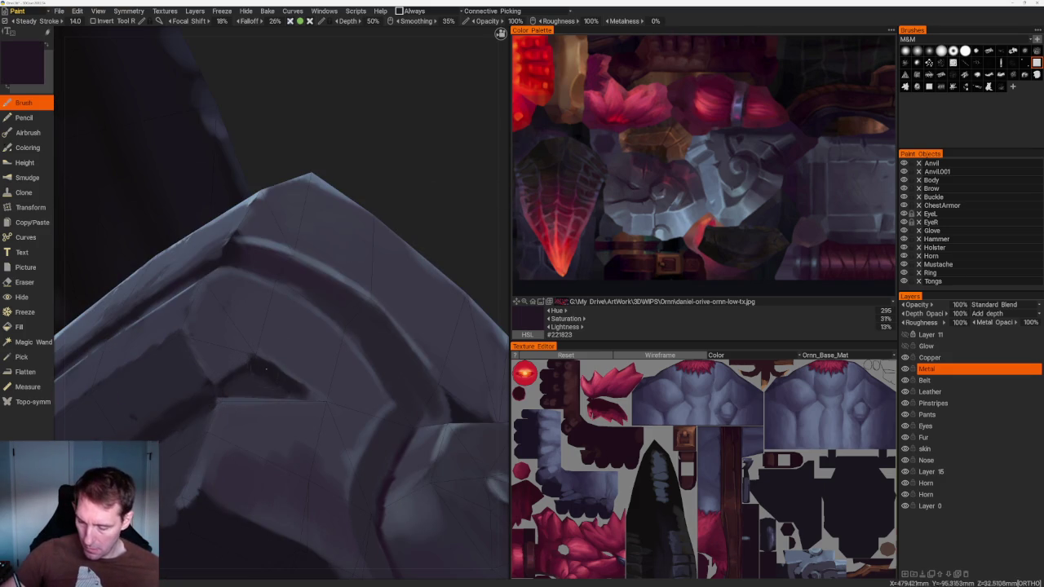
pyautogui.press('v')
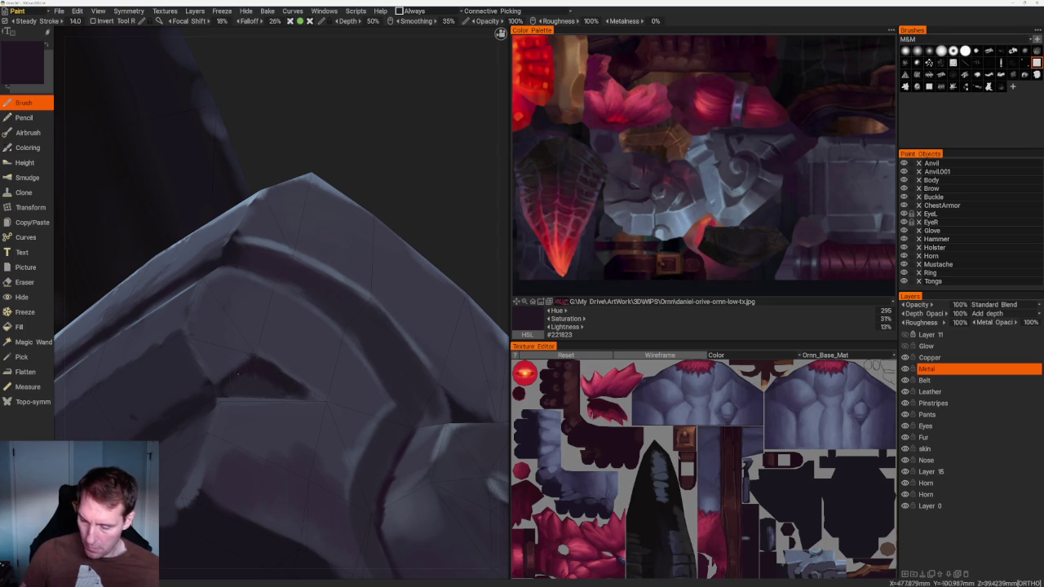
pyautogui.moveTo(245, 379); pyautogui.dragTo(322, 399)
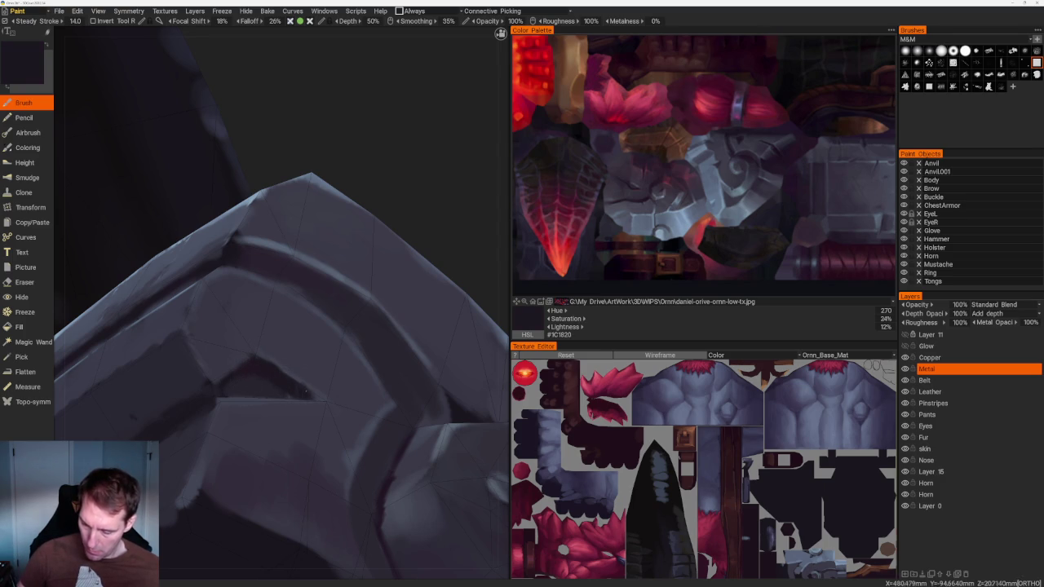
# Pick mid grey, lighter grey and light blue-grey from the reference texture for the hammer faces
pyautogui.moveTo(322, 399); pyautogui.dragTo(427, 350, button='middle')
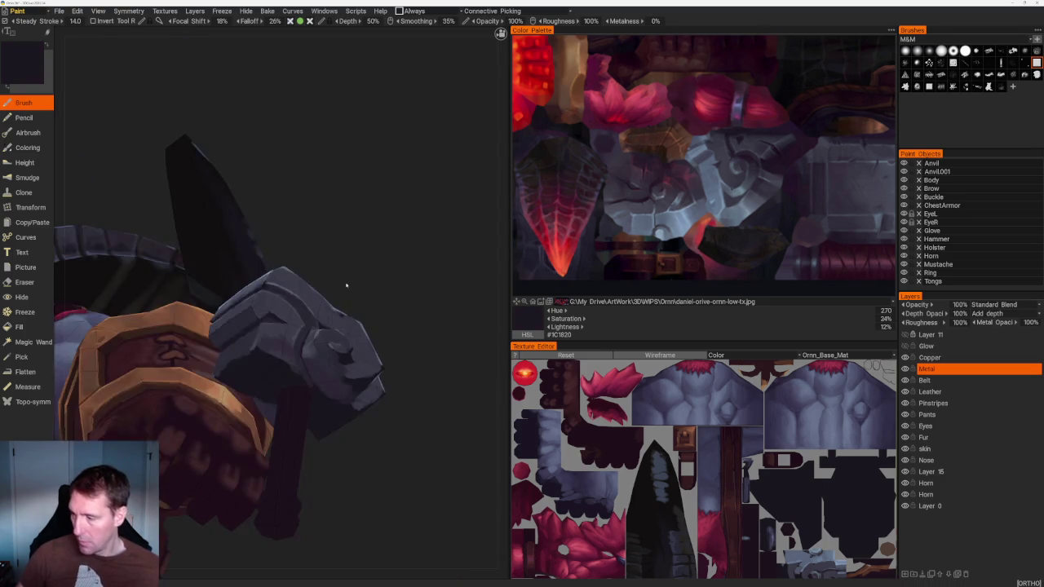
pyautogui.scroll(3, 449, 392)
pyautogui.scroll(2, 471, 442)
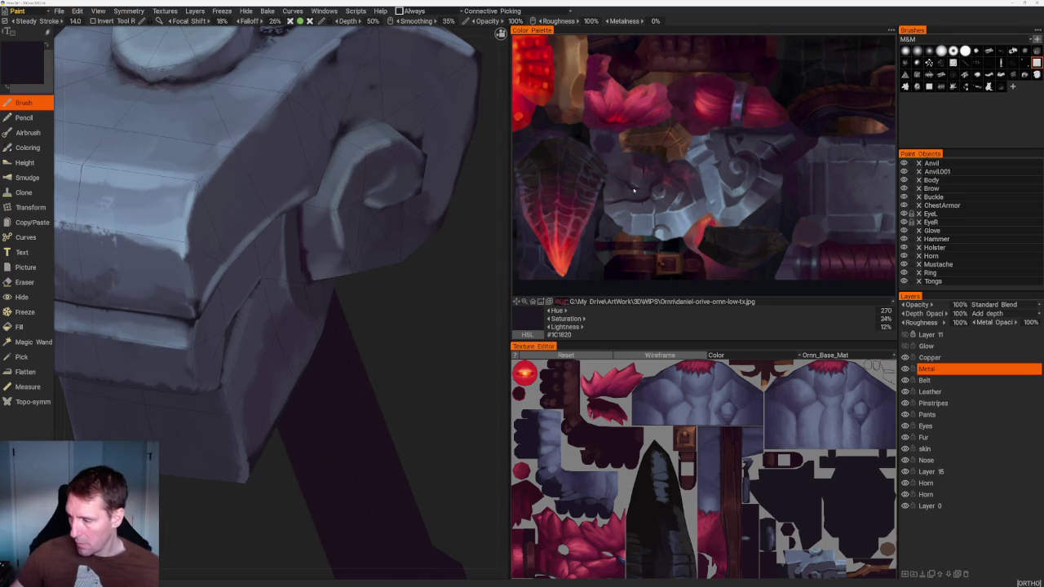
pyautogui.click(644, 184)
pyautogui.click(639, 182)
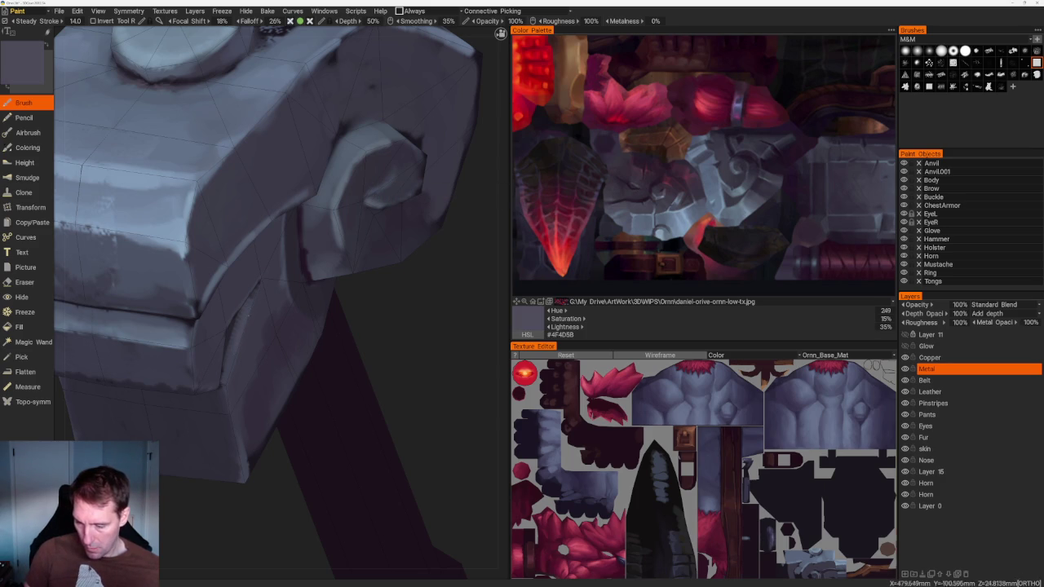
pyautogui.scroll(-2, 282, 302)
pyautogui.scroll(-2, 281, 302)
pyautogui.click(616, 215)
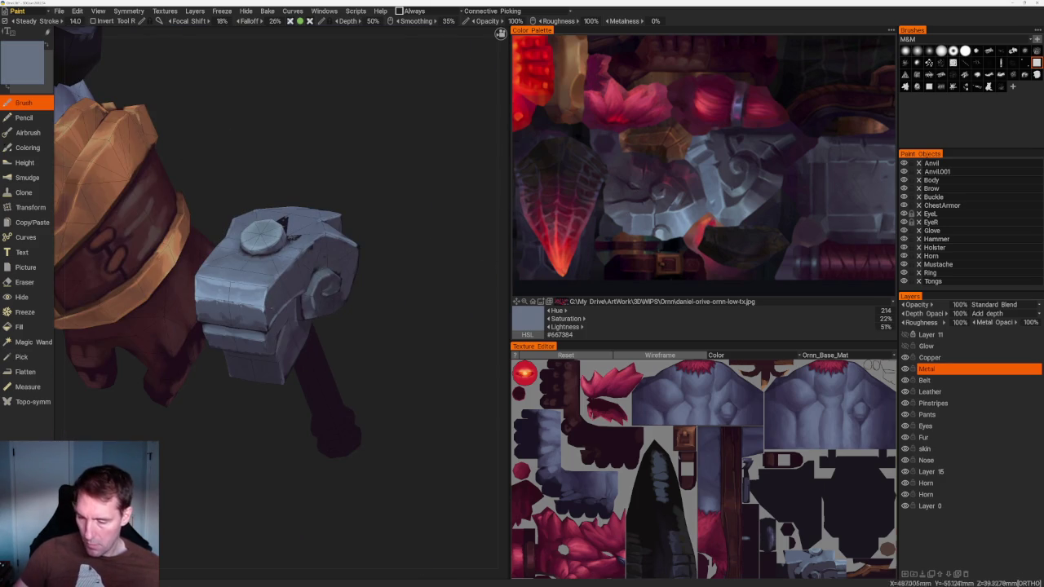
pyautogui.press('KP_1')
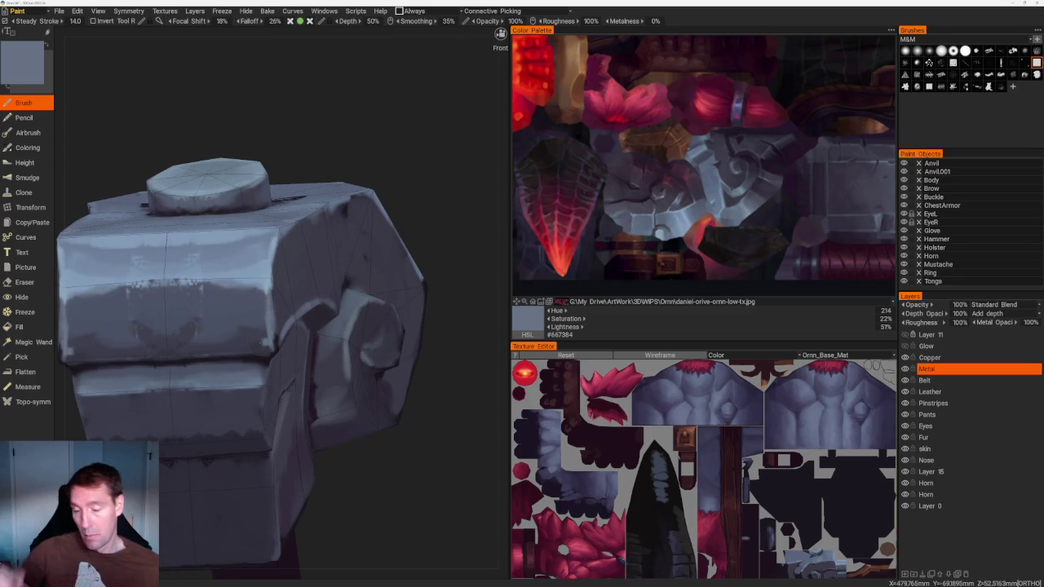
pyautogui.moveTo(440, 122); pyautogui.dragTo(490, 244)
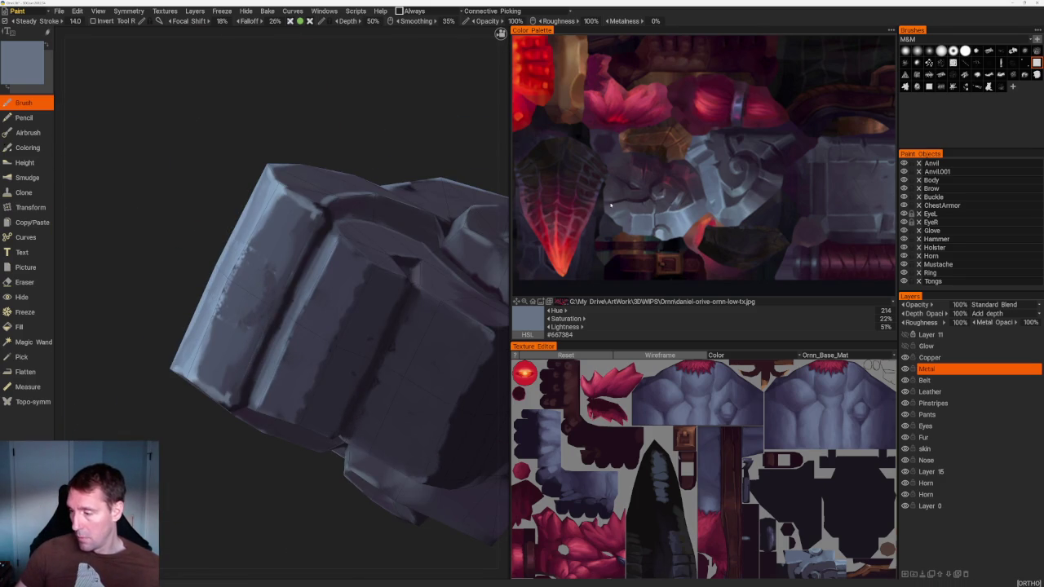
# Choose a dark purple and sample progressively darker shades from the model for the recesses
pyautogui.click(611, 206)
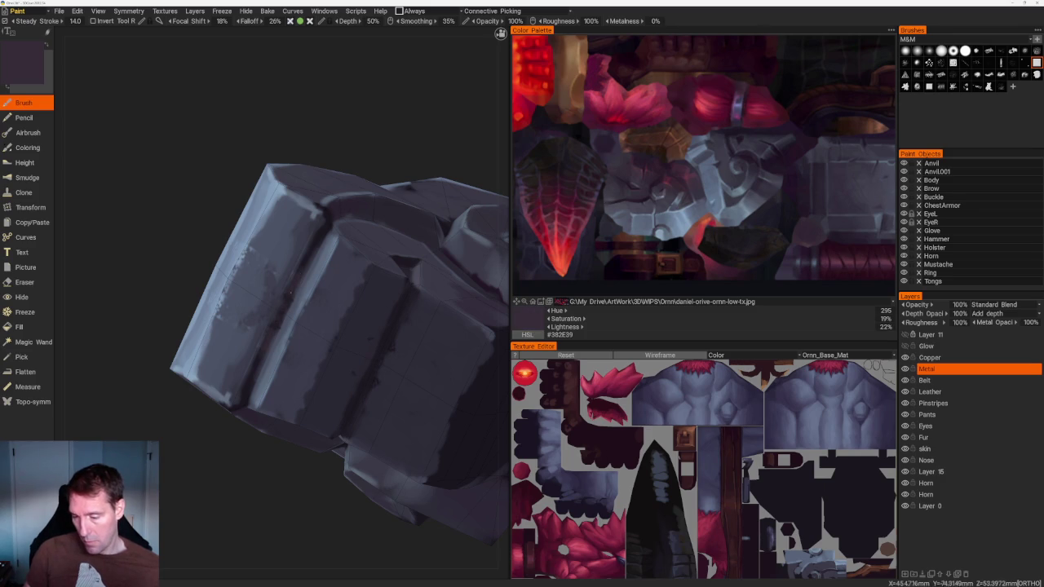
pyautogui.press('v')
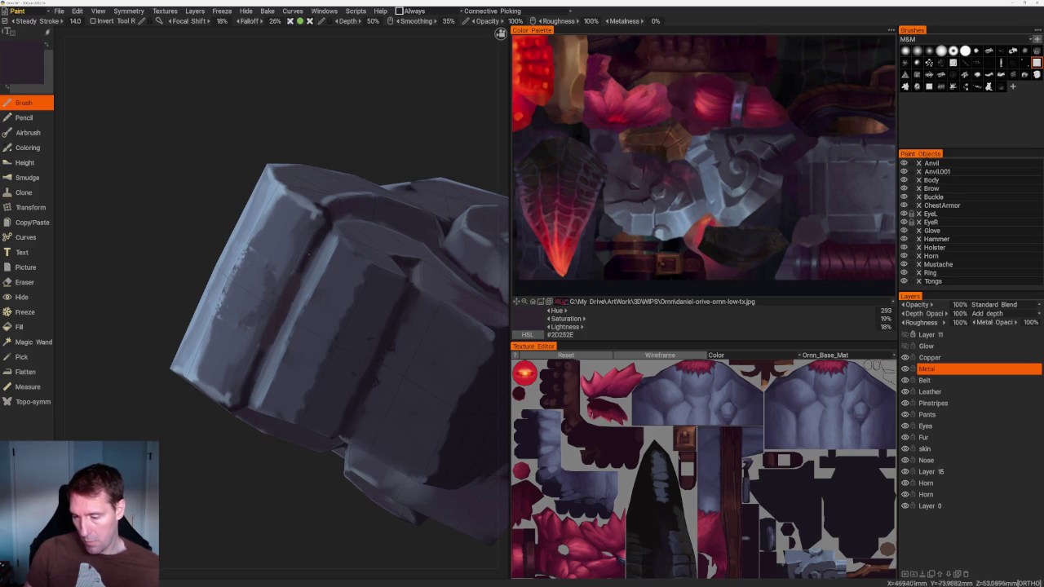
pyautogui.press('v')
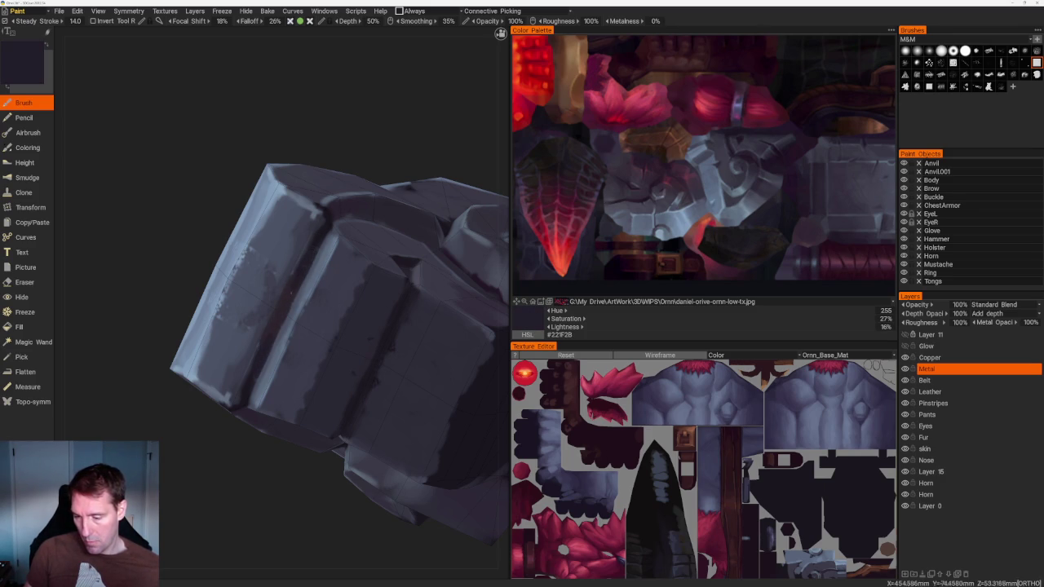
pyautogui.press('v')
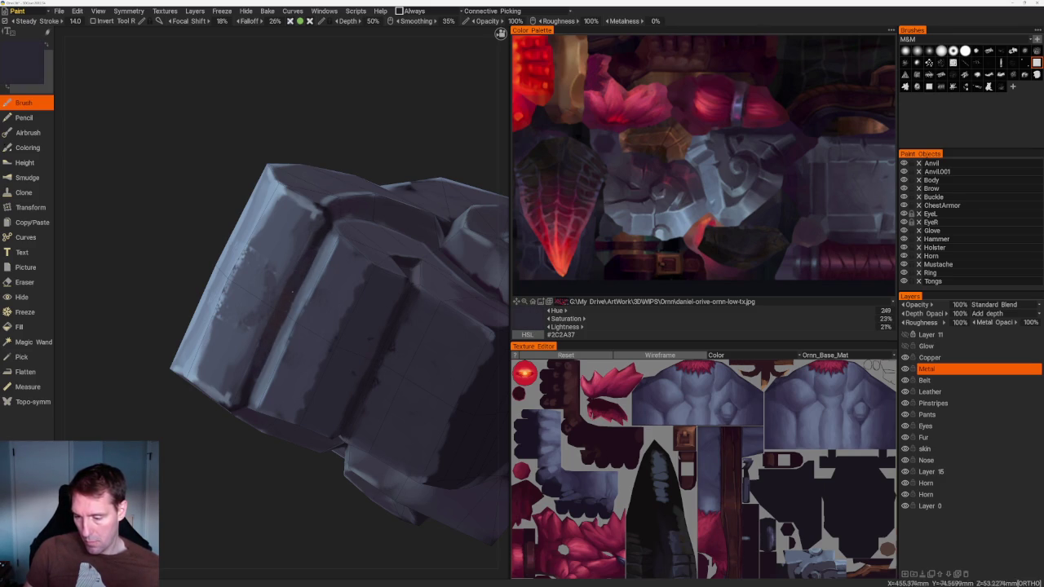
pyautogui.press('v')
pyautogui.press('v')
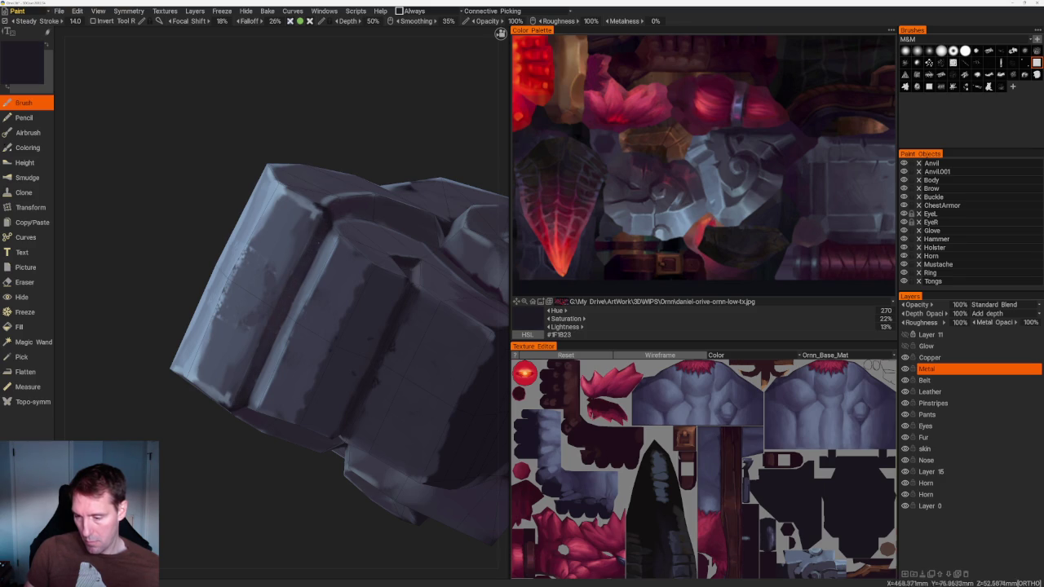
pyautogui.scroll(-5, 342, 212)
pyautogui.moveTo(289, 158)
pyautogui.mouseDown(button='right')
pyautogui.moveTo(345, 194)
pyautogui.moveTo(345, 226)
pyautogui.mouseUp(button='right')
pyautogui.scroll(5, 345, 226)
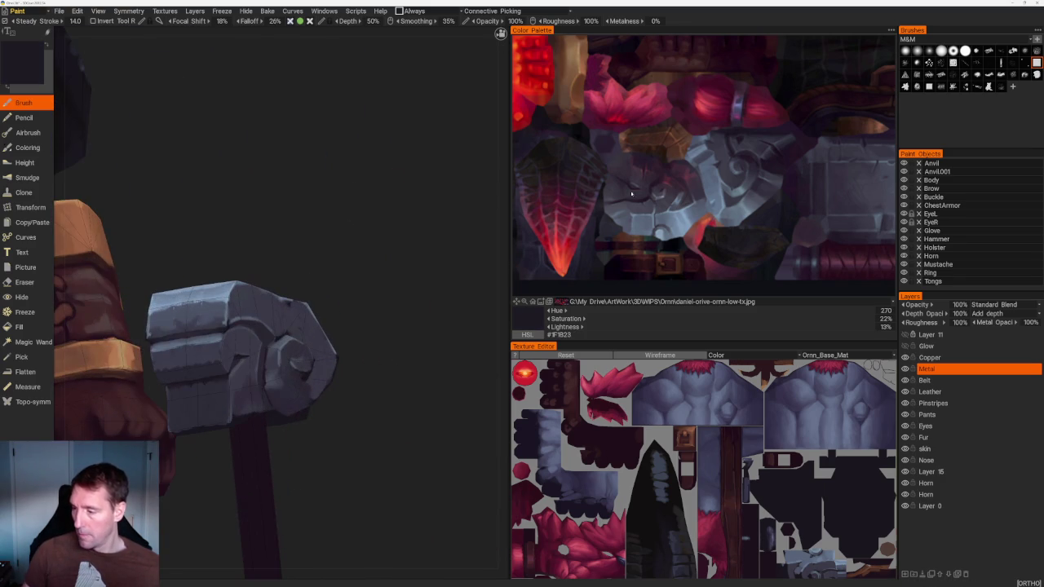
# Sample the deep purple from the hammer and deepen shadows along its edges and hollows
pyautogui.press('v')
pyautogui.moveTo(424, 245); pyautogui.dragTo(394, 280)
pyautogui.scroll(3, 364, 354)
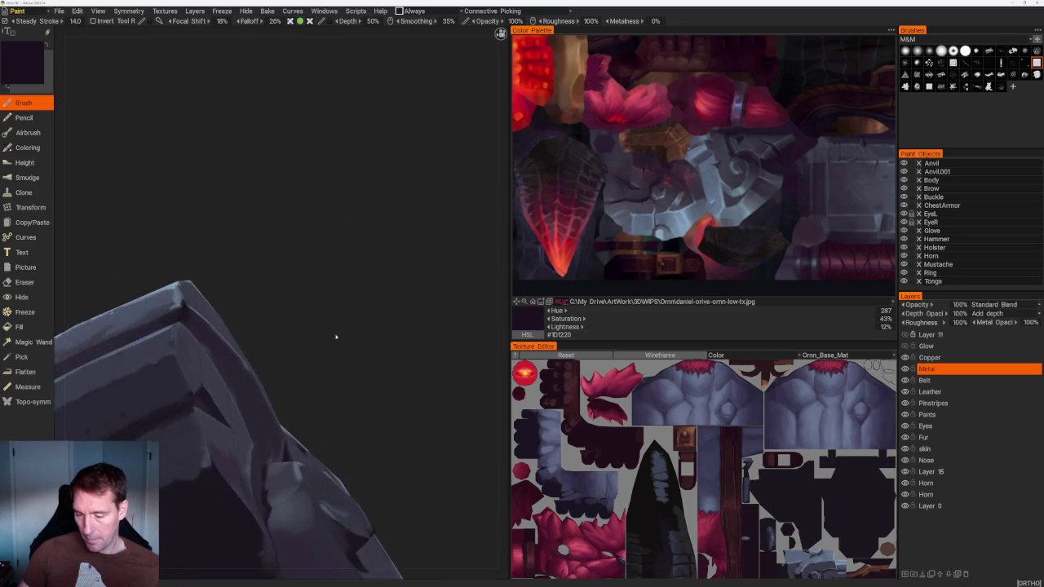
pyautogui.moveTo(364, 354); pyautogui.dragTo(302, 390)
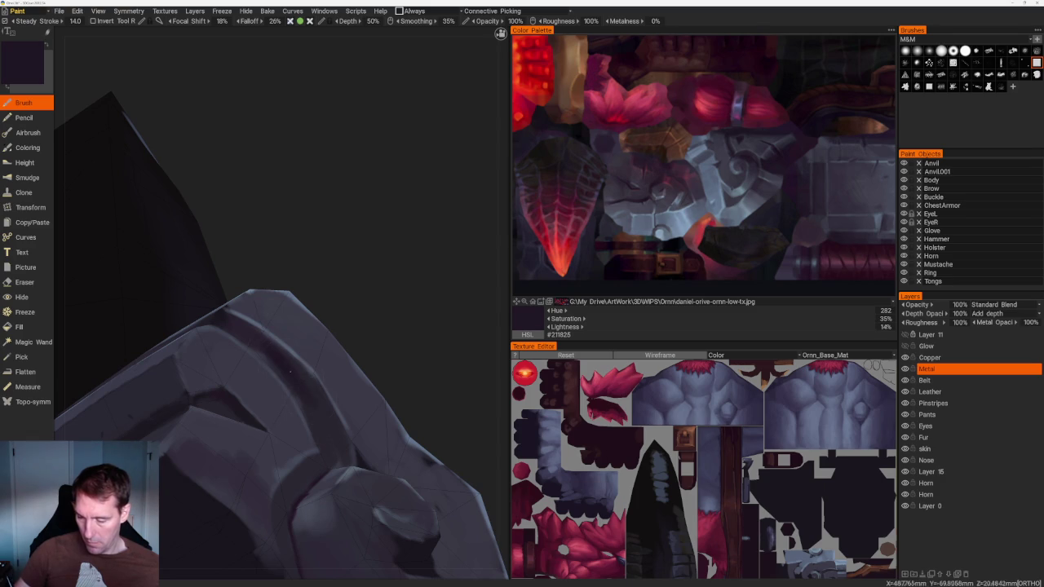
pyautogui.moveTo(308, 381); pyautogui.dragTo(345, 282)
pyautogui.scroll(-3, 346, 283)
pyautogui.scroll(4, 436, 414)
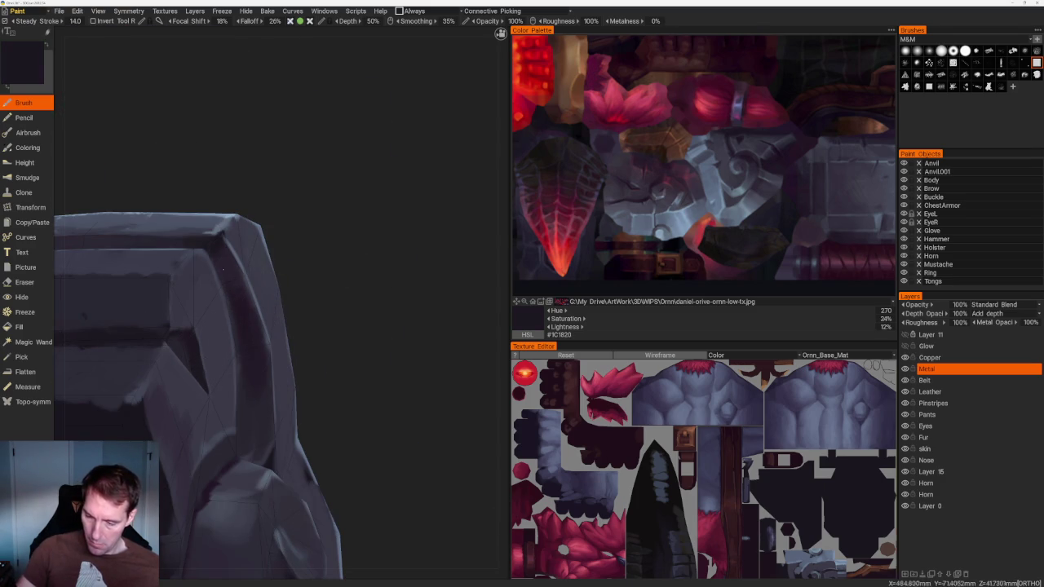
pyautogui.press('v')
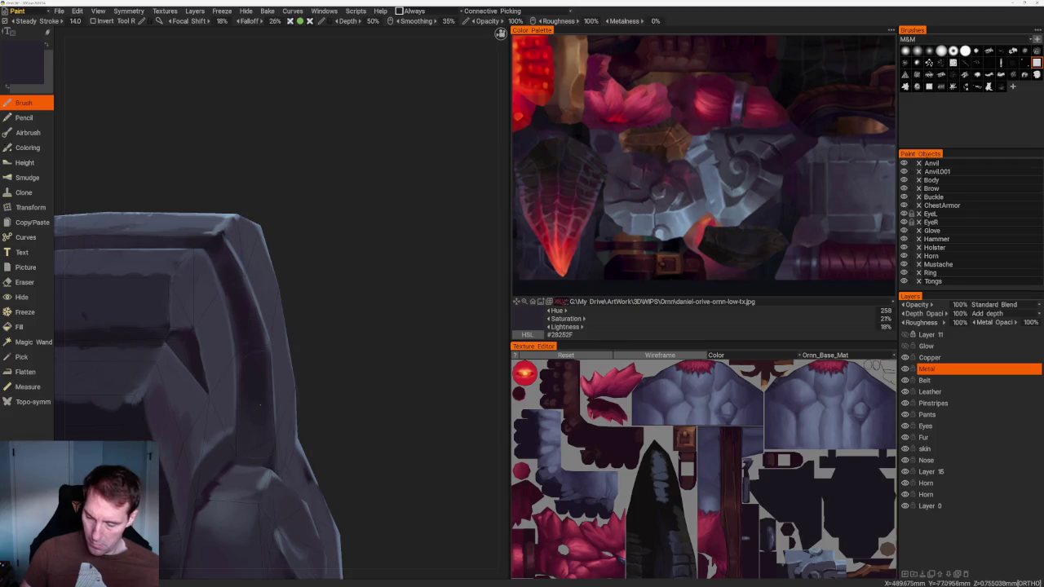
pyautogui.press('v')
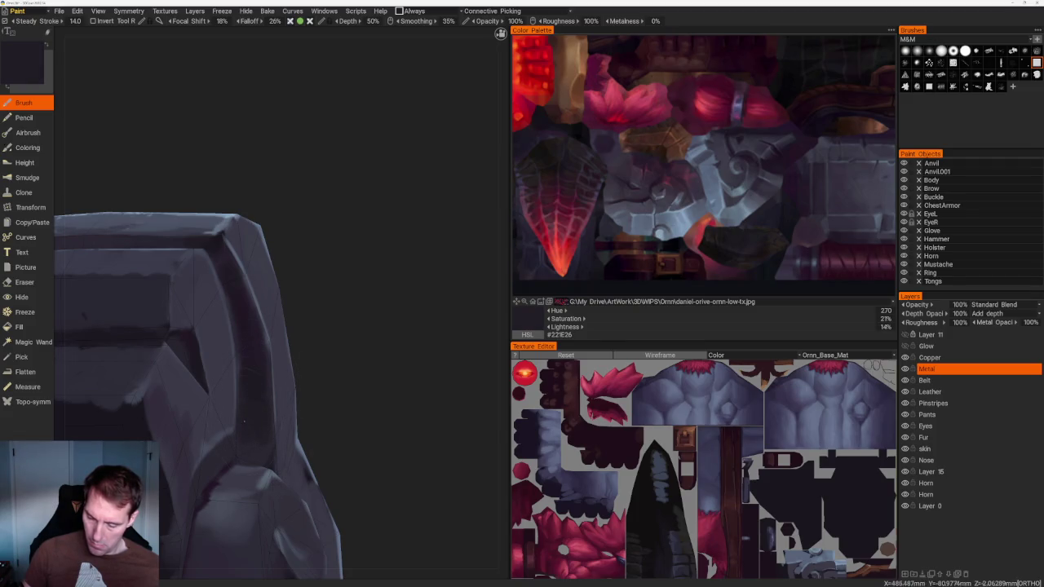
pyautogui.press('v')
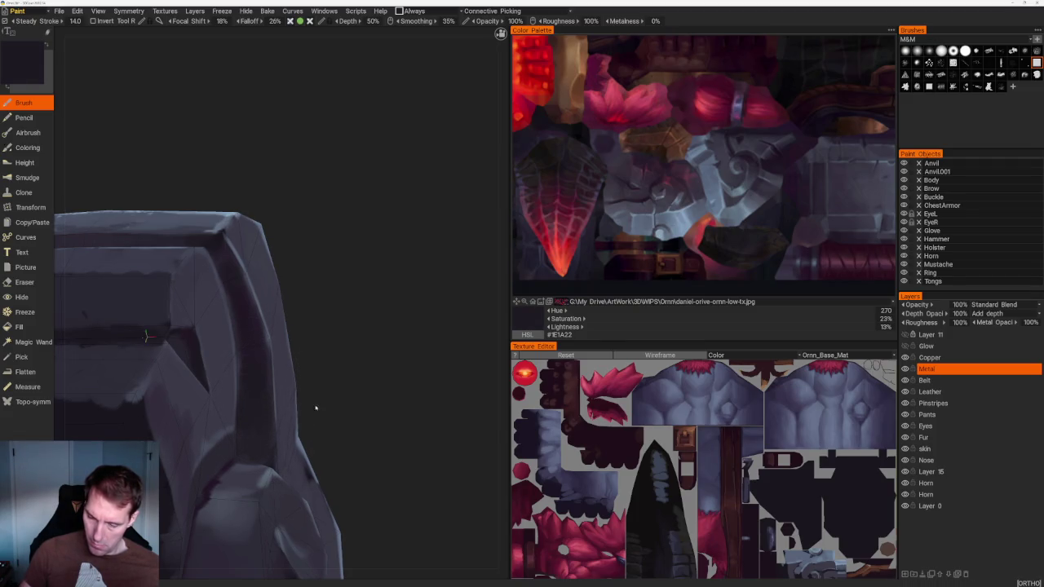
# Sample grey from the hammer face and soften the front face with it
pyautogui.moveTo(317, 418); pyautogui.dragTo(269, 408)
pyautogui.moveTo(197, 310)
pyautogui.mouseDown()
pyautogui.moveTo(319, 210)
pyautogui.moveTo(346, 292)
pyautogui.moveTo(330, 325)
pyautogui.mouseUp()
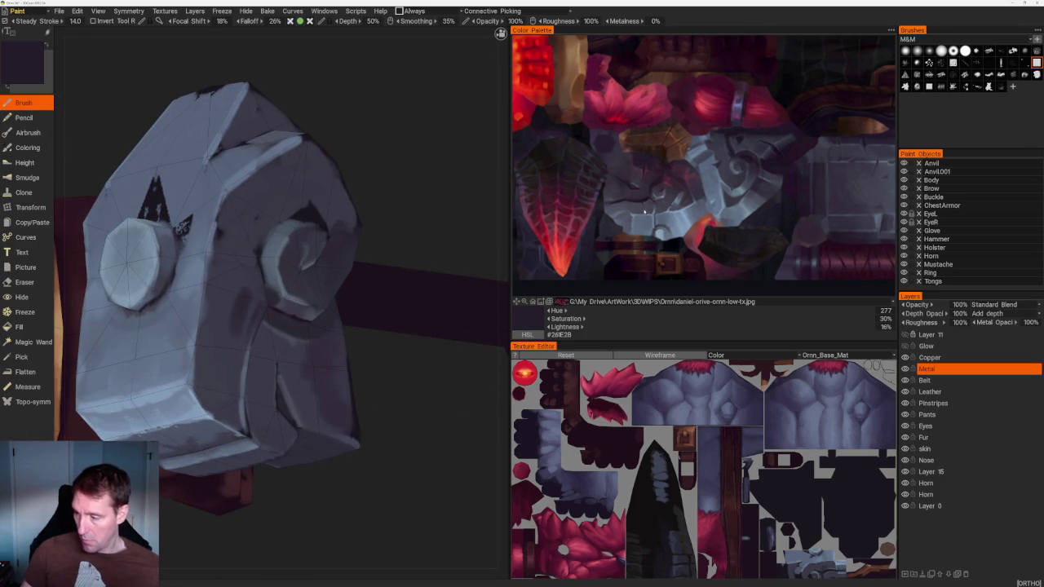
pyautogui.press('v')
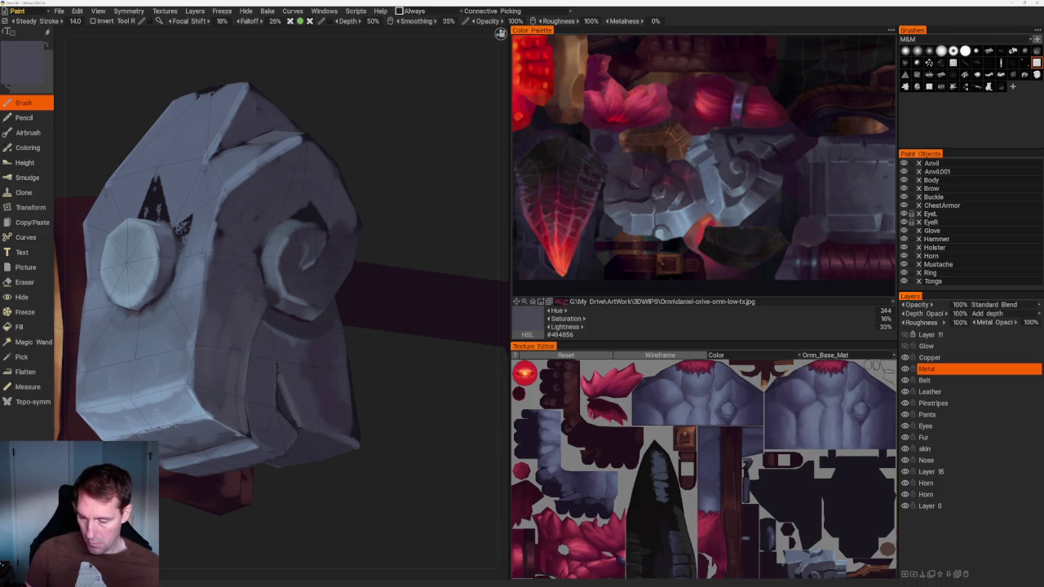
pyautogui.moveTo(313, 140); pyautogui.dragTo(340, 182)
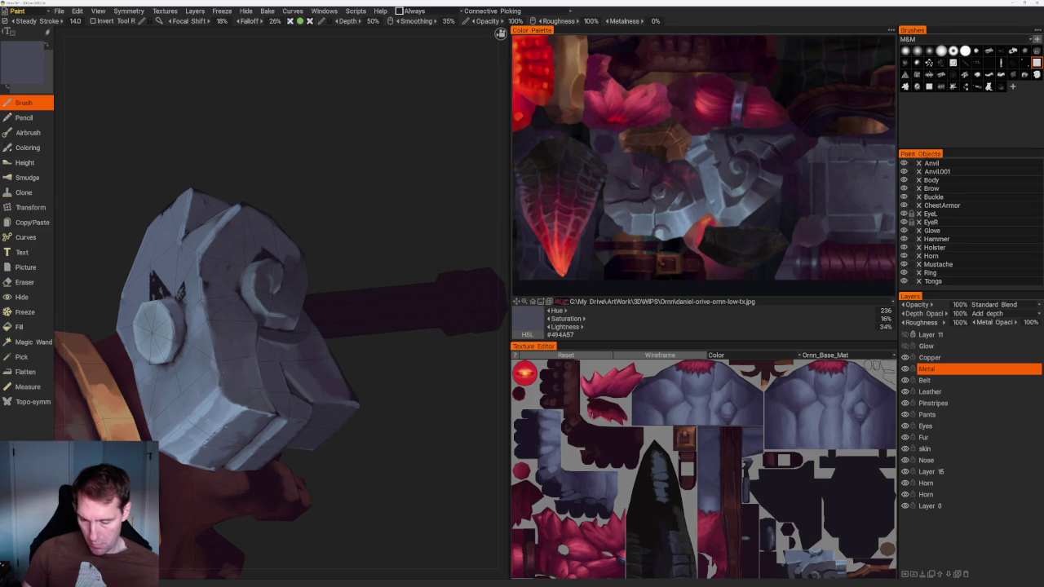
pyautogui.scroll(-5, 291, 201)
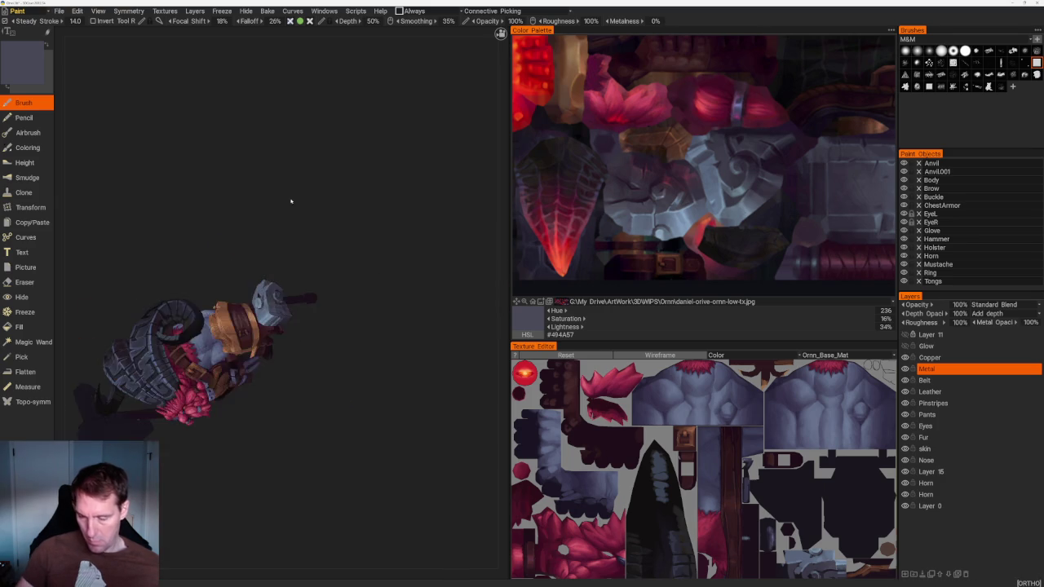
# Orbit around the whole character and the gauntlet to inspect the blue-grey hammer head, sampling a lighter grey
pyautogui.moveTo(294, 191); pyautogui.dragTo(353, 274)
pyautogui.moveTo(448, 413)
pyautogui.mouseDown()
pyautogui.moveTo(400, 350)
pyautogui.moveTo(334, 337)
pyautogui.mouseUp()
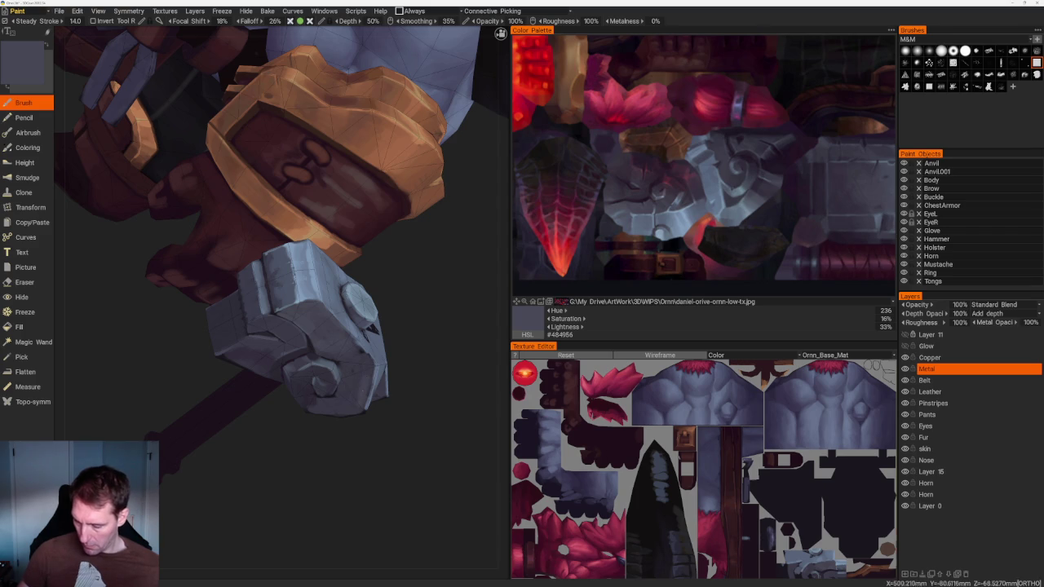
pyautogui.moveTo(396, 419); pyautogui.dragTo(359, 346)
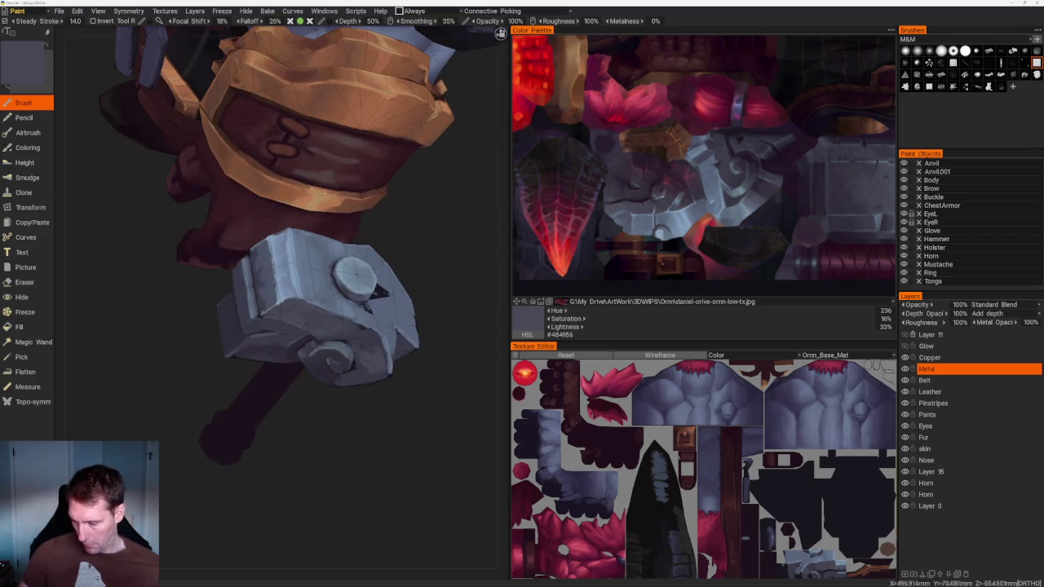
pyautogui.scroll(-3, 389, 306)
pyautogui.scroll(-5, 389, 305)
pyautogui.moveTo(389, 305); pyautogui.dragTo(372, 302)
pyautogui.scroll(5, 372, 303)
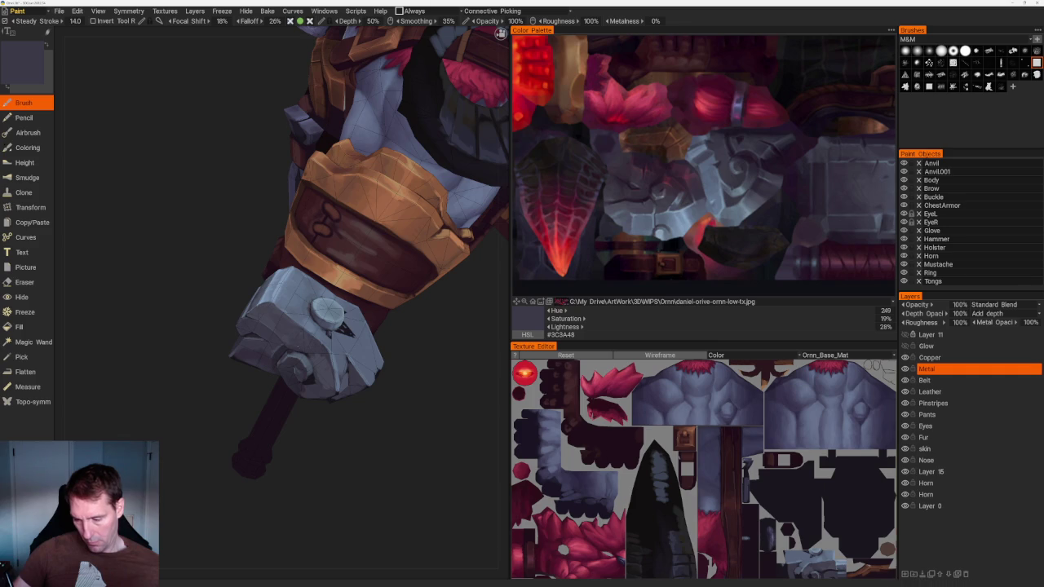
pyautogui.press('v')
pyautogui.press('v')
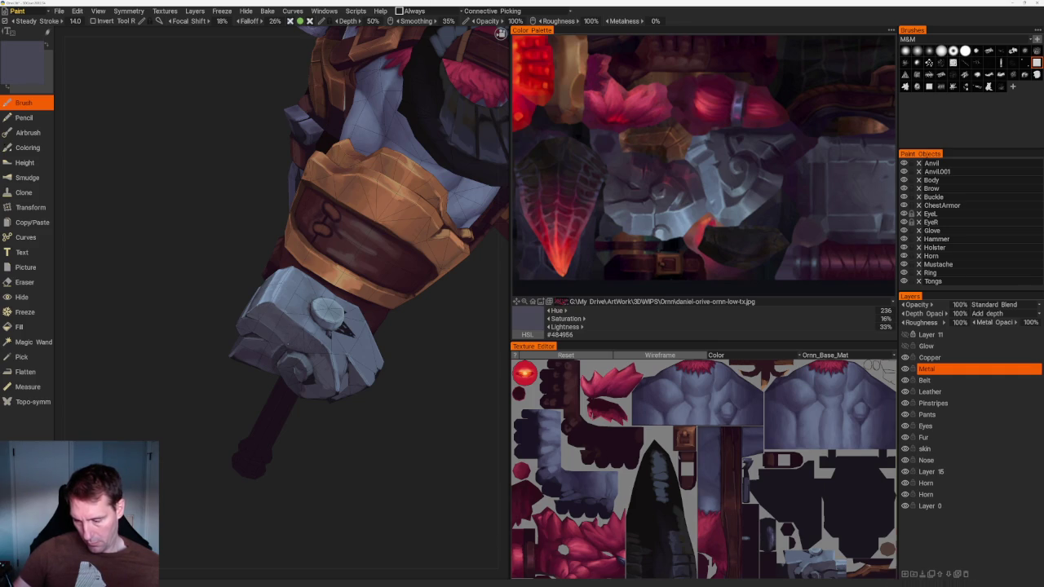
pyautogui.scroll(5, 411, 441)
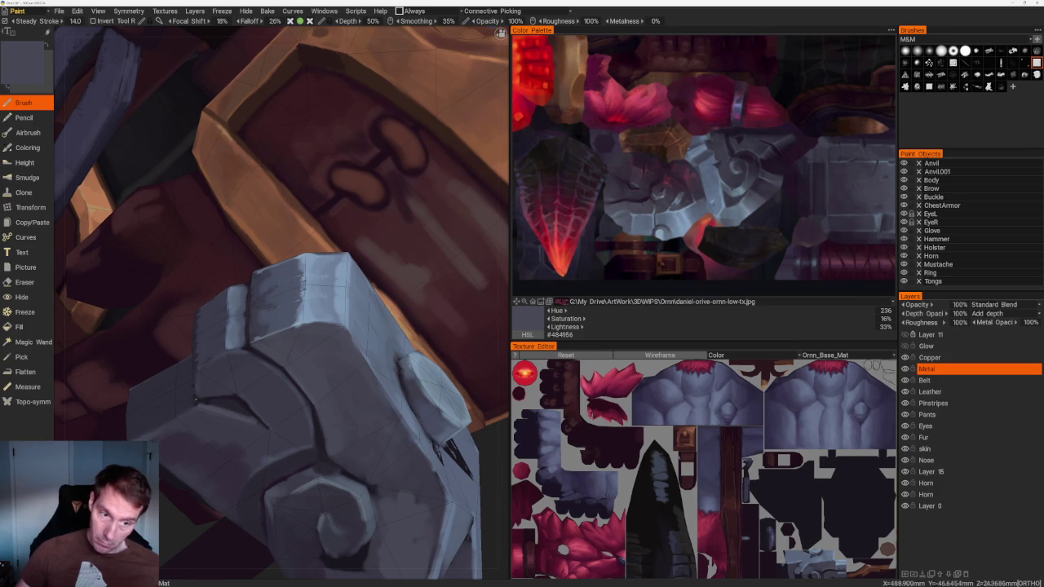
pyautogui.scroll(-5, 429, 377)
pyautogui.moveTo(429, 377)
pyautogui.mouseDown()
pyautogui.moveTo(480, 321)
pyautogui.moveTo(397, 285)
pyautogui.moveTo(380, 288)
pyautogui.moveTo(390, 264)
pyautogui.moveTo(405, 356)
pyautogui.mouseUp()
pyautogui.scroll(3, 406, 357)
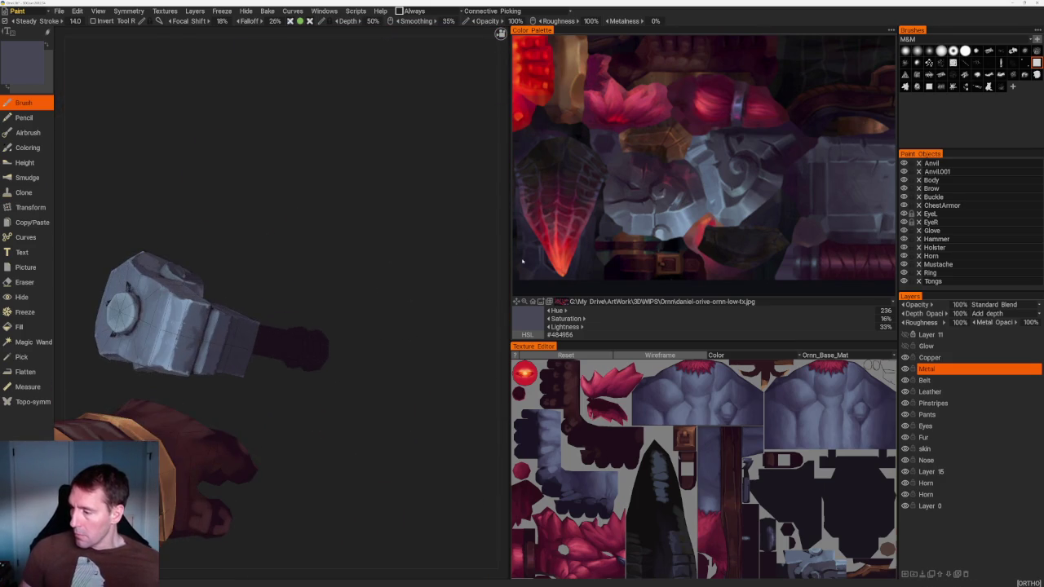
# Sample a darker grey from the reference, then bluer and grey-violet tones from the hammer
pyautogui.click(620, 183)
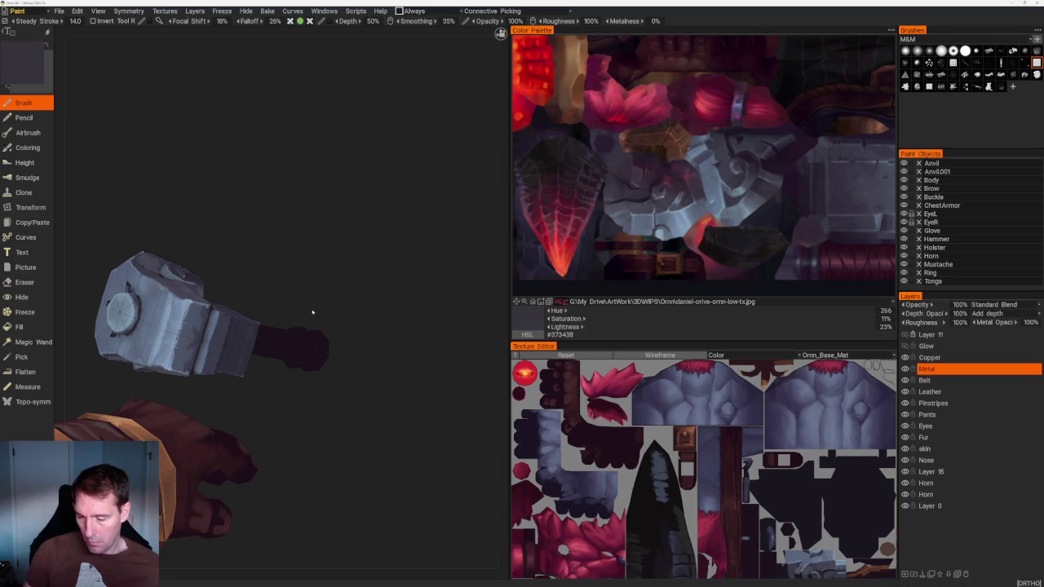
pyautogui.scroll(3, 289, 329)
pyautogui.press('v')
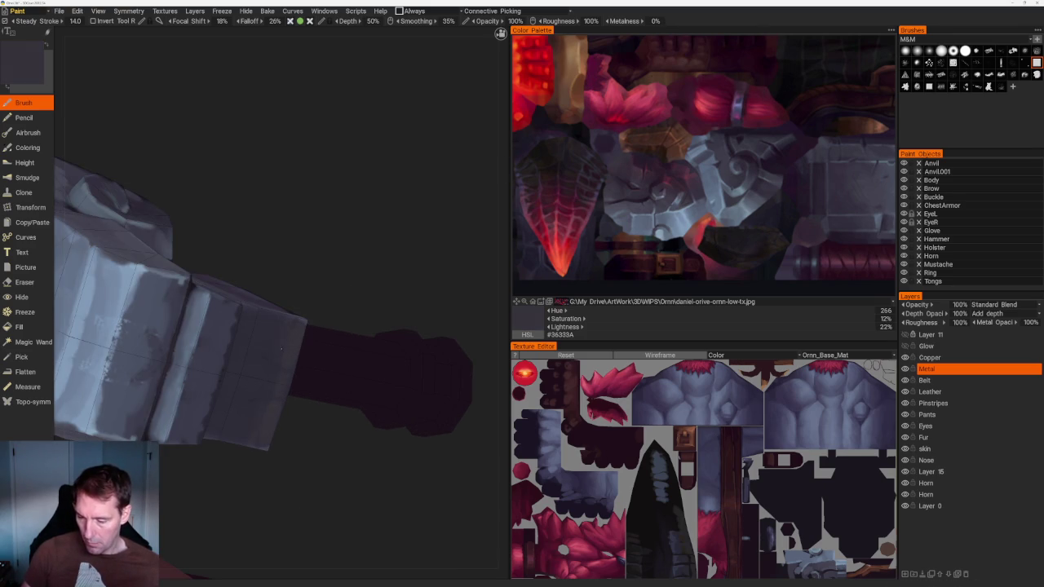
pyautogui.press('v')
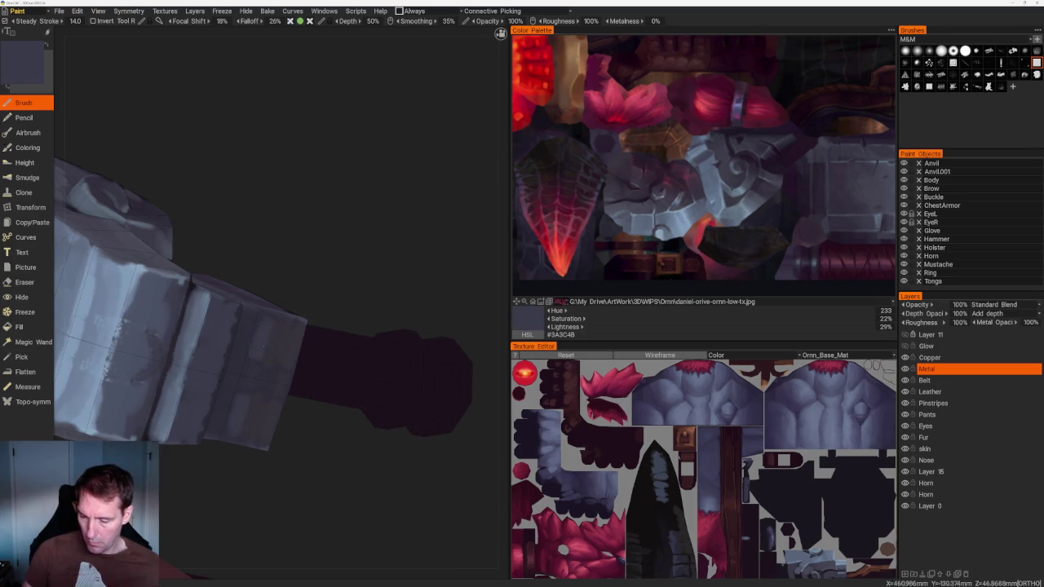
pyautogui.press('v')
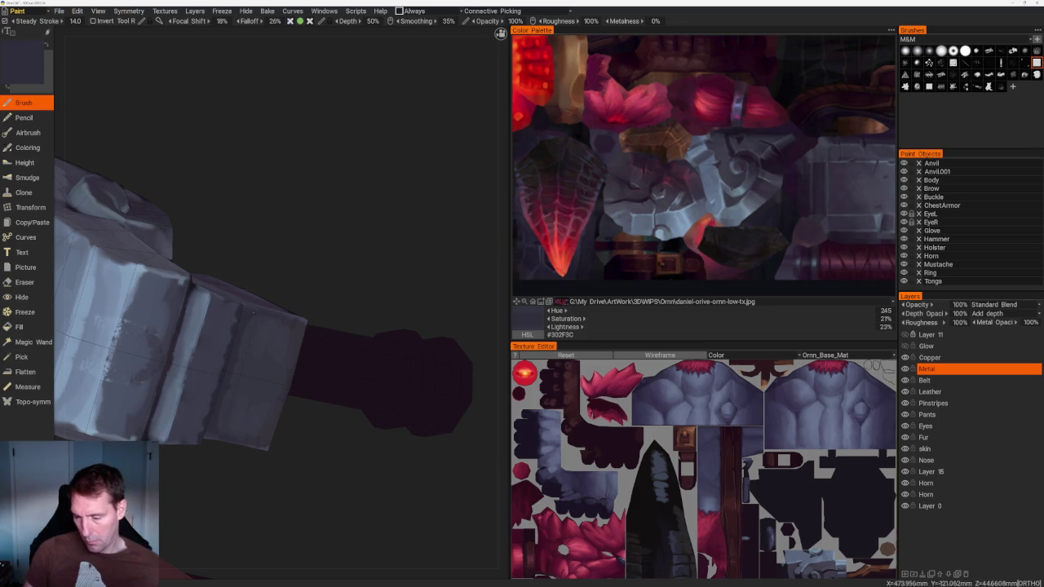
pyautogui.press('v')
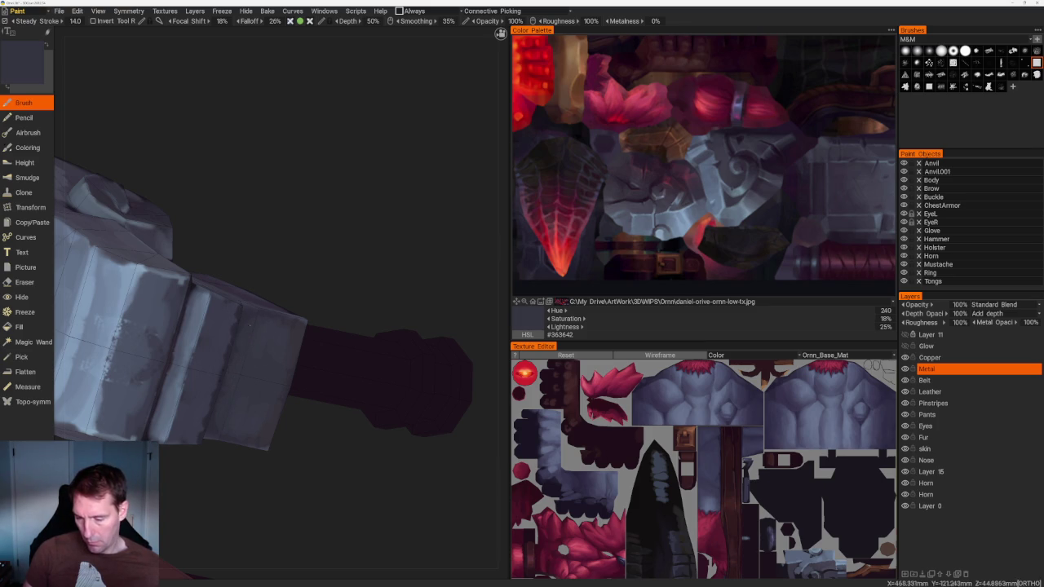
pyautogui.moveTo(355, 298); pyautogui.dragTo(326, 310)
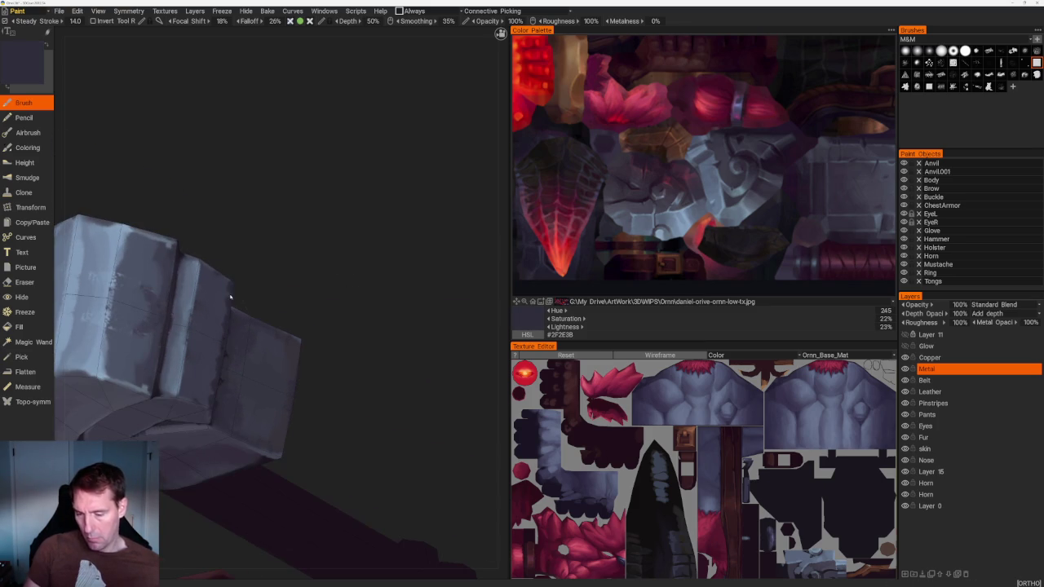
pyautogui.press('v')
# Frame the hammer and glove, then sample bluish grey, purple-grey, light blue-grey and very dark tones
pyautogui.moveTo(381, 256)
pyautogui.mouseDown()
pyautogui.moveTo(321, 168)
pyautogui.moveTo(280, 250)
pyautogui.mouseUp()
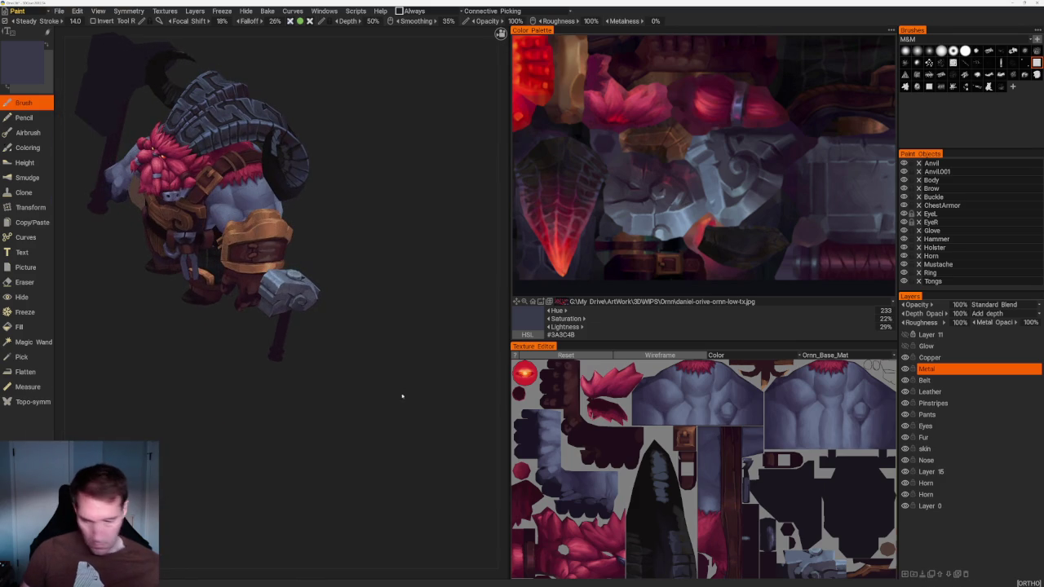
pyautogui.moveTo(366, 436)
pyautogui.mouseDown()
pyautogui.moveTo(367, 413)
pyautogui.moveTo(389, 413)
pyautogui.moveTo(392, 436)
pyautogui.moveTo(362, 435)
pyautogui.mouseUp()
pyautogui.scroll(5, 362, 435)
pyautogui.moveTo(408, 497); pyautogui.dragTo(369, 389)
pyautogui.scroll(3, 369, 389)
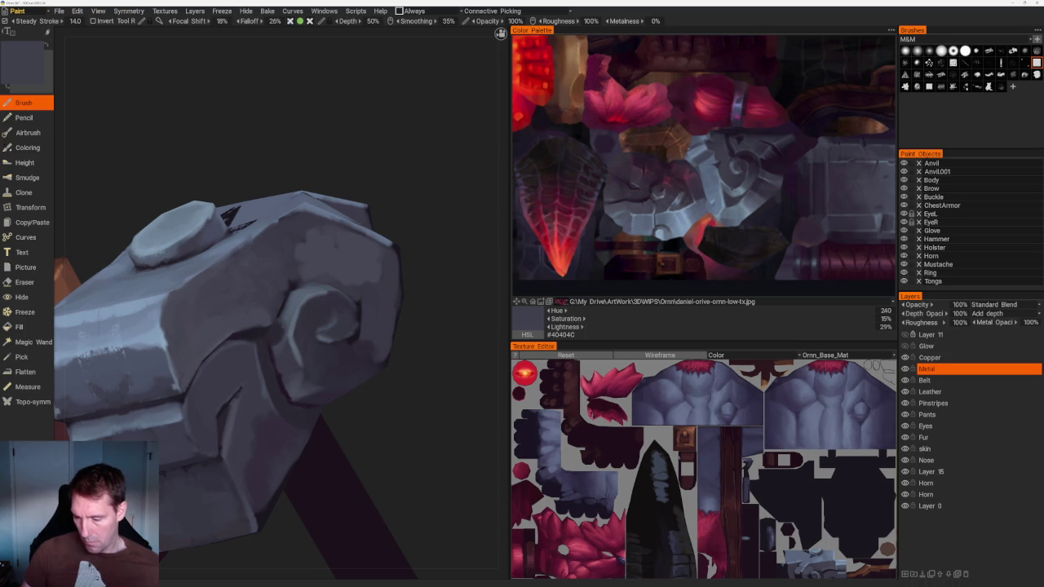
pyautogui.press('v')
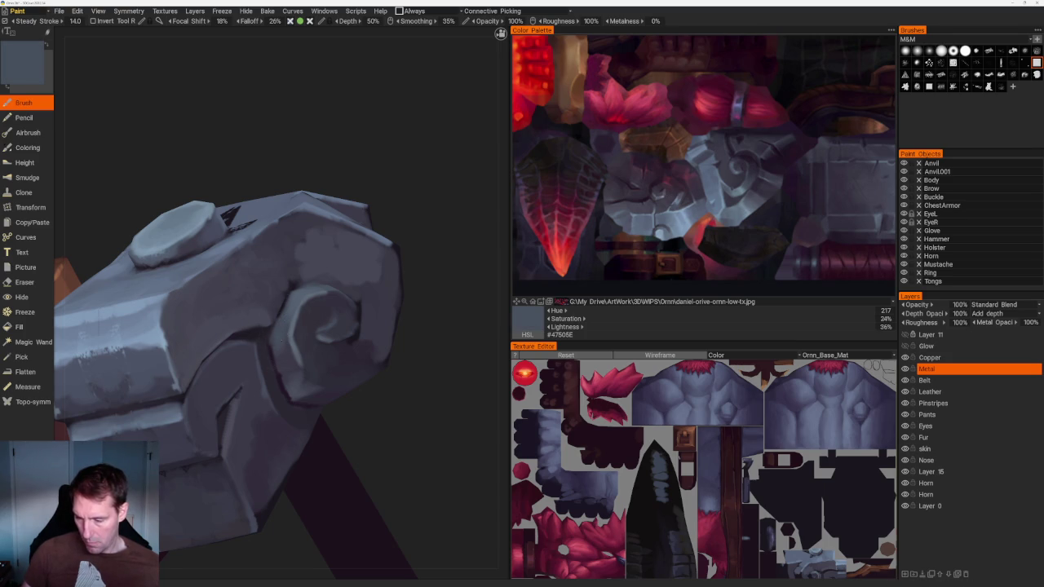
pyautogui.press('v')
pyautogui.press('v')
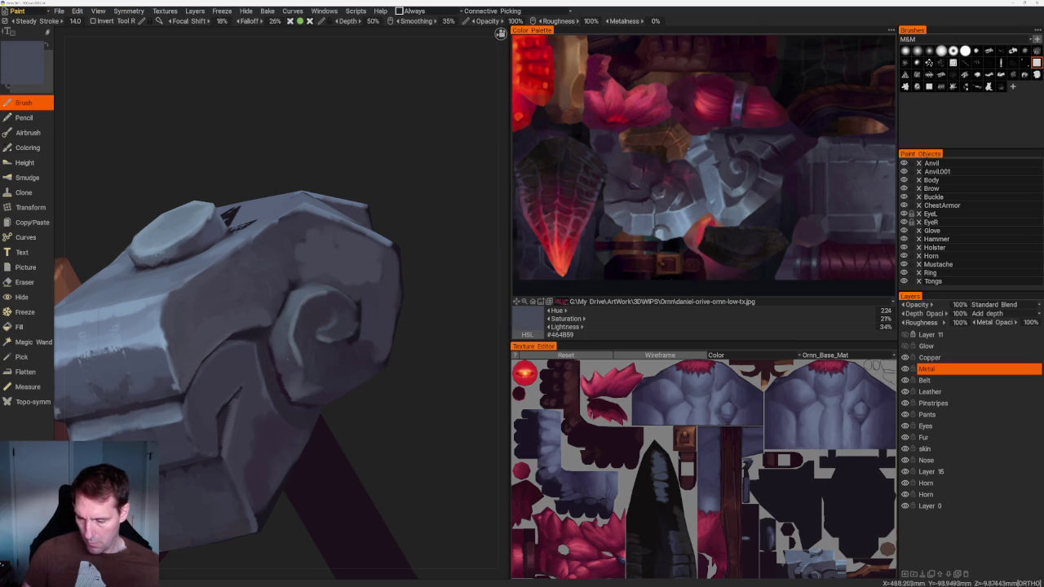
pyautogui.press('v')
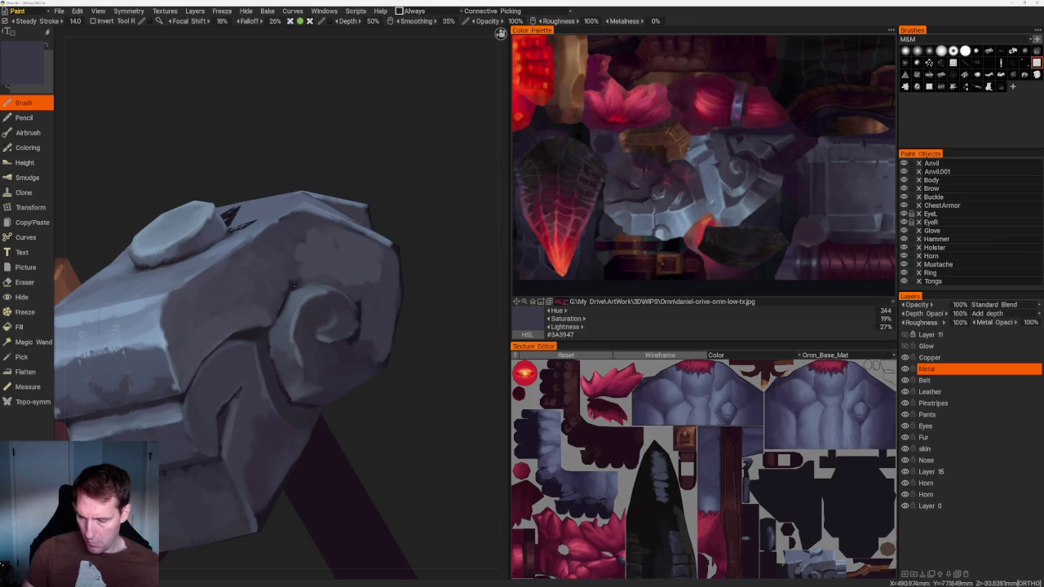
pyautogui.press('v')
# Paint light blue-grey highlight strokes along the hammer head's edge
pyautogui.moveTo(269, 349); pyautogui.dragTo(266, 416, button='right')
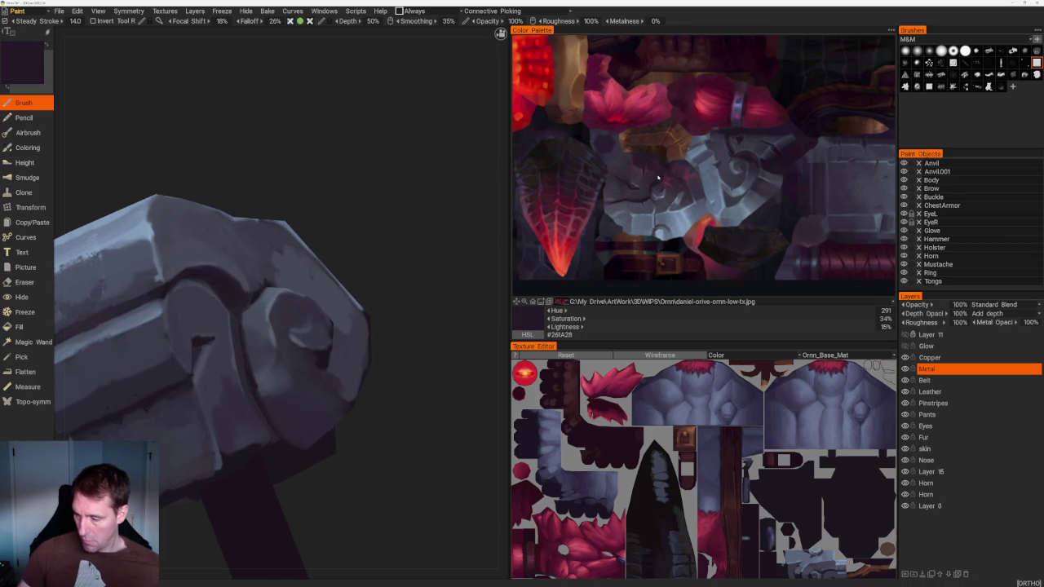
pyautogui.moveTo(397, 419)
pyautogui.mouseDown(button='right')
pyautogui.moveTo(310, 464)
pyautogui.moveTo(375, 402)
pyautogui.mouseUp(button='right')
pyautogui.press('v')
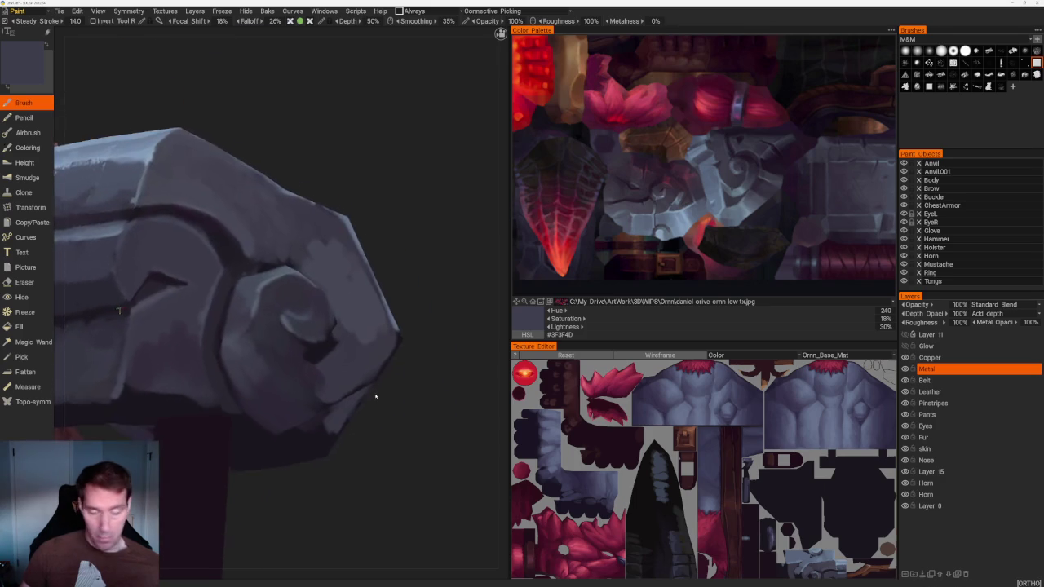
pyautogui.scroll(2, 375, 402)
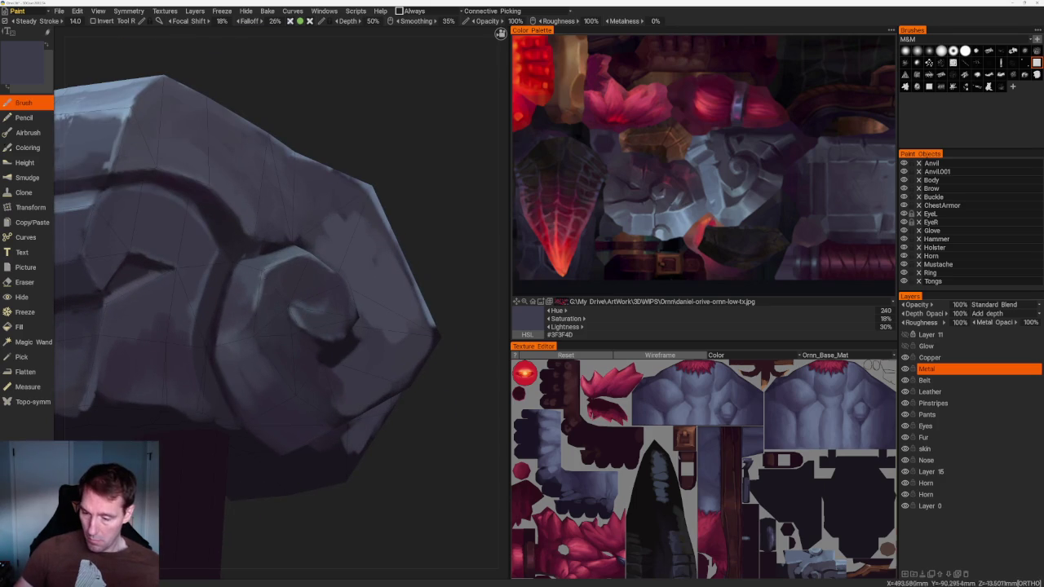
pyautogui.press('v')
pyautogui.moveTo(254, 302); pyautogui.dragTo(257, 342)
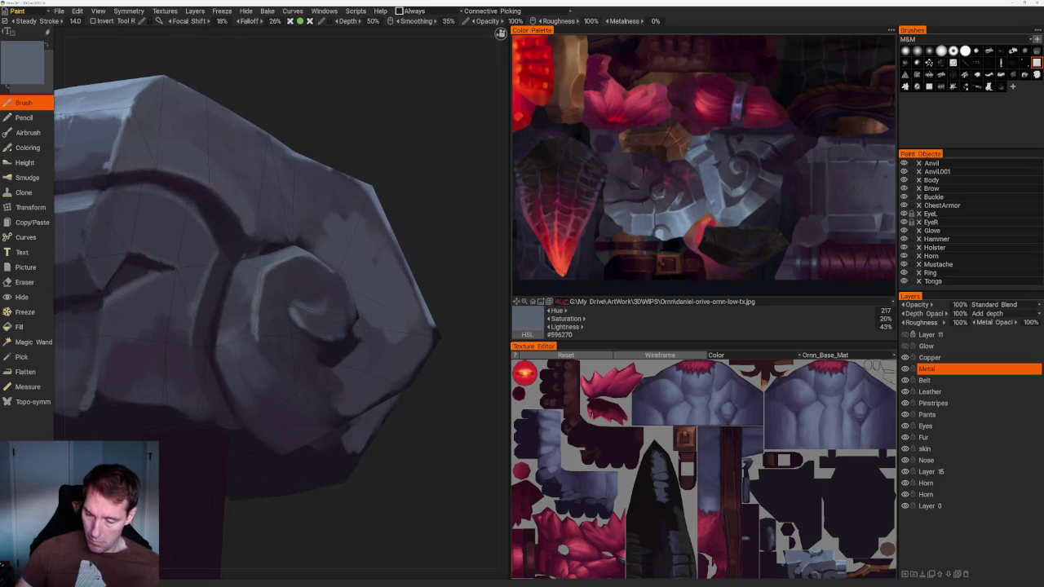
# Sample darker grey for shadows around the spiral curl and view it from a new angle
pyautogui.press('v')
pyautogui.press('v')
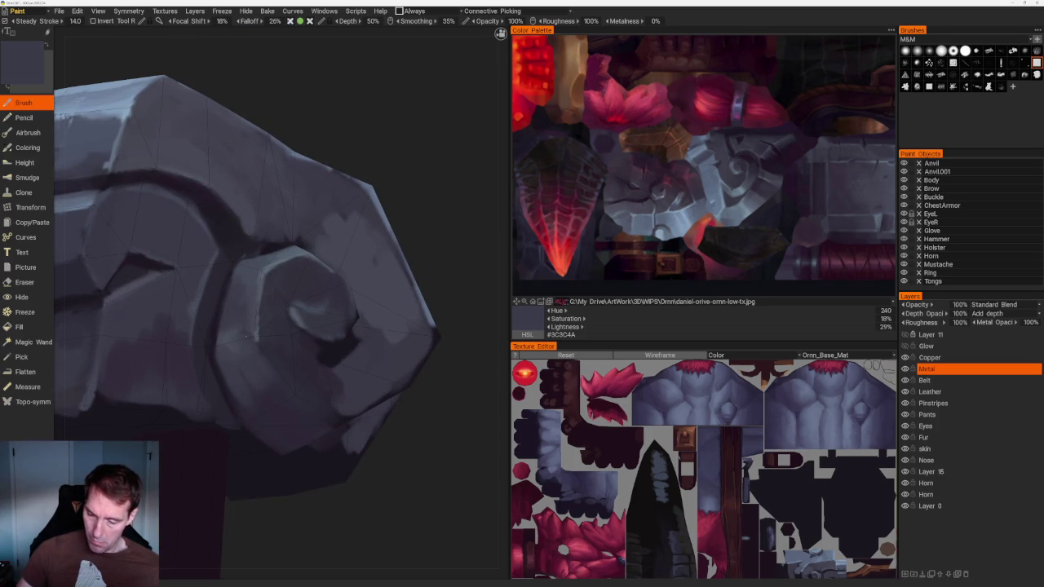
pyautogui.press('v')
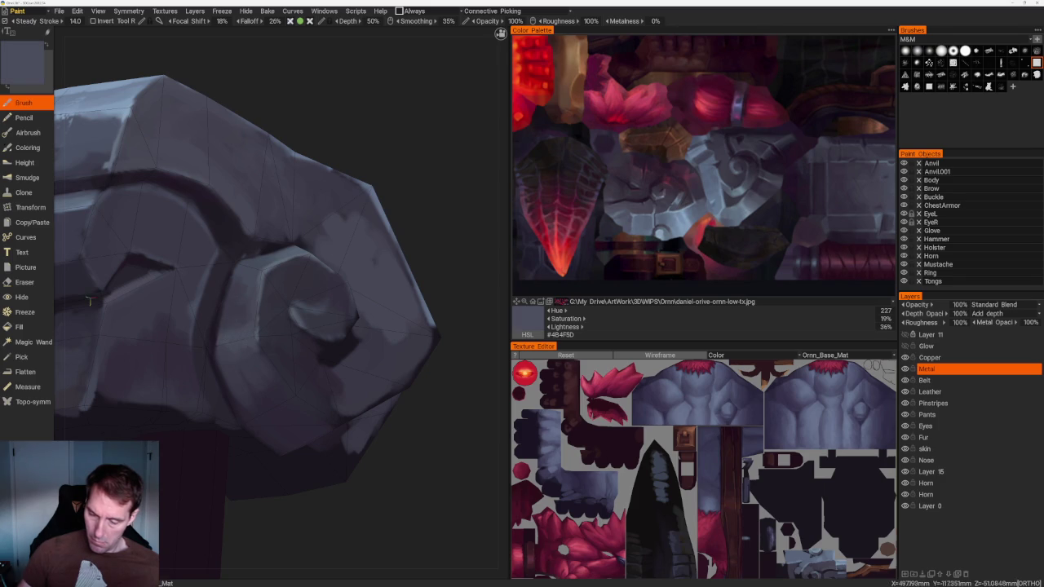
pyautogui.scroll(-5, 286, 245)
pyautogui.moveTo(324, 191)
pyautogui.mouseDown()
pyautogui.moveTo(361, 229)
pyautogui.moveTo(354, 250)
pyautogui.moveTo(303, 191)
pyautogui.moveTo(362, 332)
pyautogui.mouseUp()
pyautogui.scroll(5, 362, 332)
pyautogui.scroll(5, 362, 332)
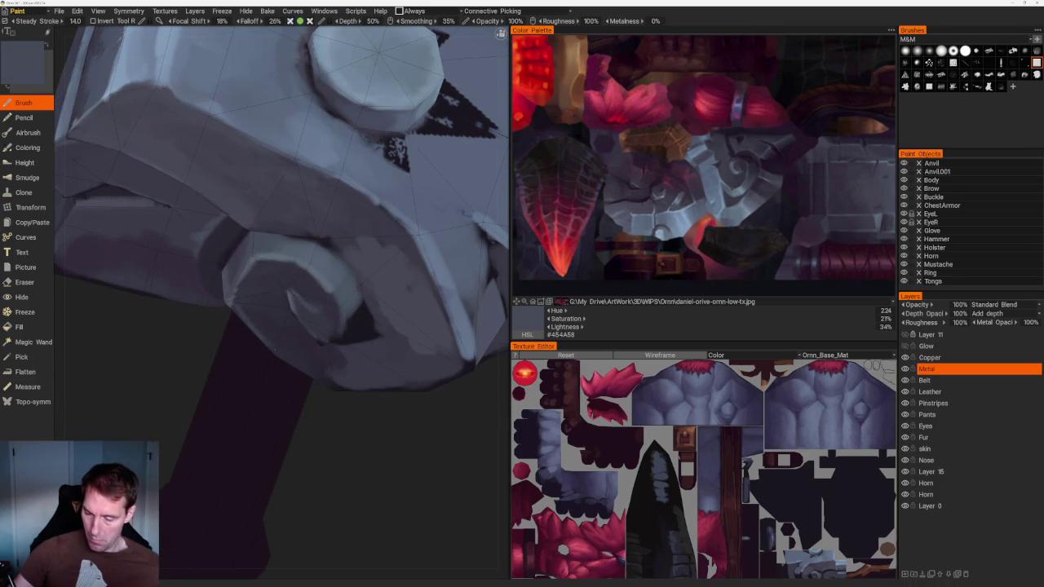
pyautogui.scroll(-5, 378, 380)
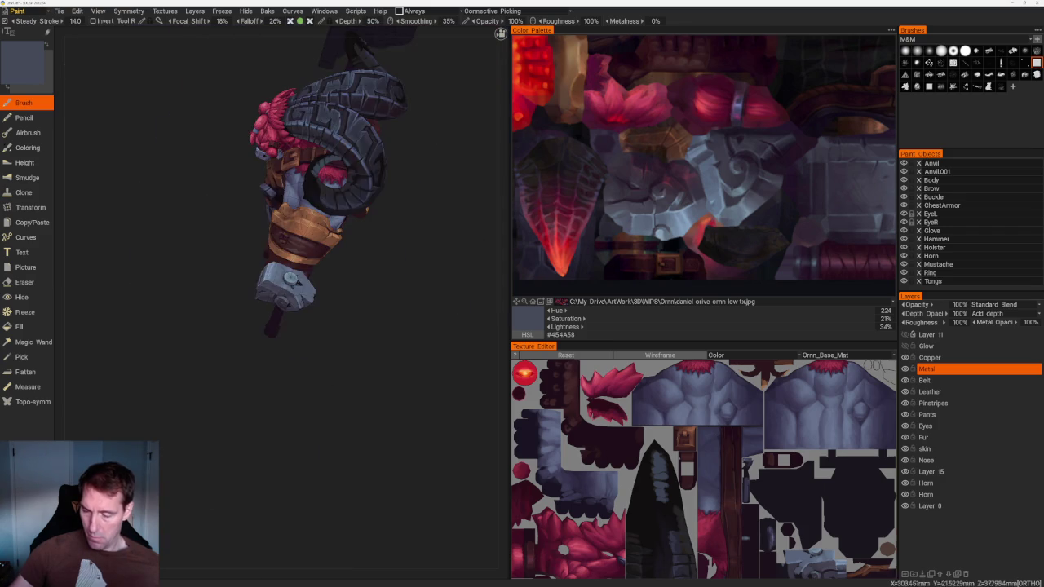
# Paint darker blue-grey and violet-grey shadow tones over the hammer's other side
pyautogui.moveTo(405, 231); pyautogui.dragTo(432, 244)
pyautogui.scroll(5, 482, 387)
pyautogui.press('v')
pyautogui.press('v')
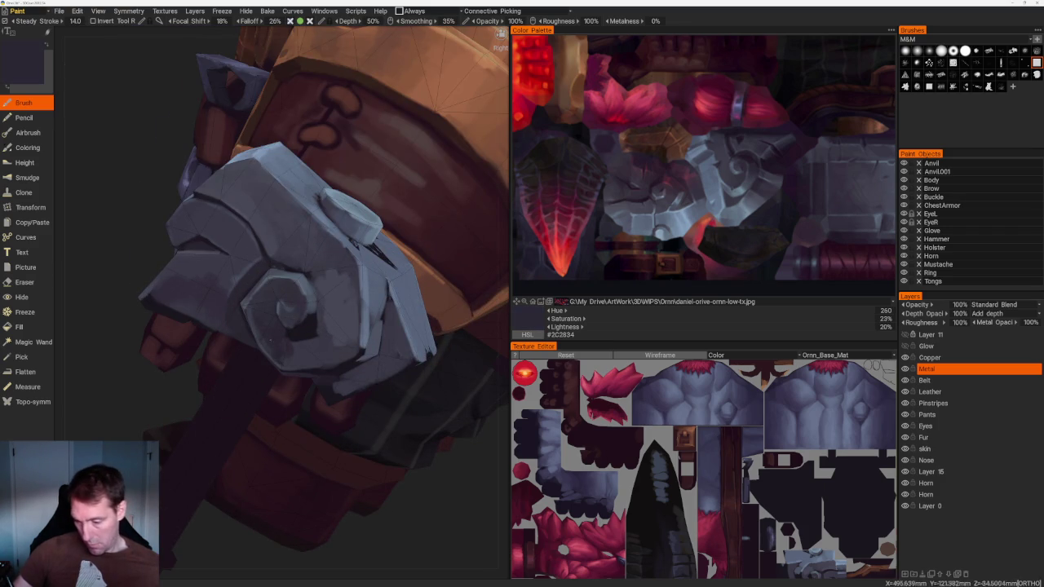
pyautogui.press('v')
pyautogui.press('v')
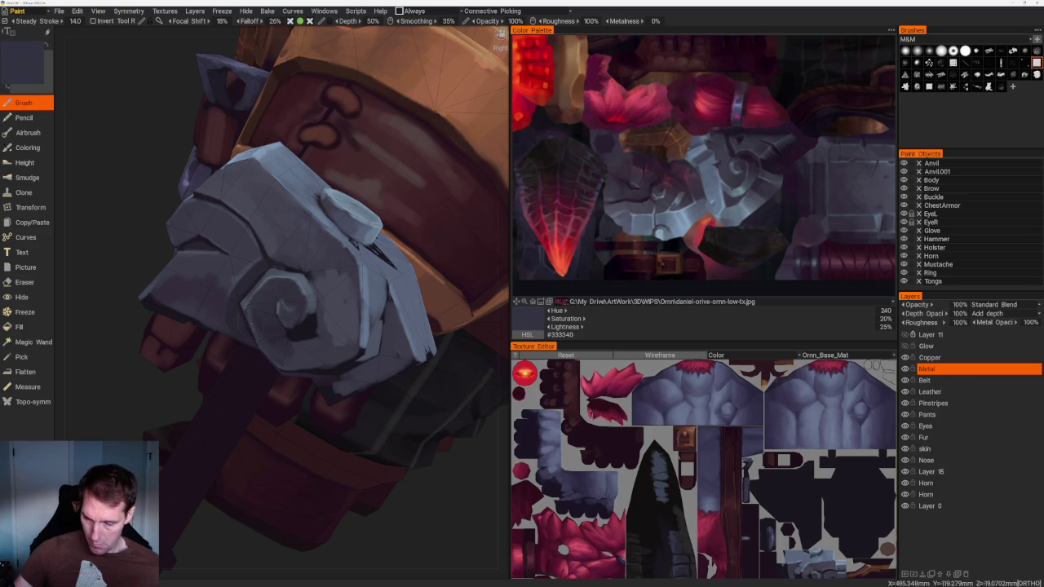
pyautogui.press('v')
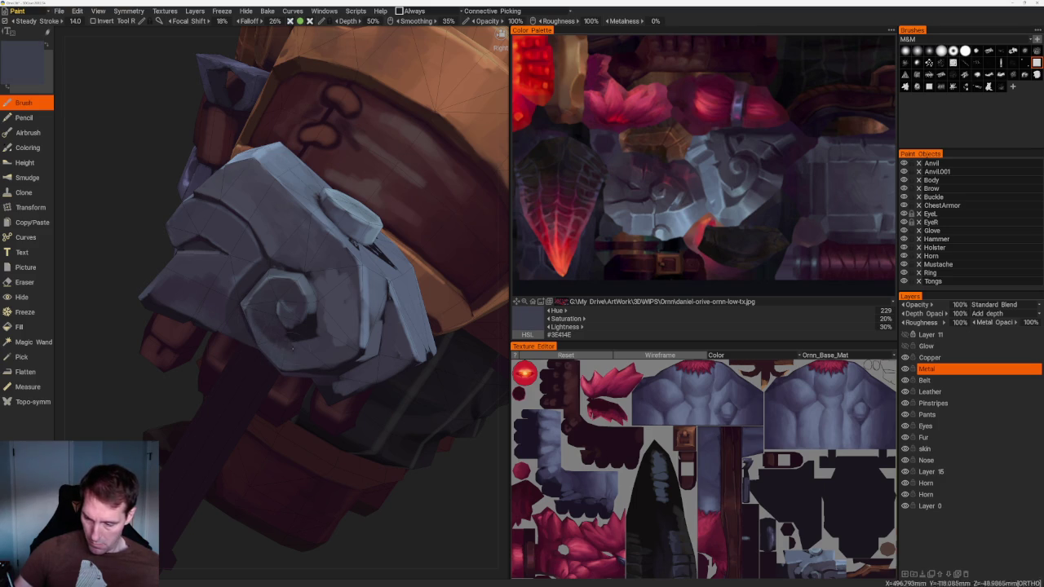
pyautogui.scroll(-5, 380, 250)
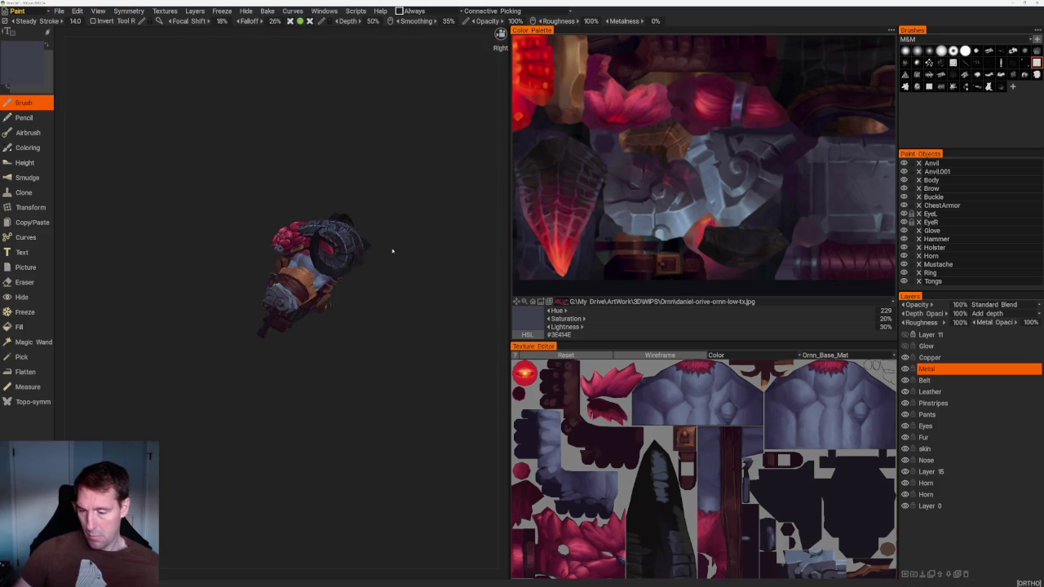
pyautogui.scroll(5, 387, 366)
pyautogui.scroll(3, 388, 365)
pyautogui.press('v')
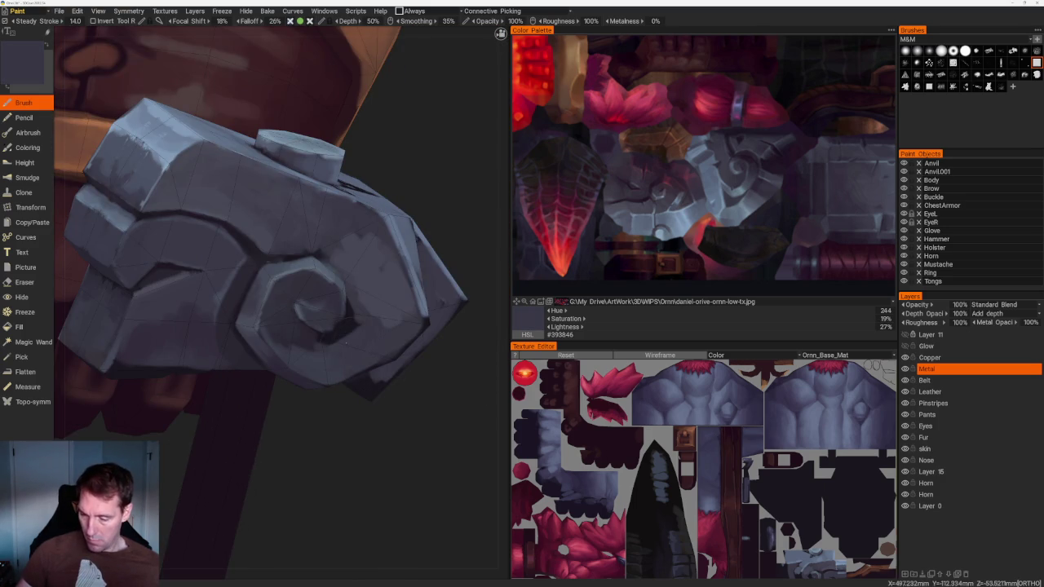
pyautogui.press('v')
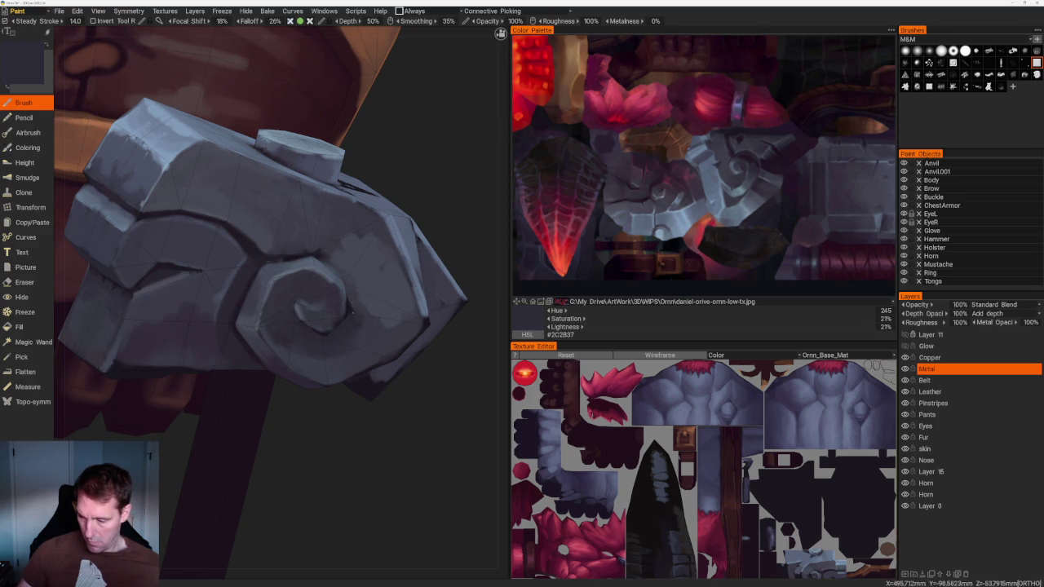
# Add mid purple-grey and lighter blue-grey base tones, then refocus on the hammer head
pyautogui.moveTo(362, 325); pyautogui.dragTo(349, 303, button='middle')
pyautogui.press('v')
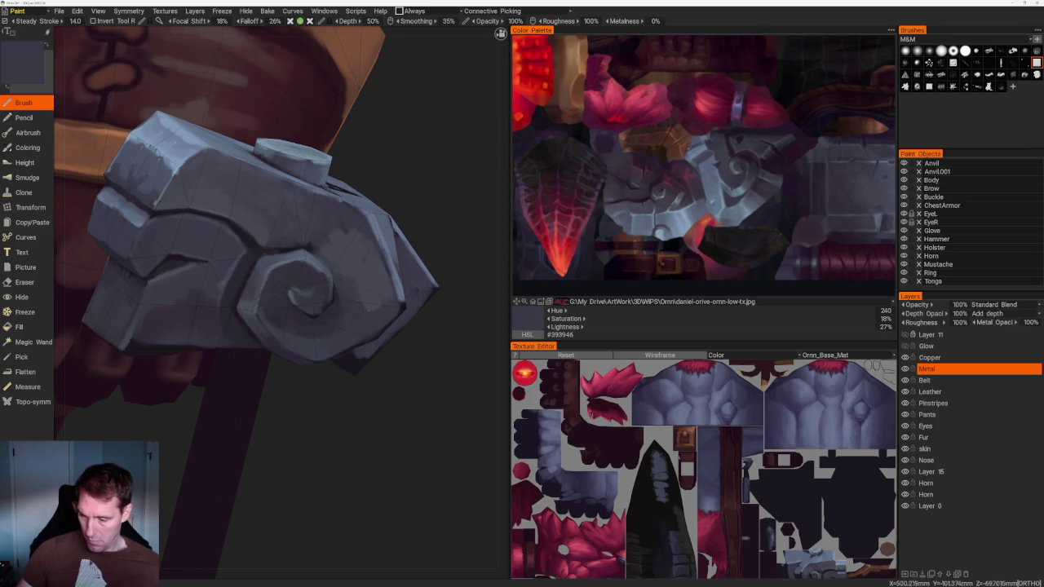
pyautogui.press('v')
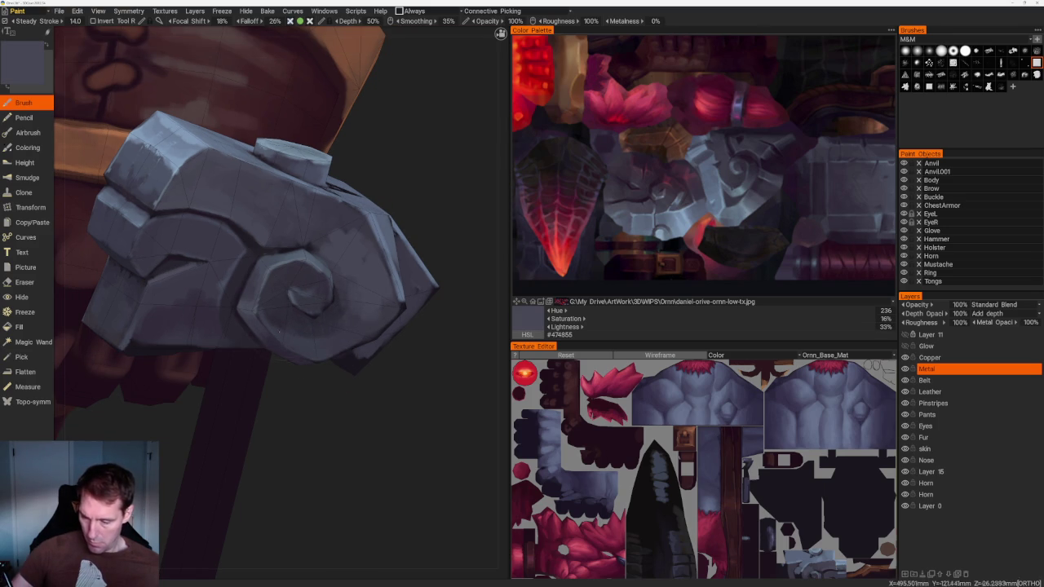
pyautogui.press('v')
pyautogui.press('f')
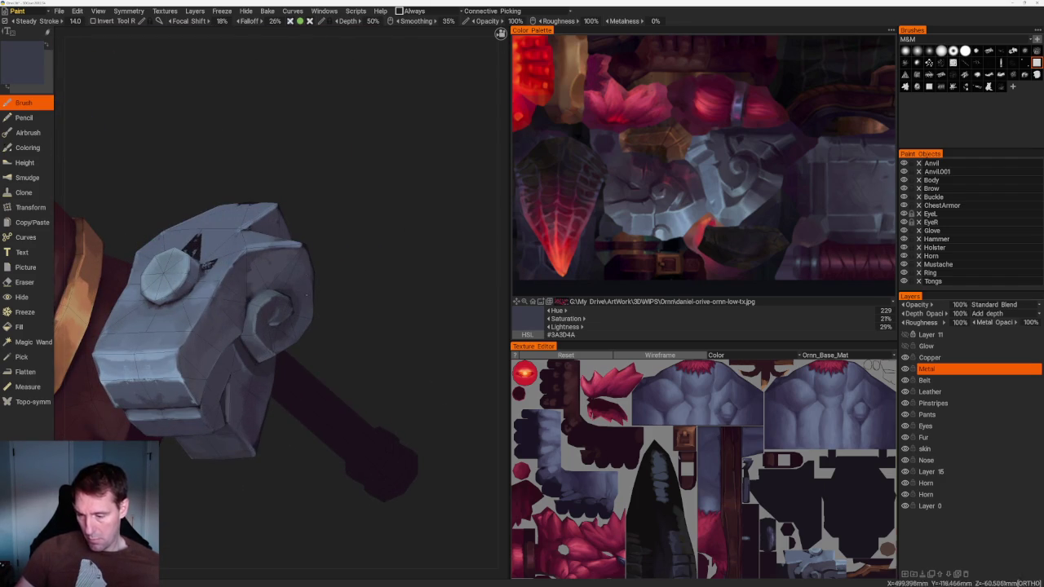
# Brush dark purple and darker blue-grey shadow strokes along the hammer head's lower edges
pyautogui.press('f')
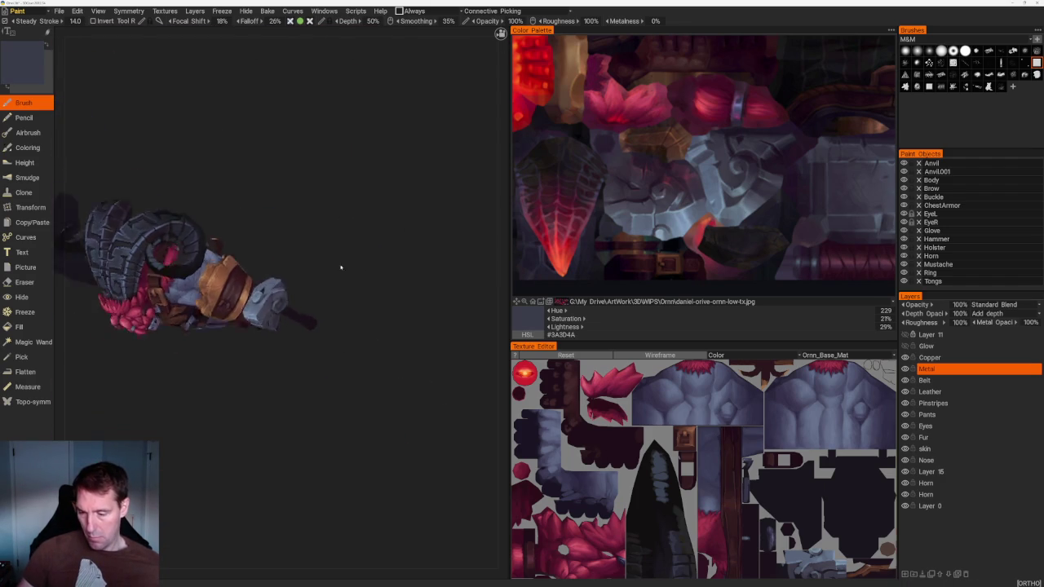
pyautogui.press('f')
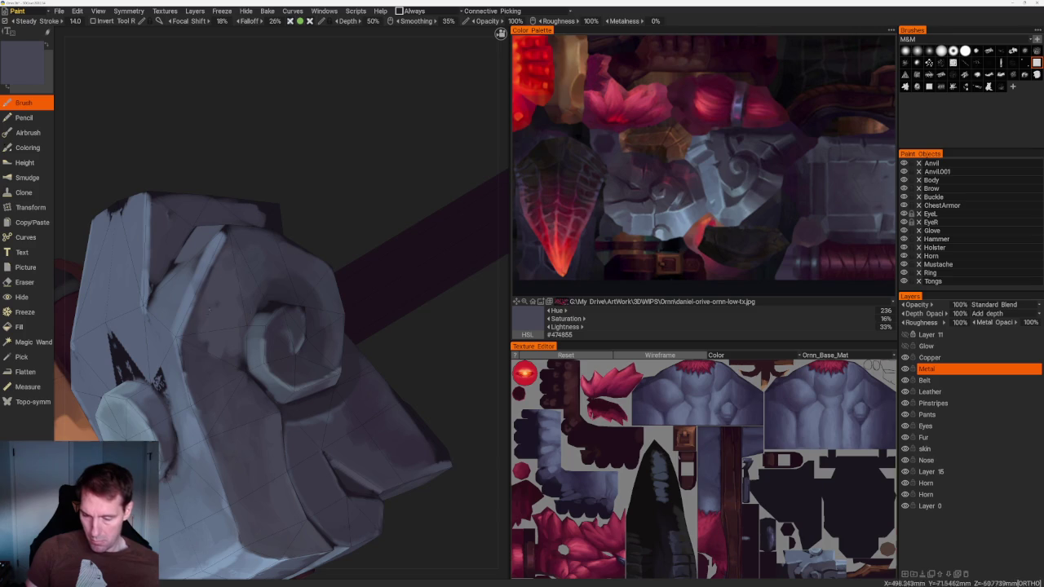
pyautogui.click(668, 199)
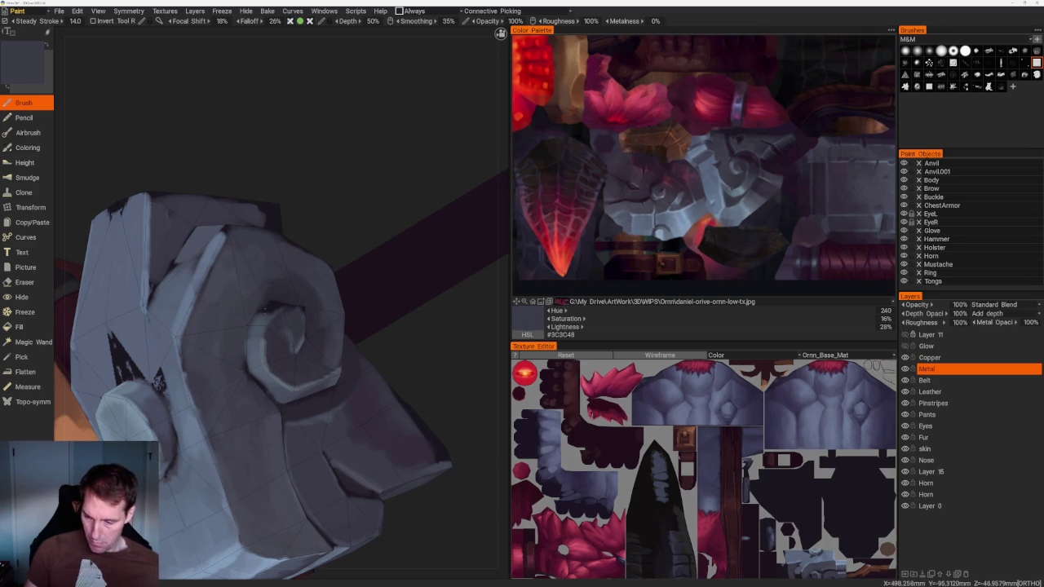
pyautogui.press('v')
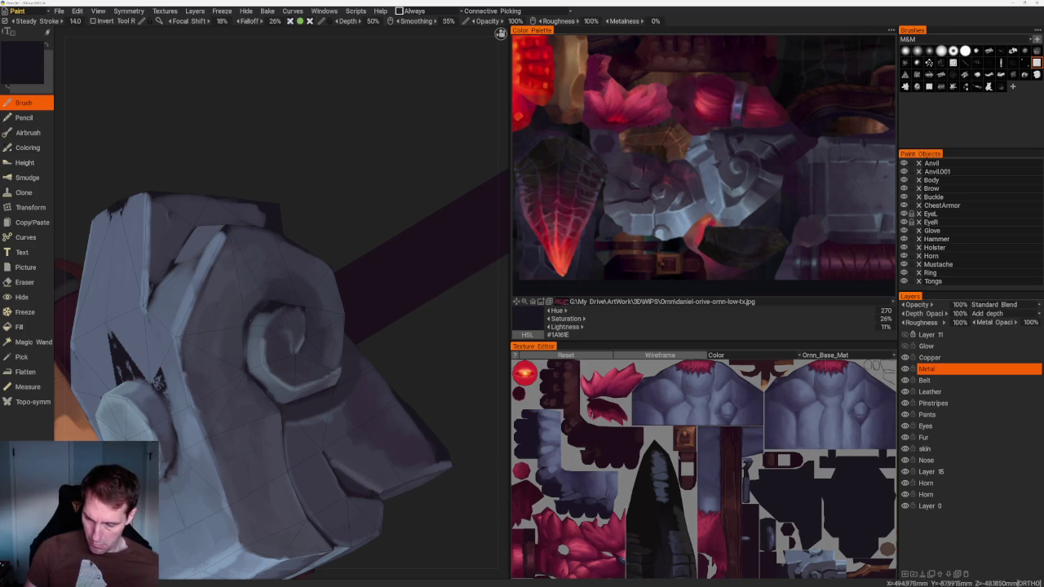
pyautogui.press('v')
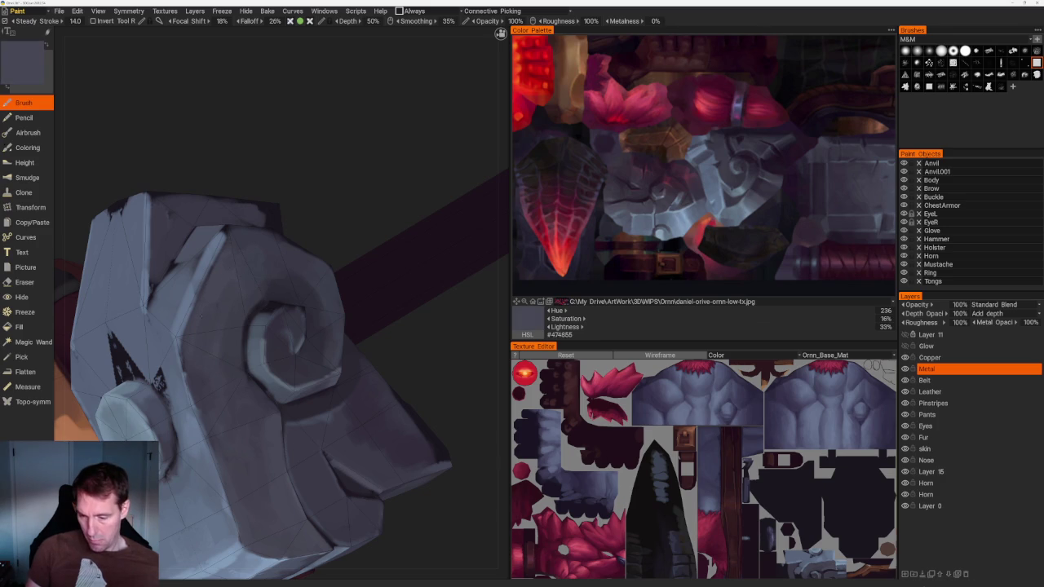
pyautogui.press('v')
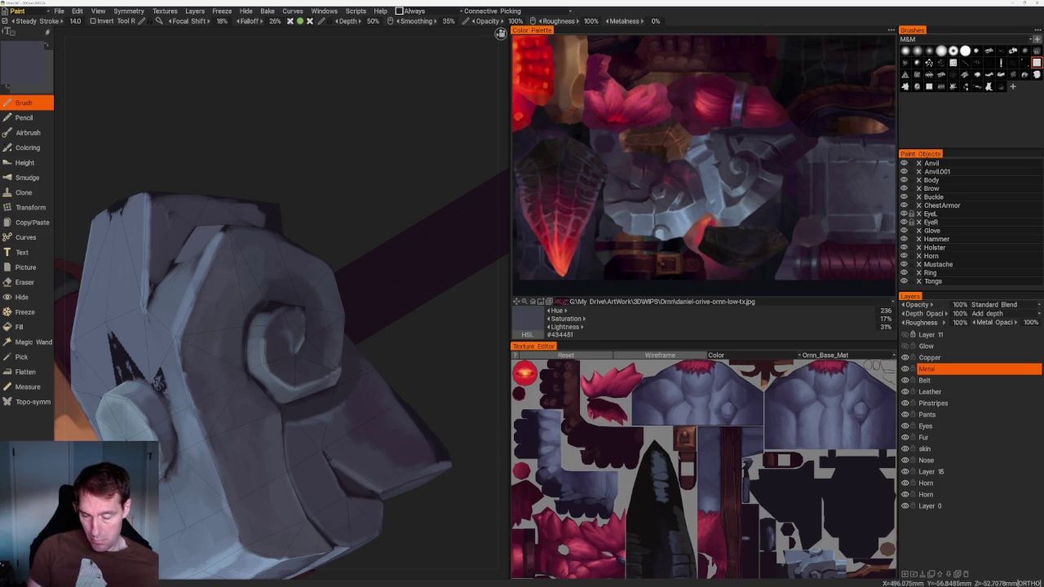
# Shade the hollow around the spiral curl with blue-grey tones, then zoom out to the full character
pyautogui.scroll(-5, 310, 226)
pyautogui.scroll(6, 310, 226)
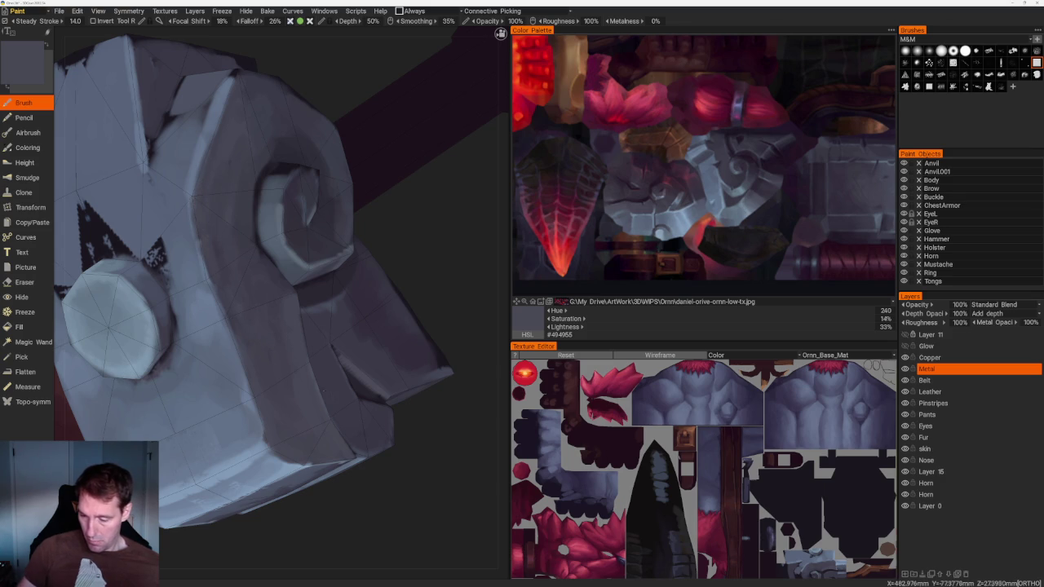
pyautogui.press('v')
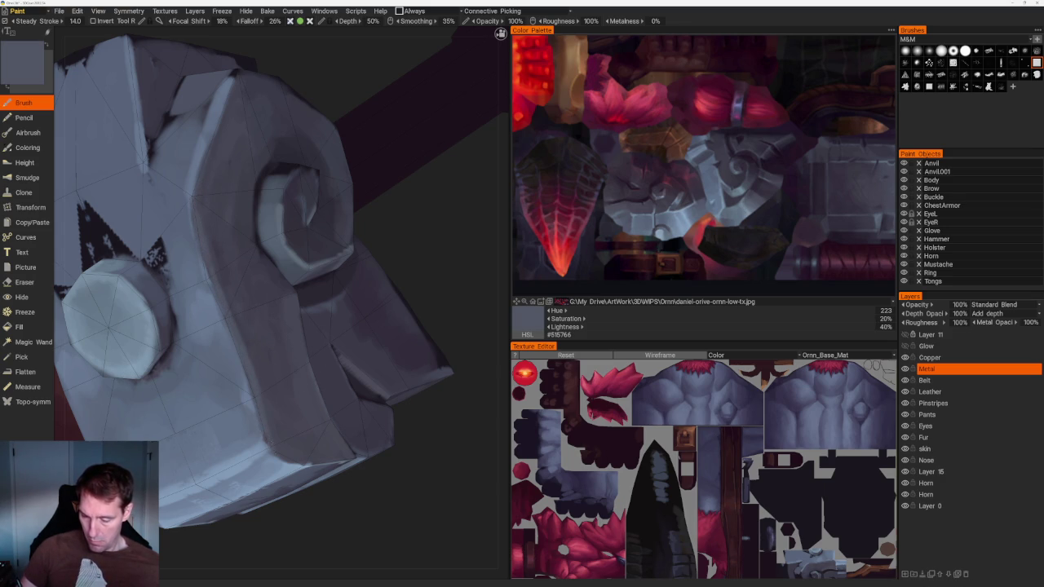
pyautogui.moveTo(247, 259); pyautogui.dragTo(272, 357, button='middle')
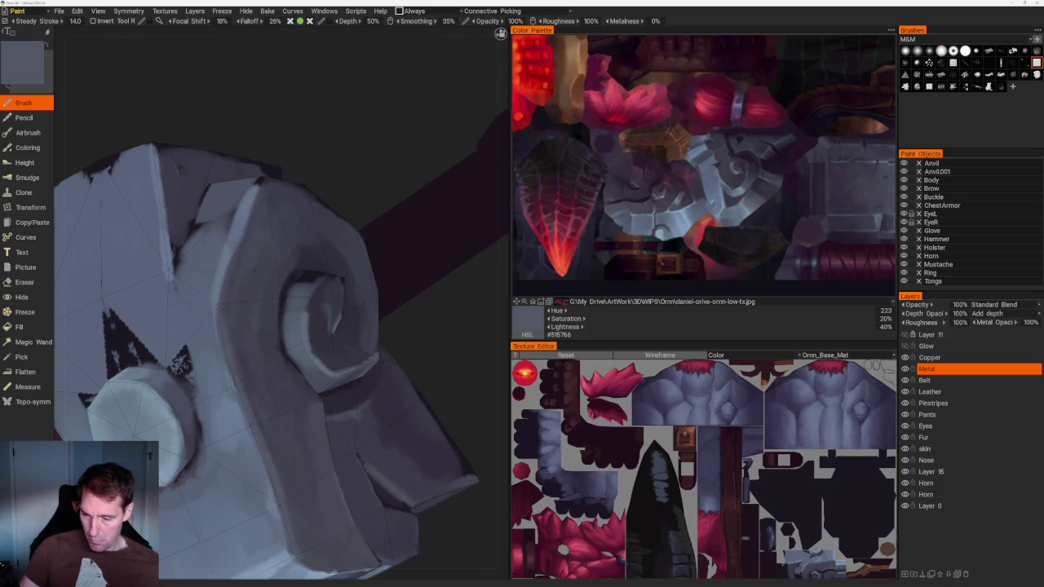
pyautogui.press('v')
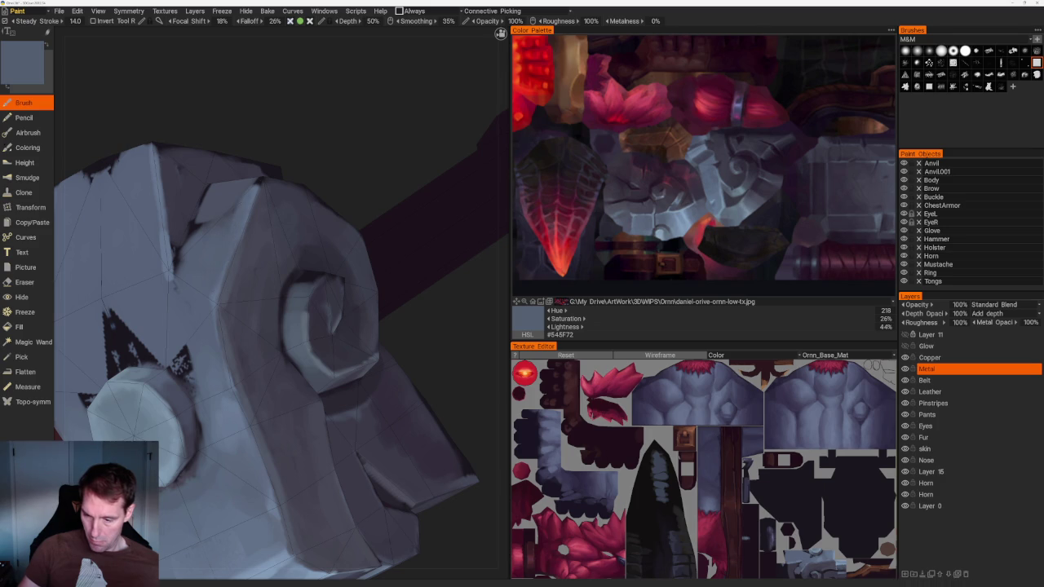
pyautogui.press('KP_5')
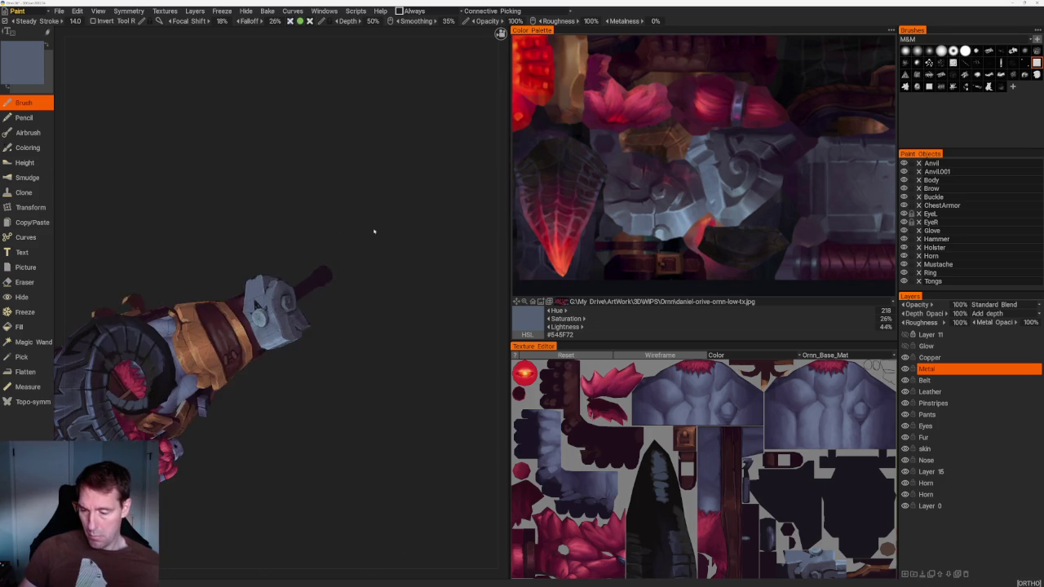
# Sample dark purple-grey, mid blue-grey and darker shadow tones from the hammer's other face
pyautogui.moveTo(416, 248)
pyautogui.mouseDown()
pyautogui.moveTo(403, 191)
pyautogui.moveTo(392, 256)
pyautogui.mouseUp()
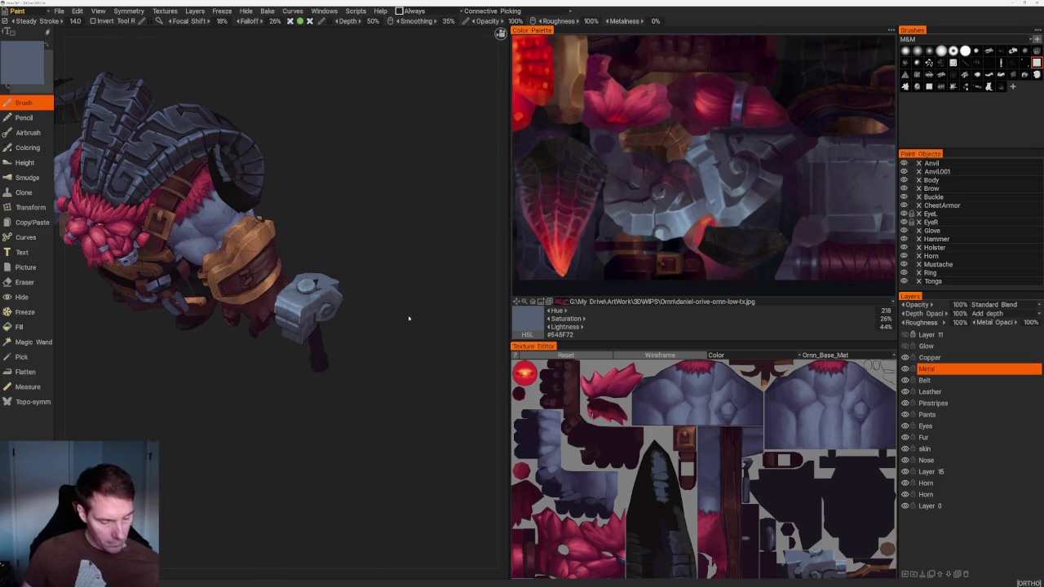
pyautogui.moveTo(433, 360)
pyautogui.mouseDown()
pyautogui.moveTo(429, 270)
pyautogui.moveTo(373, 327)
pyautogui.moveTo(400, 350)
pyautogui.mouseUp()
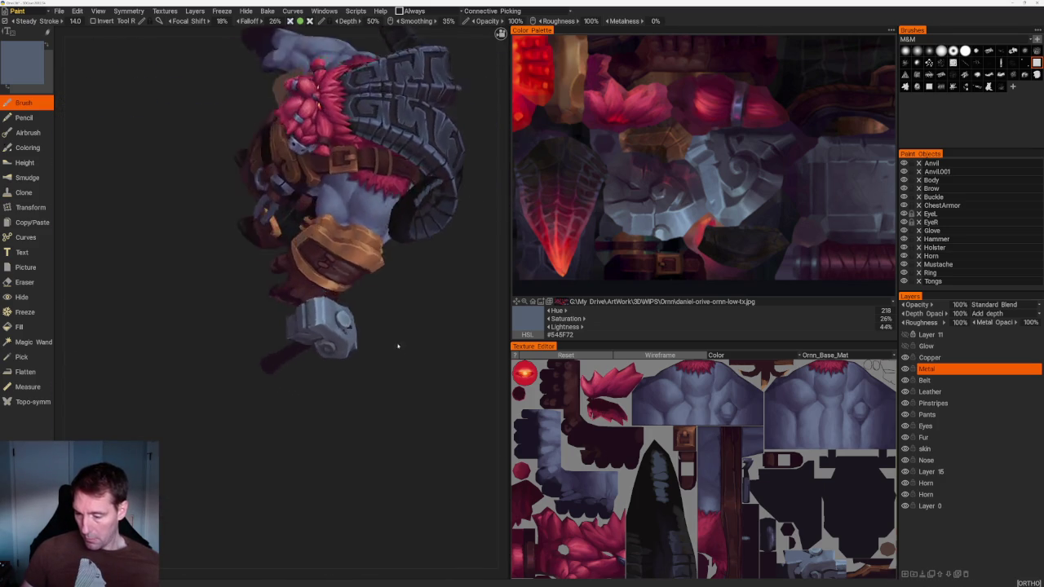
pyautogui.scroll(5, 400, 350)
pyautogui.press('v')
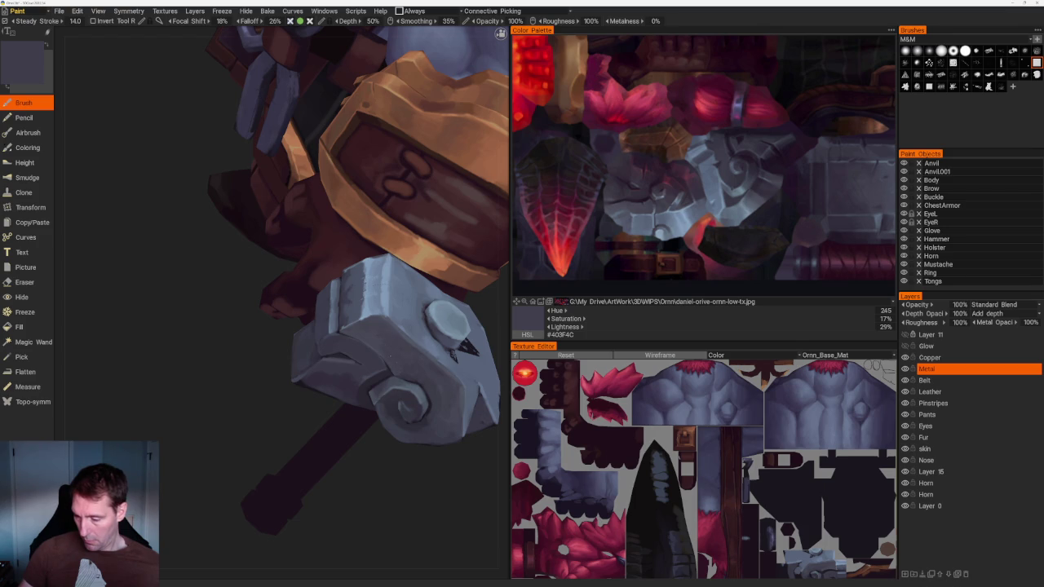
pyautogui.press('v')
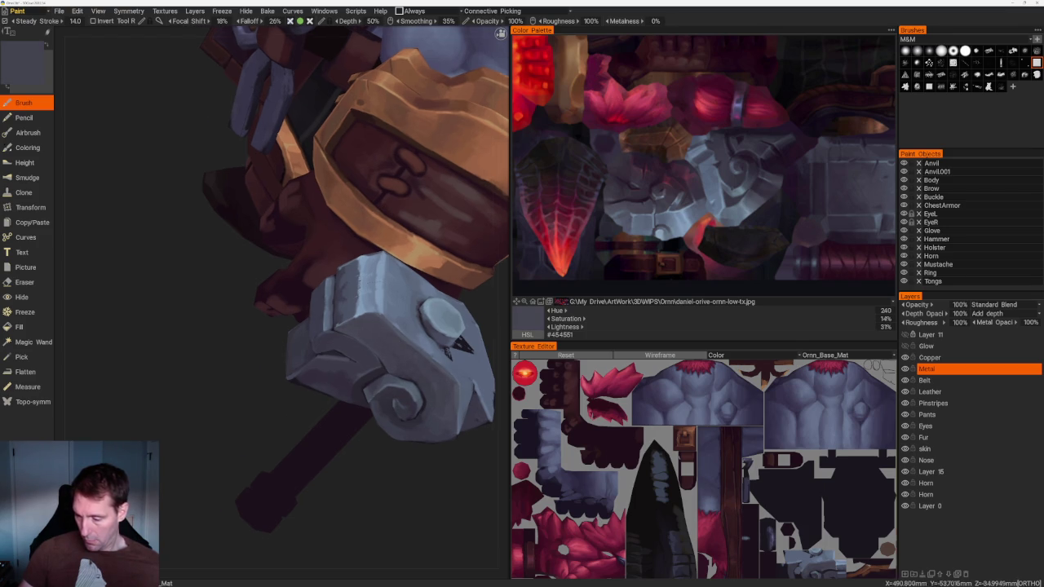
pyautogui.scroll(4, 463, 363)
pyautogui.press('v')
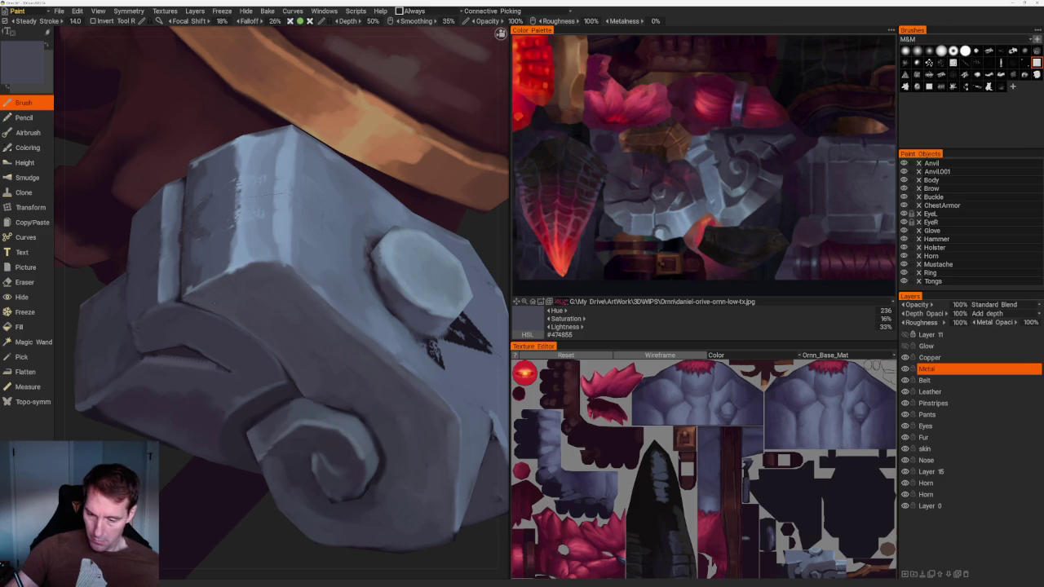
pyautogui.scroll(-5, 397, 253)
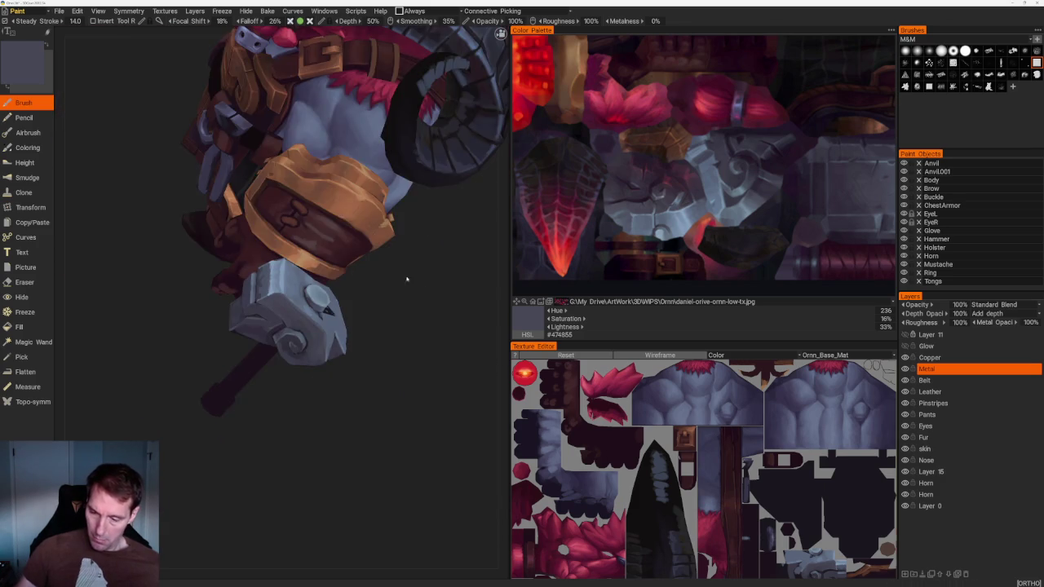
pyautogui.scroll(5, 397, 253)
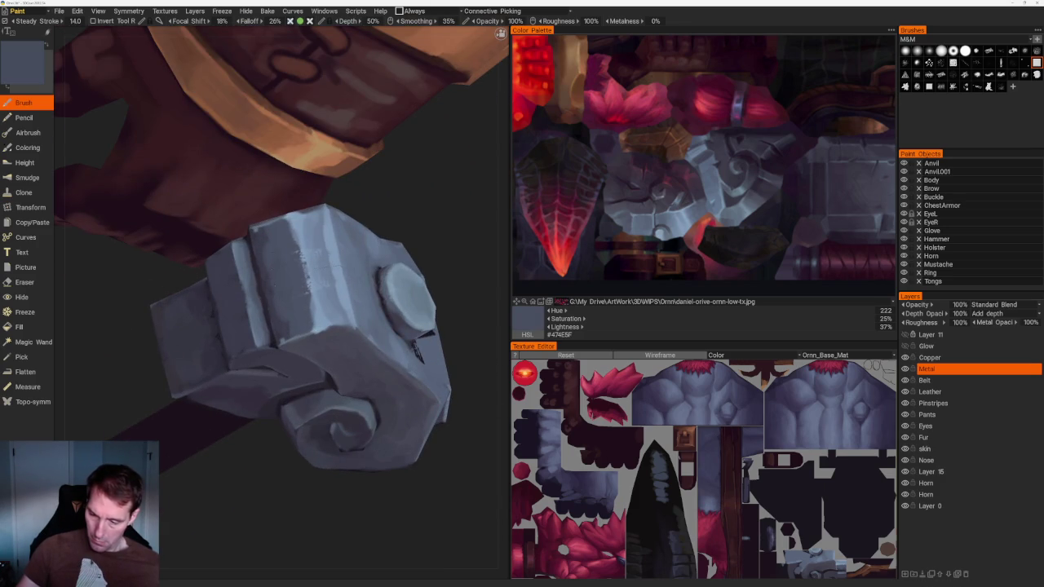
pyautogui.press('v')
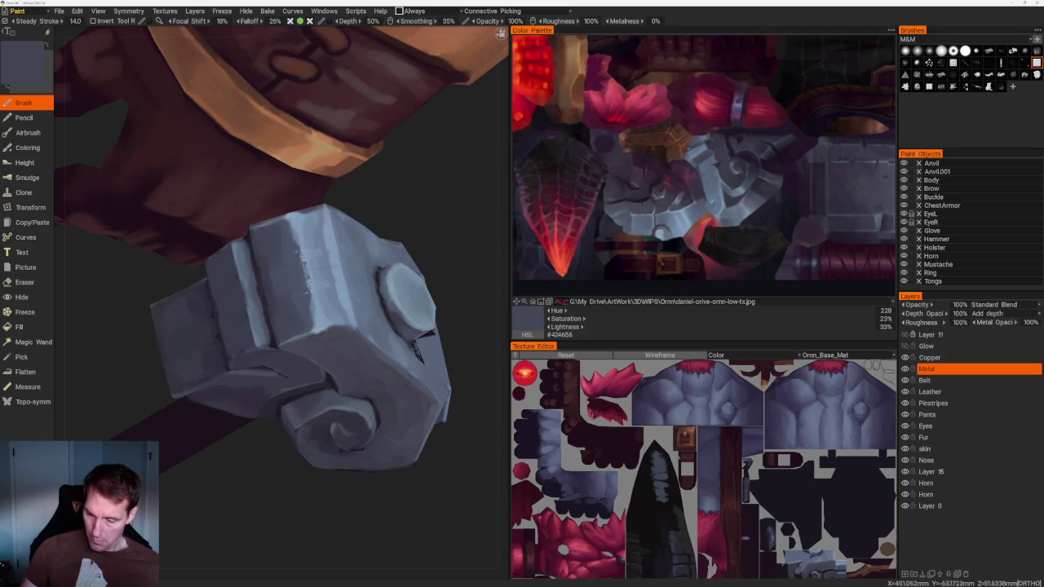
pyautogui.press('v')
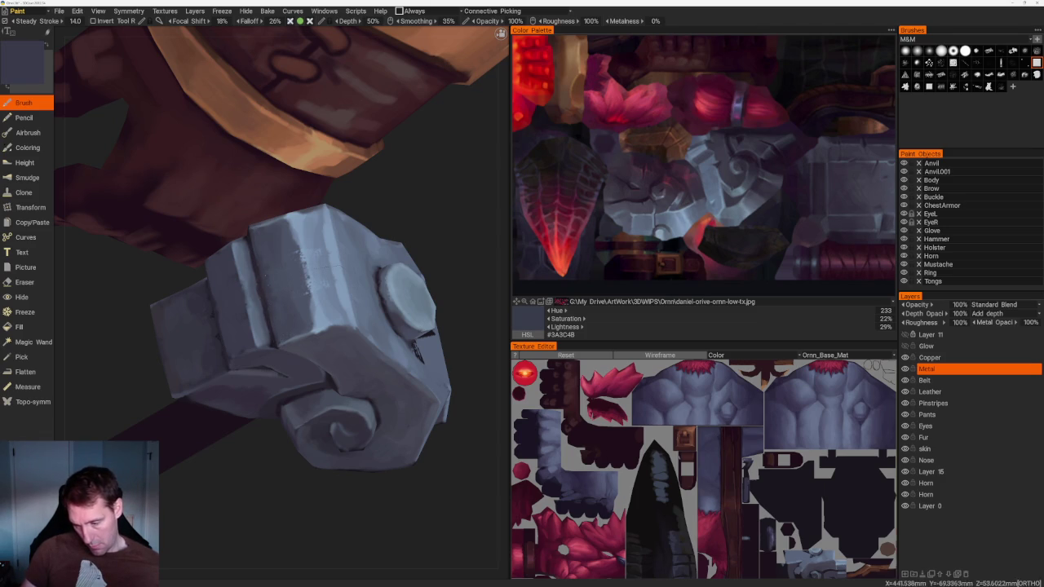
# Brush pale blue highlight streaks across the hammer face and a dark accent stroke near the bolt
pyautogui.press('v')
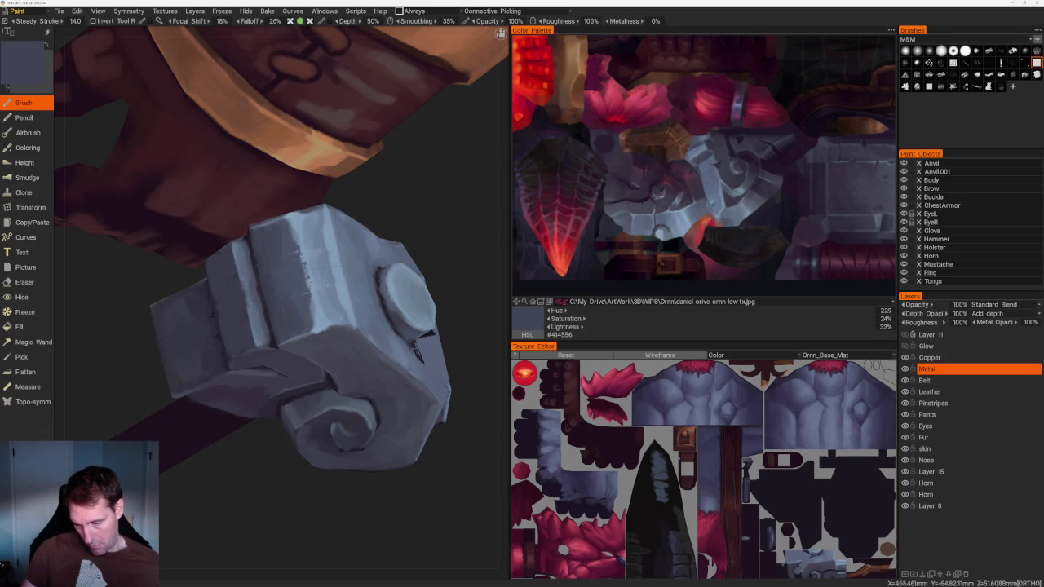
pyautogui.press('v')
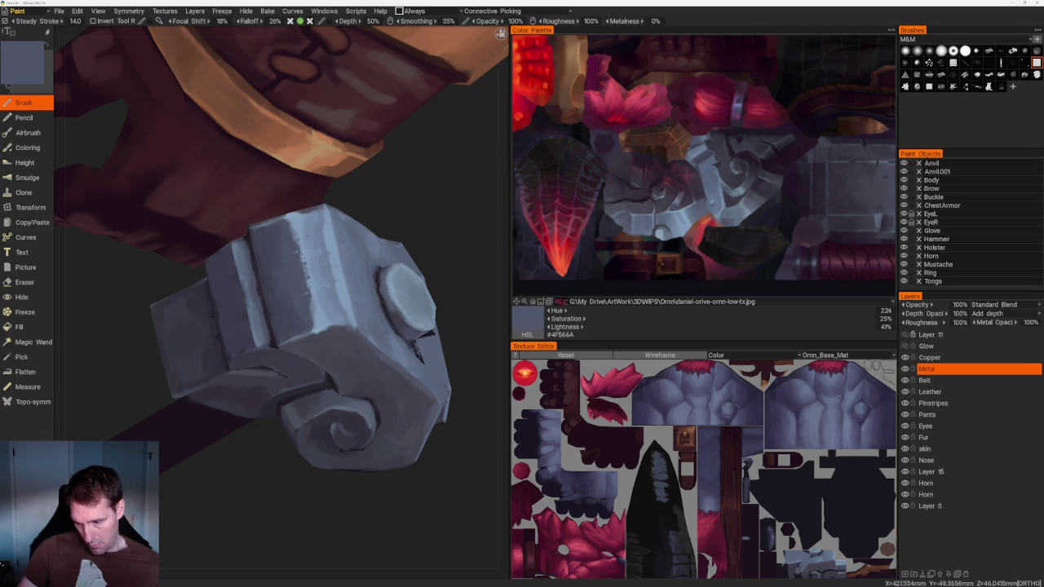
pyautogui.press('v')
pyautogui.moveTo(305, 244); pyautogui.dragTo(299, 279)
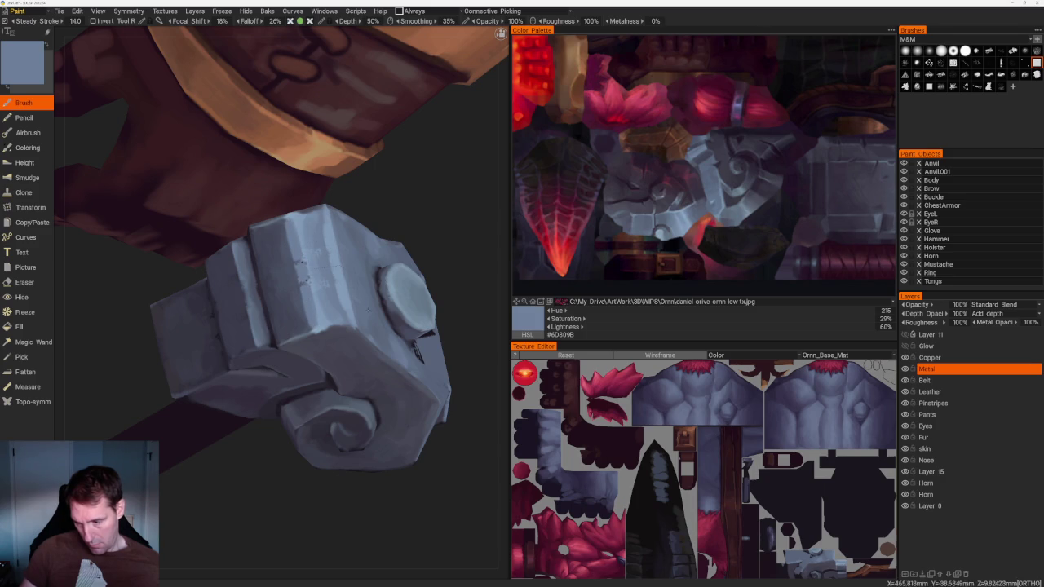
pyautogui.press('v')
pyautogui.moveTo(304, 233); pyautogui.dragTo(295, 320)
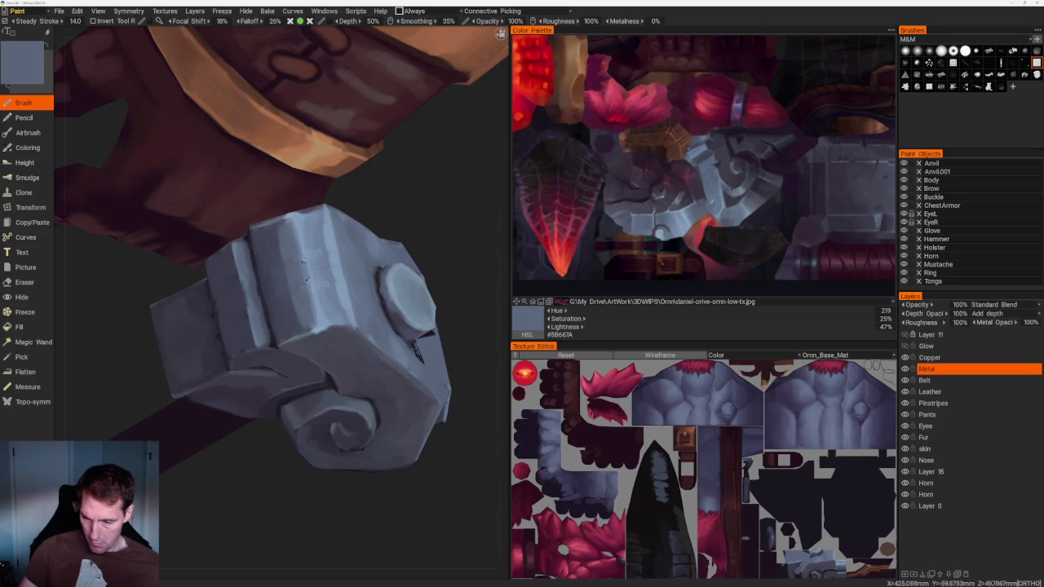
pyautogui.press('v')
pyautogui.moveTo(303, 232); pyautogui.dragTo(299, 319)
pyautogui.scroll(-10, 397, 233)
pyautogui.moveTo(397, 233)
pyautogui.mouseDown()
pyautogui.moveTo(403, 374)
pyautogui.moveTo(333, 261)
pyautogui.moveTo(338, 289)
pyautogui.mouseUp()
# Sample a very dark tone and lighten the dark side of the hex bolt
pyautogui.moveTo(314, 327); pyautogui.dragTo(310, 306)
pyautogui.scroll(5, 354, 422)
pyautogui.scroll(5, 214, 491)
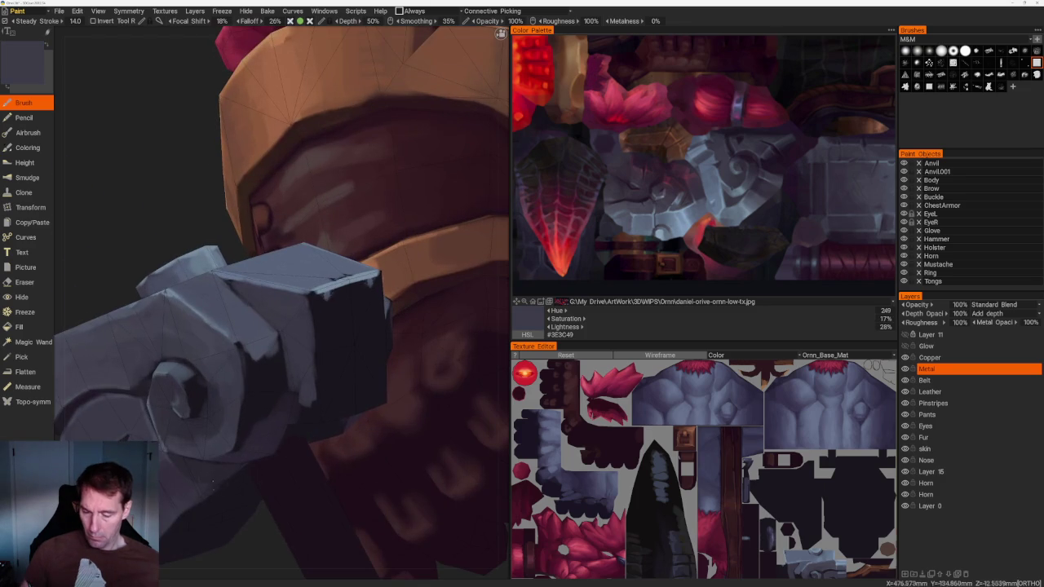
pyautogui.press('v')
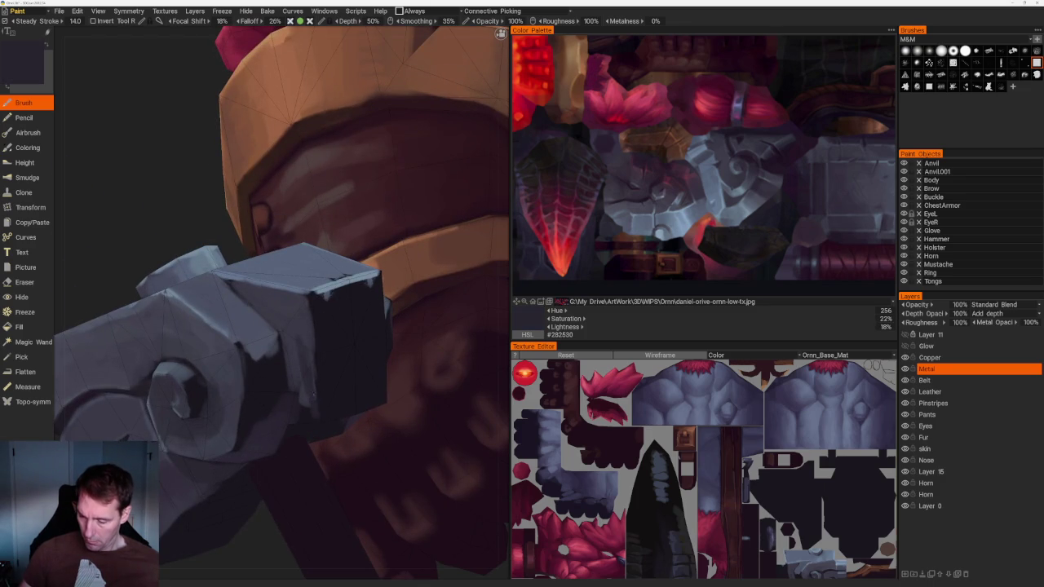
pyautogui.moveTo(279, 343); pyautogui.dragTo(267, 412)
pyautogui.moveTo(261, 365); pyautogui.dragTo(253, 422)
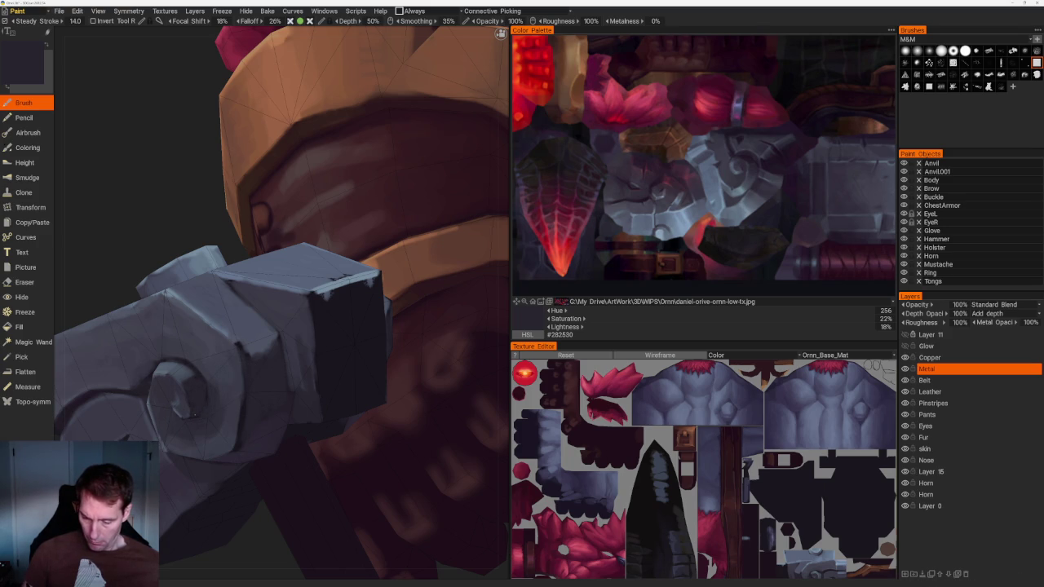
# Around the hammer's bolt, sample dark tones and pick a darker purple from the palette
pyautogui.moveTo(203, 412); pyautogui.dragTo(171, 343, button='middle')
pyautogui.scroll(5, 146, 277)
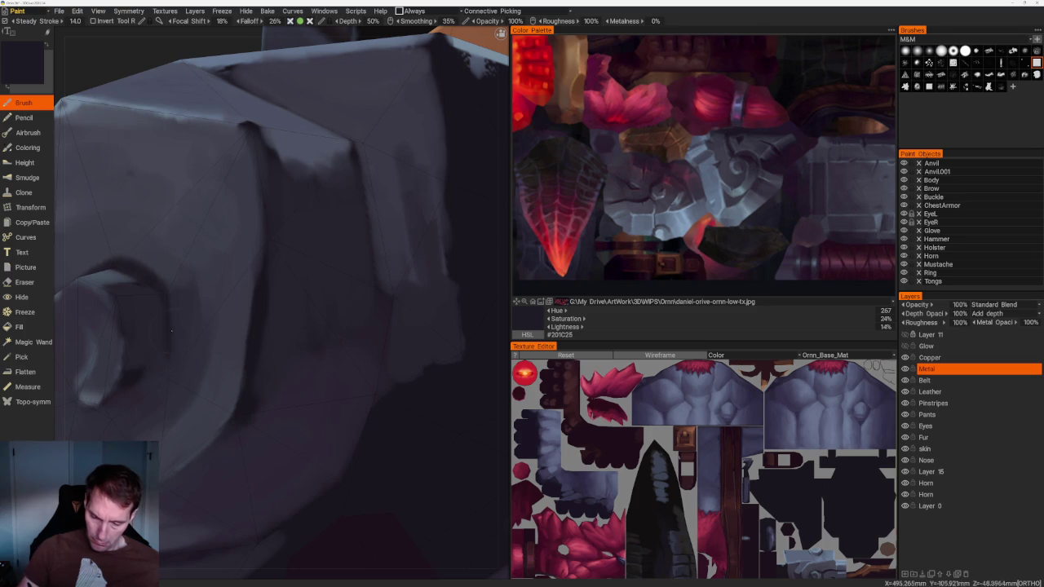
pyautogui.moveTo(154, 390); pyautogui.dragTo(308, 328, button='middle')
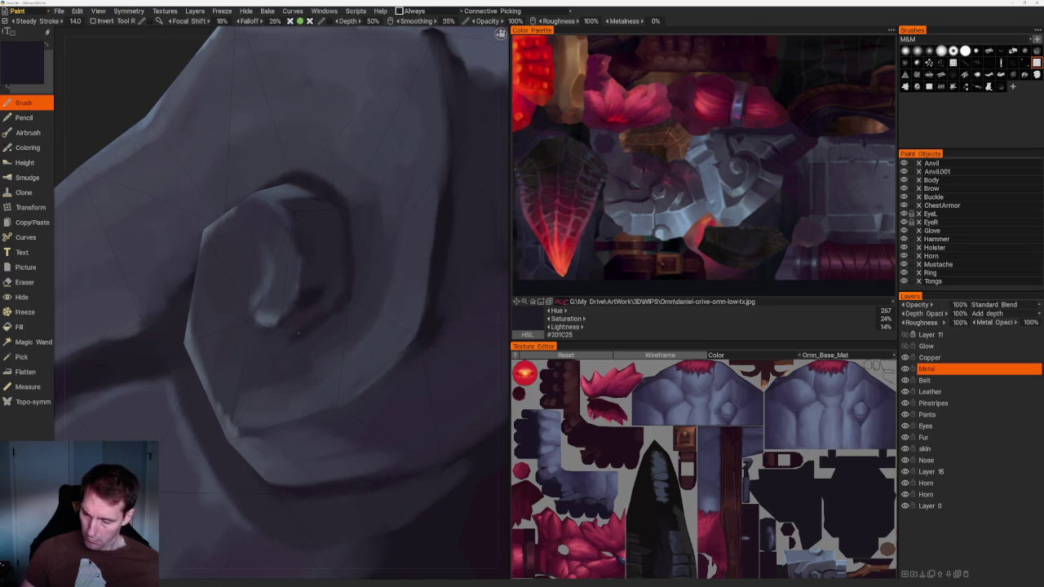
pyautogui.press('v')
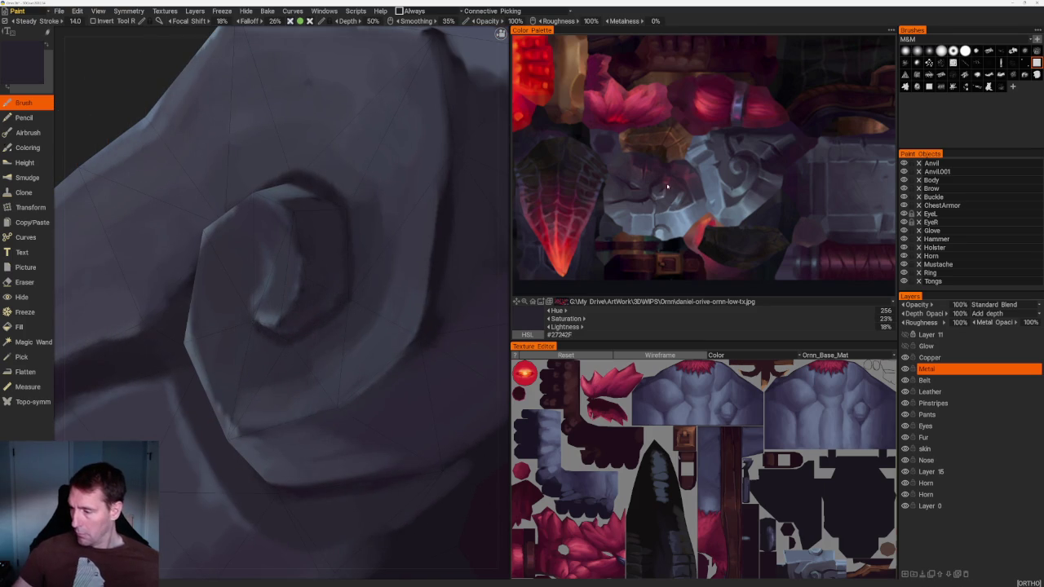
pyautogui.click(649, 204)
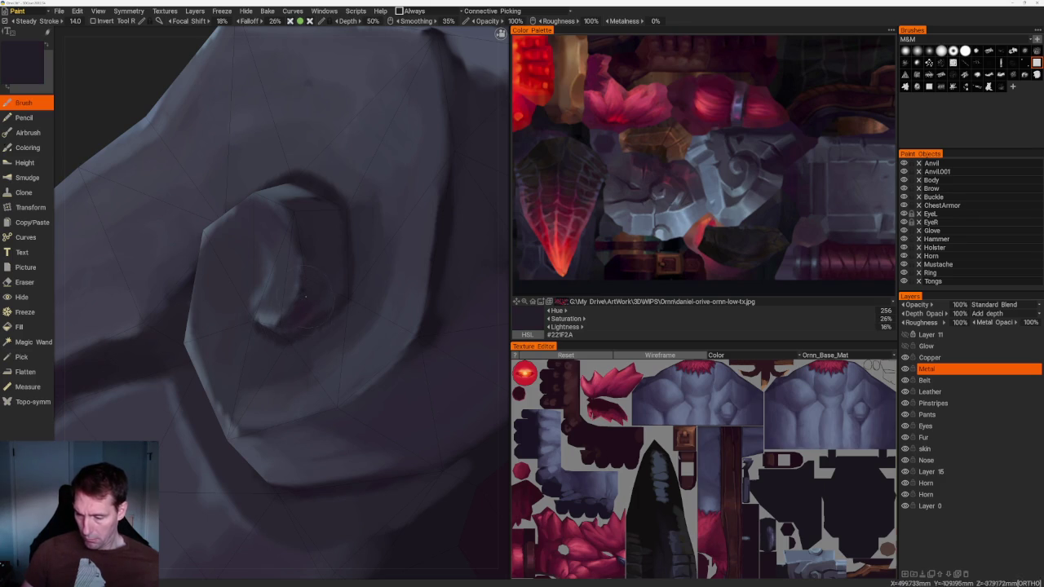
pyautogui.press('v')
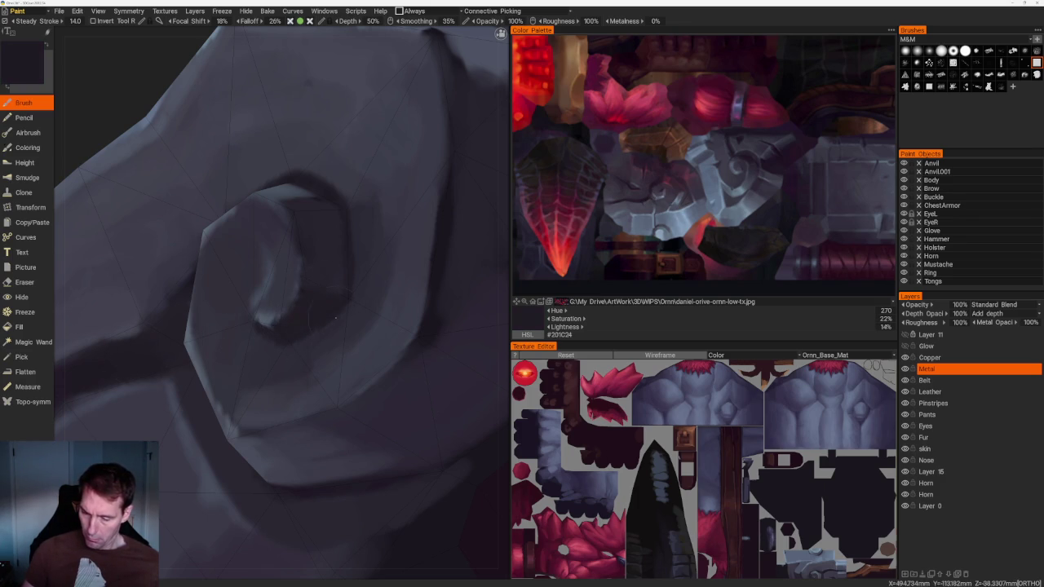
# Sample the model's grey-blue and lighten the inner surface of the spiral
pyautogui.scroll(-5, 322, 318)
pyautogui.moveTo(275, 145)
pyautogui.mouseDown()
pyautogui.moveTo(244, 230)
pyautogui.moveTo(327, 244)
pyautogui.mouseUp()
pyautogui.scroll(4, 361, 326)
pyautogui.scroll(3, 373, 245)
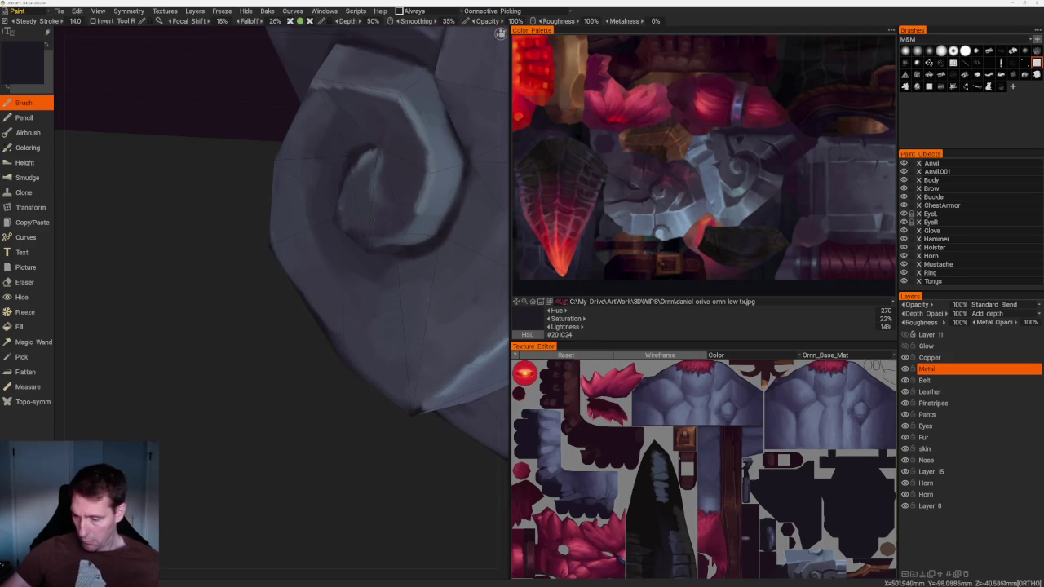
pyautogui.press('v')
pyautogui.moveTo(364, 239)
pyautogui.mouseDown()
pyautogui.moveTo(342, 207)
pyautogui.moveTo(355, 234)
pyautogui.mouseUp()
# Sample grey-blue tones from the nut and a light metal grey from the palette
pyautogui.press('v')
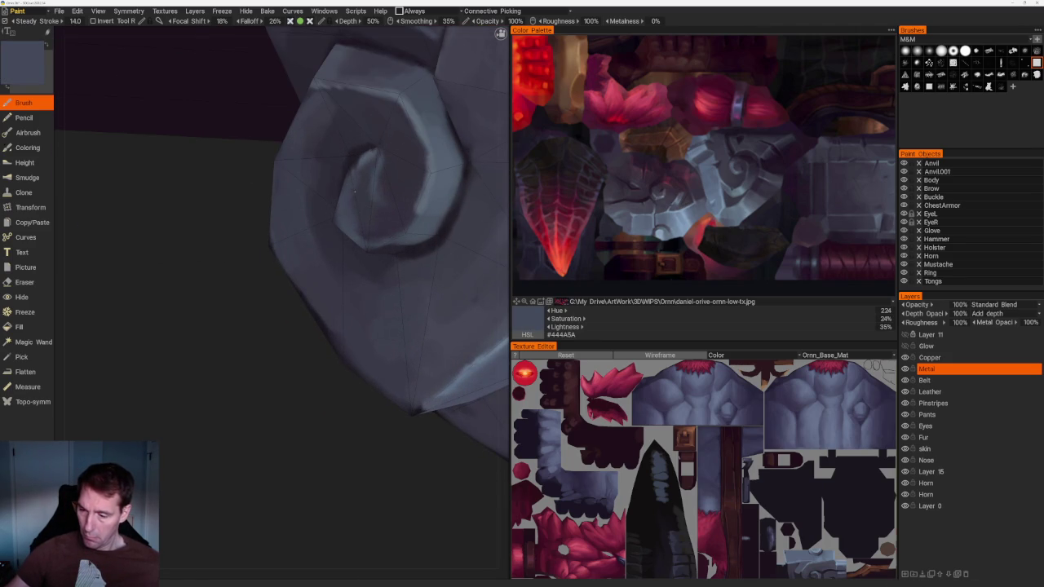
pyautogui.press('v')
pyautogui.press('v')
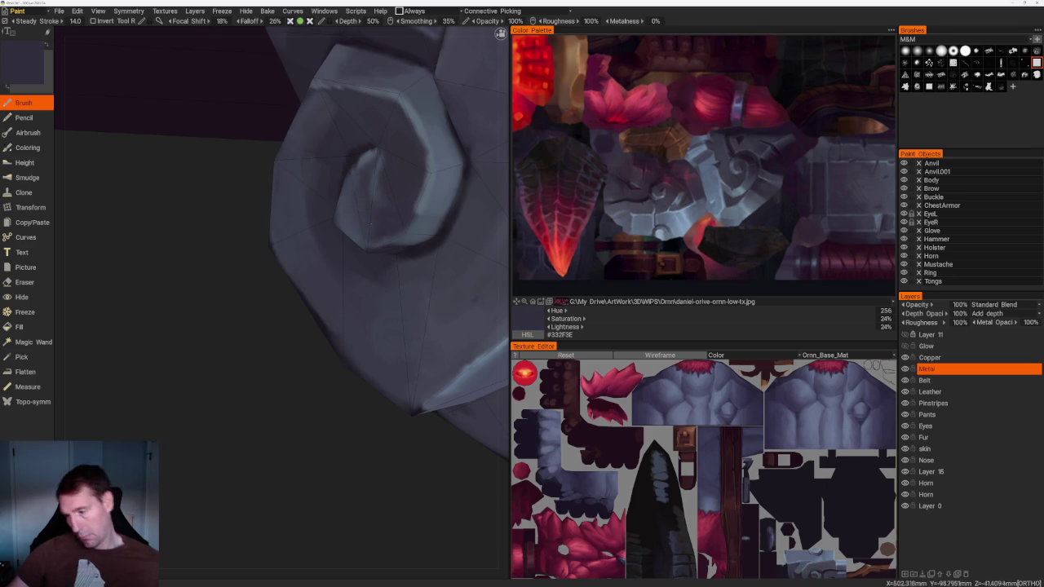
pyautogui.press('v')
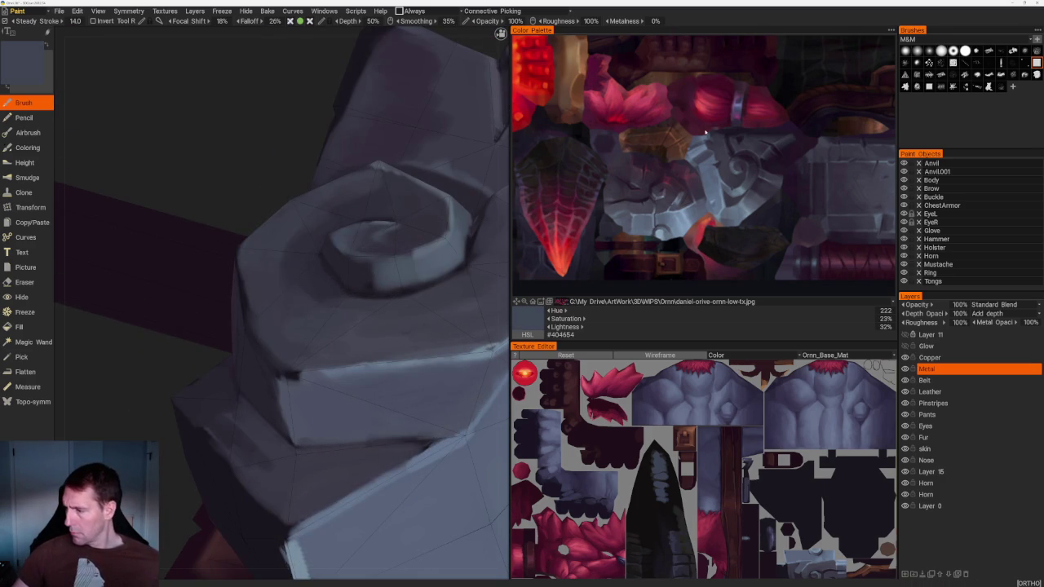
pyautogui.click(678, 201)
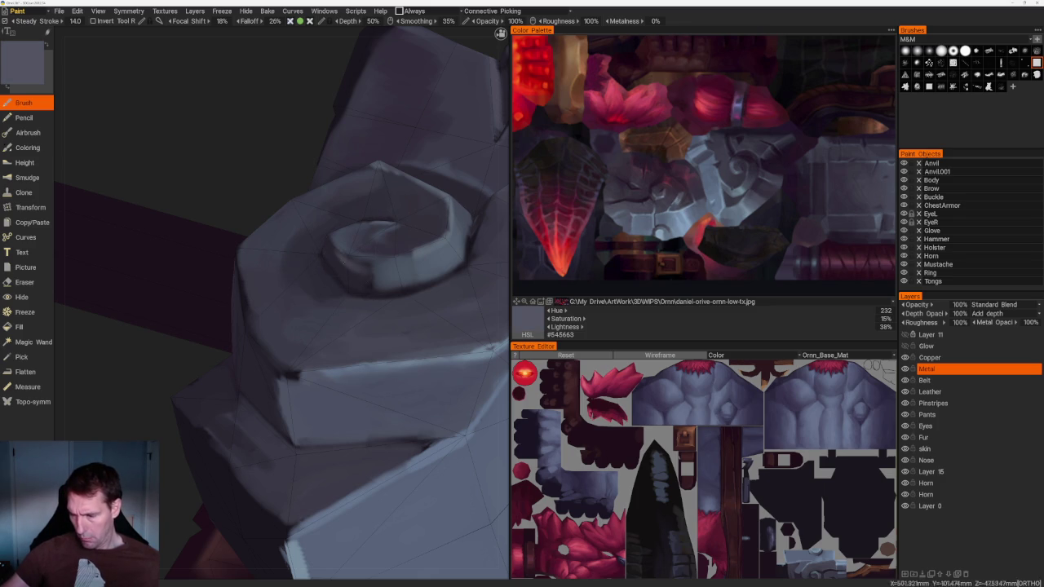
pyautogui.press('v')
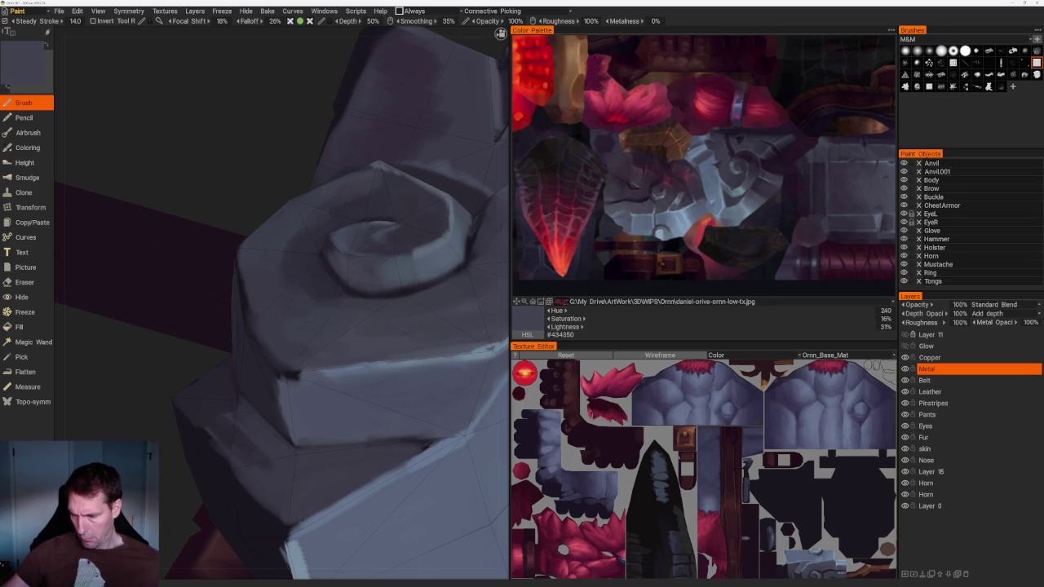
pyautogui.press('v')
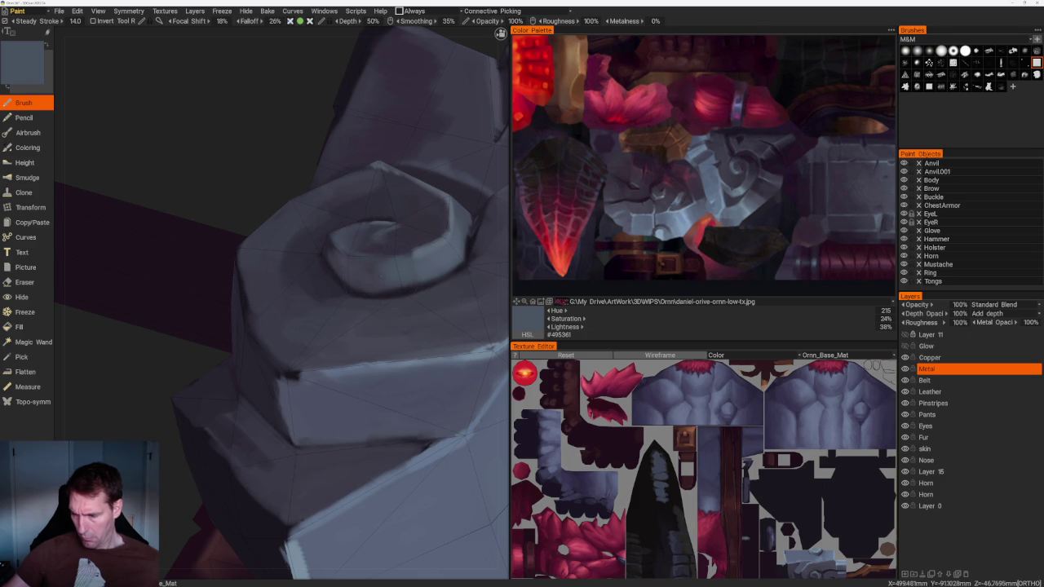
pyautogui.press('v')
pyautogui.press('v')
pyautogui.press('v')
pyautogui.scroll(2, 287, 155)
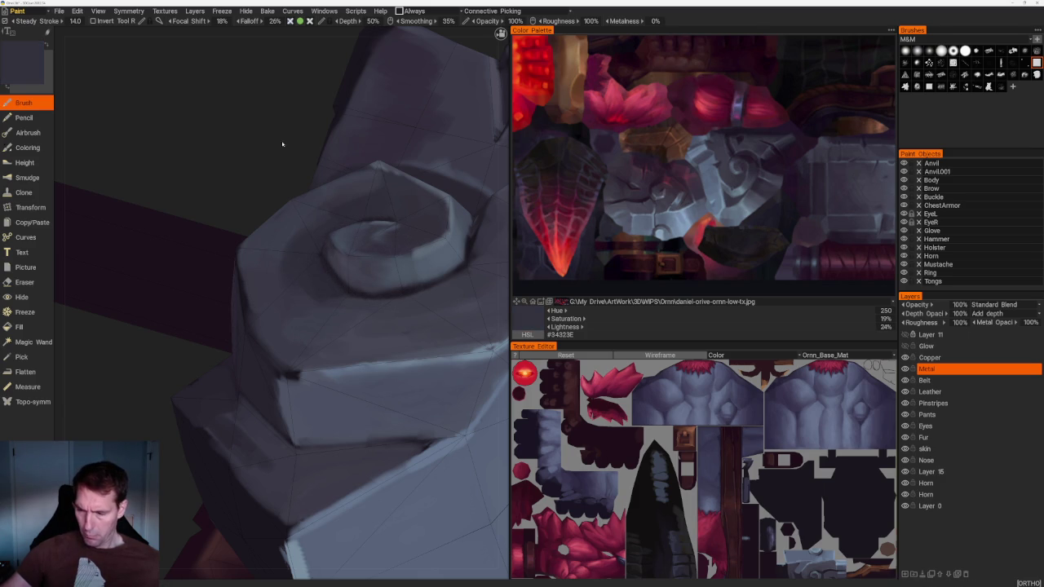
pyautogui.scroll(2, 287, 155)
pyautogui.keyDown('alt'); pyautogui.moveTo(277, 245); pyautogui.dragTo(312, 231); pyautogui.keyUp('alt')
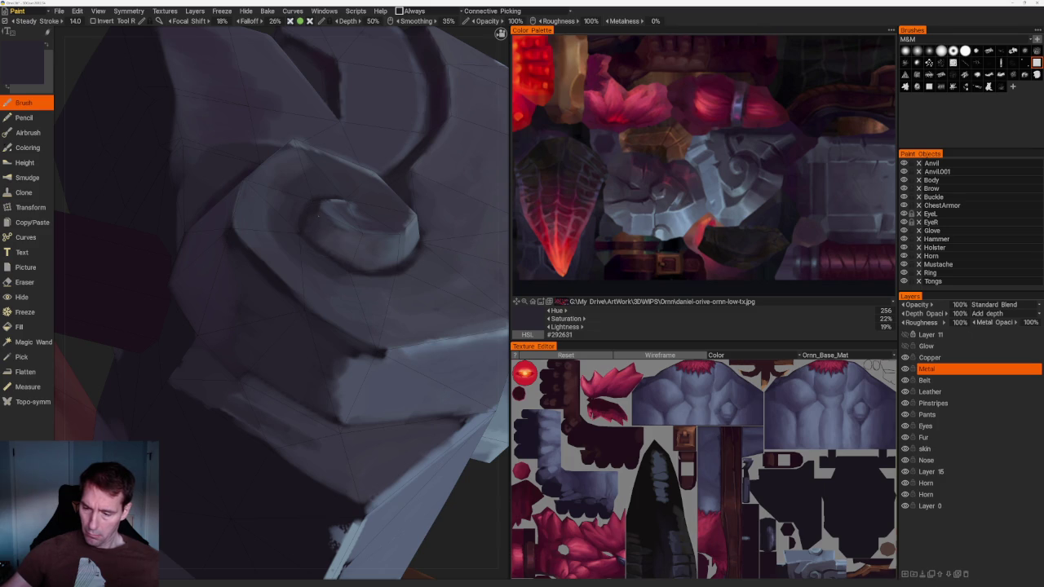
pyautogui.scroll(-5, 259, 140)
pyautogui.moveTo(260, 140)
pyautogui.mouseDown()
pyautogui.moveTo(315, 152)
pyautogui.moveTo(390, 243)
pyautogui.mouseUp()
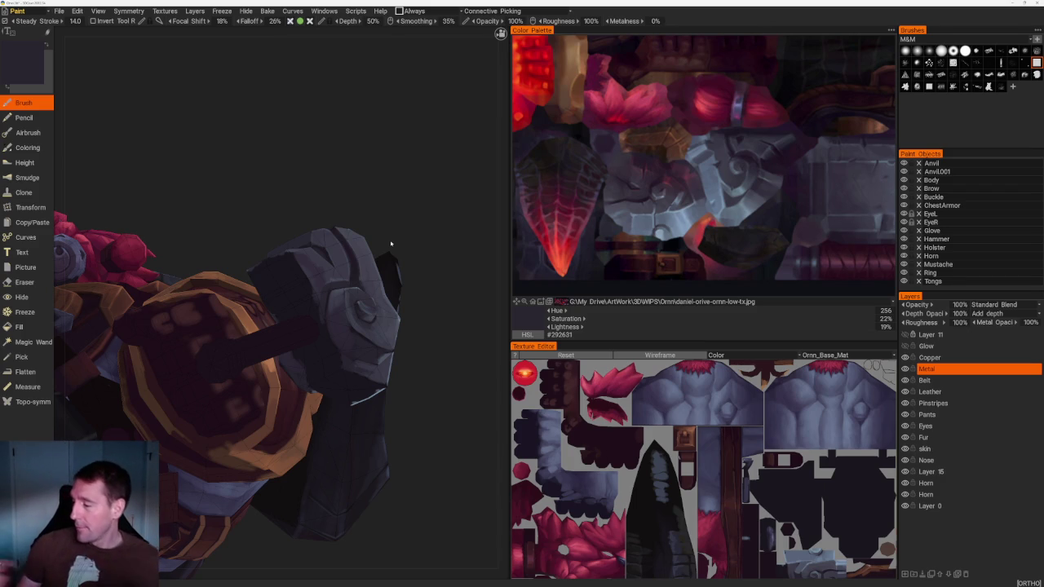
# Pick a steel blue from the palette and paint a wide band across the handle
pyautogui.click(815, 264)
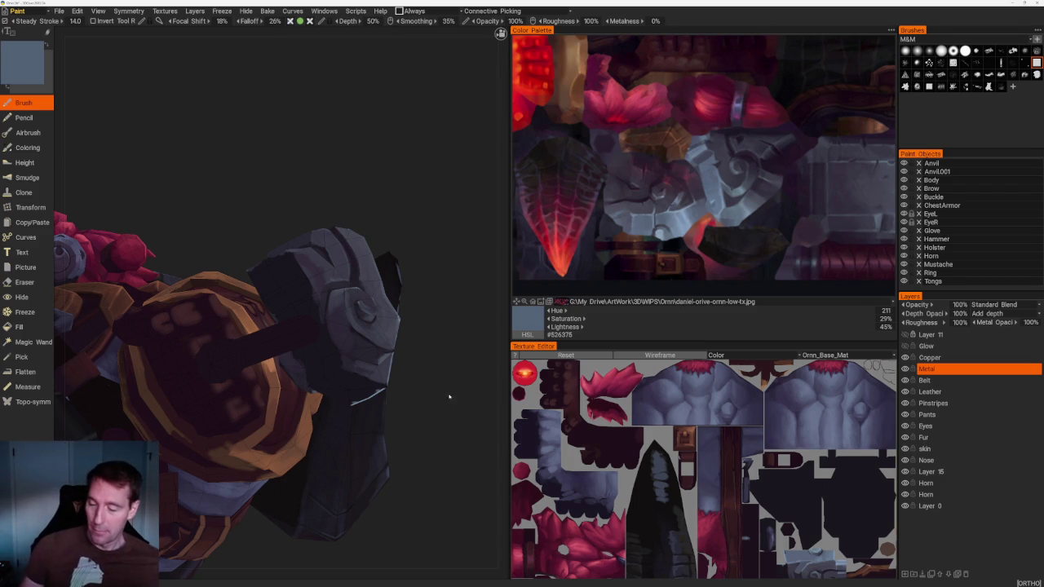
pyautogui.scroll(5, 438, 391)
pyautogui.moveTo(310, 370); pyautogui.dragTo(275, 345)
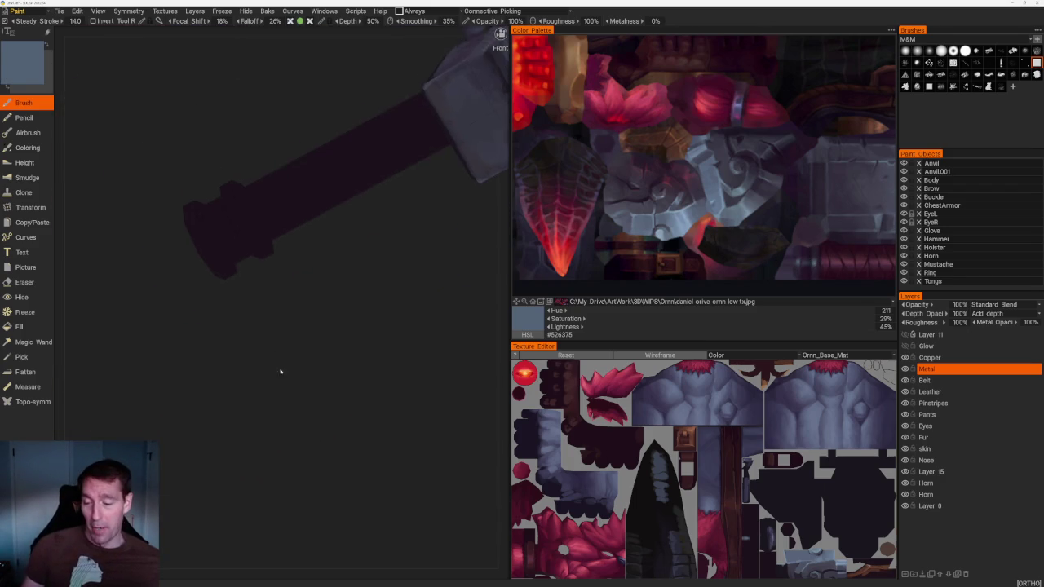
pyautogui.scroll(5, 275, 345)
pyautogui.moveTo(194, 238); pyautogui.dragTo(269, 363)
pyautogui.scroll(-5, 294, 368)
pyautogui.scroll(5, 278, 359)
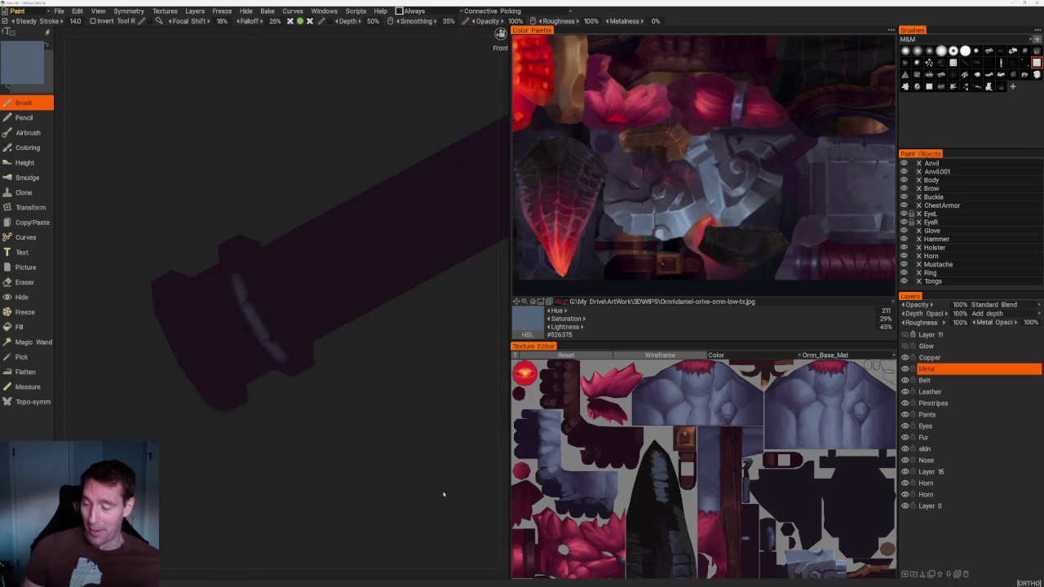
pyautogui.moveTo(230, 277)
pyautogui.mouseDown()
pyautogui.moveTo(273, 353)
pyautogui.moveTo(381, 427)
pyautogui.moveTo(422, 501)
pyautogui.mouseUp()
# Brighten the handle band and its edges with a lighter sampled blue
pyautogui.scroll(2, 422, 501)
pyautogui.press('v')
pyautogui.moveTo(300, 343); pyautogui.dragTo(351, 412)
pyautogui.moveTo(327, 355)
pyautogui.mouseDown()
pyautogui.moveTo(356, 409)
pyautogui.moveTo(322, 359)
pyautogui.mouseUp()
pyautogui.moveTo(342, 404); pyautogui.dragTo(314, 349)
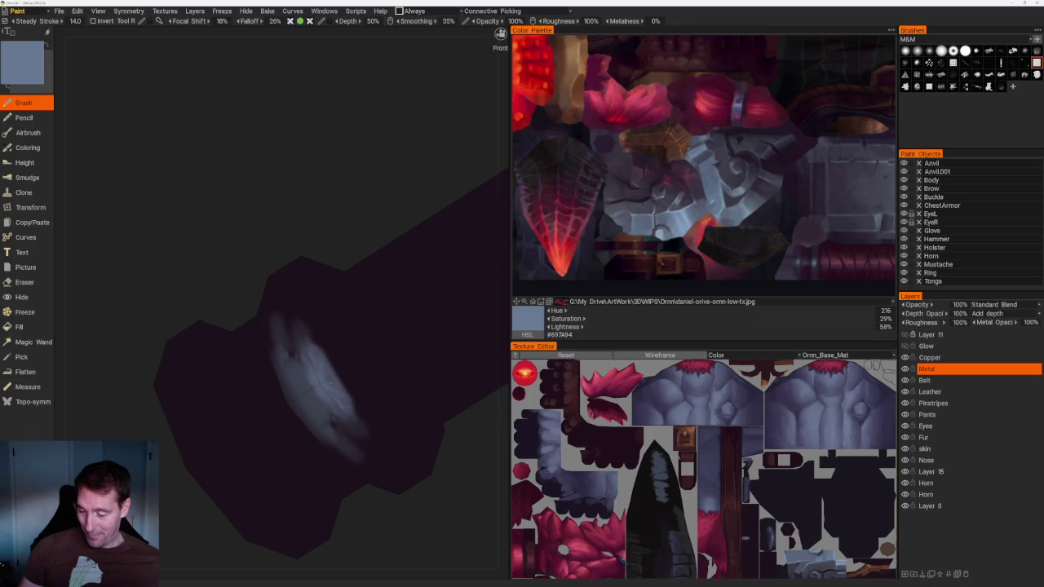
pyautogui.moveTo(356, 410); pyautogui.dragTo(361, 425)
# Sample a darker blue-grey, a dark purple, then lighter greys from the handle band
pyautogui.press('v')
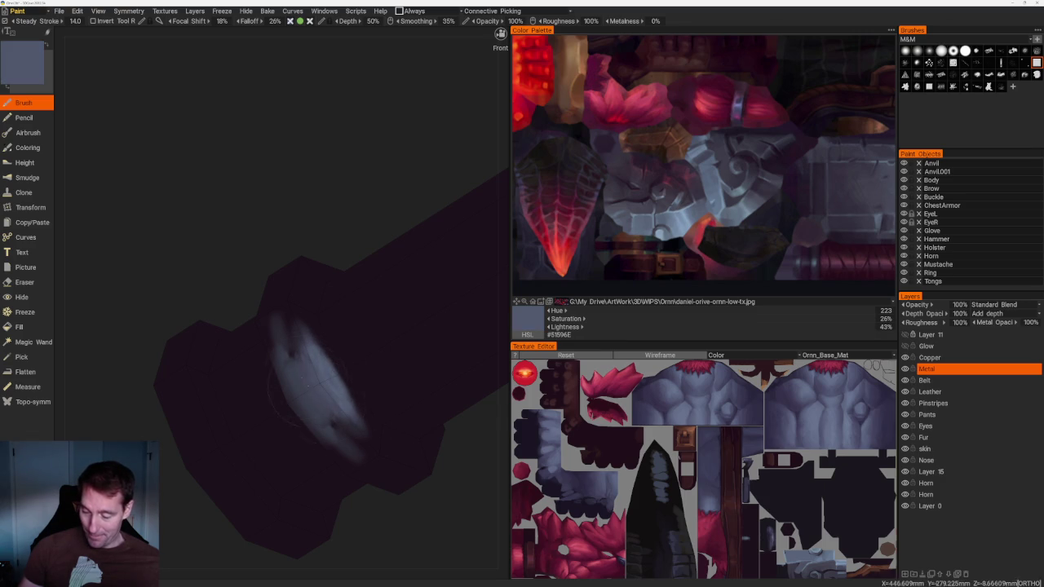
pyautogui.scroll(-5, 296, 381)
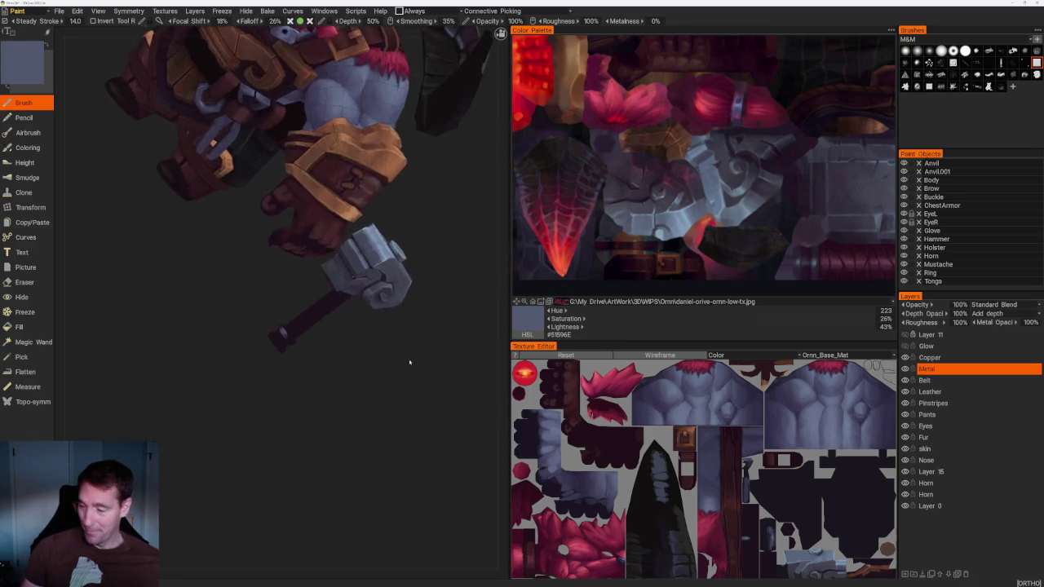
pyautogui.scroll(5, 413, 362)
pyautogui.click(798, 271)
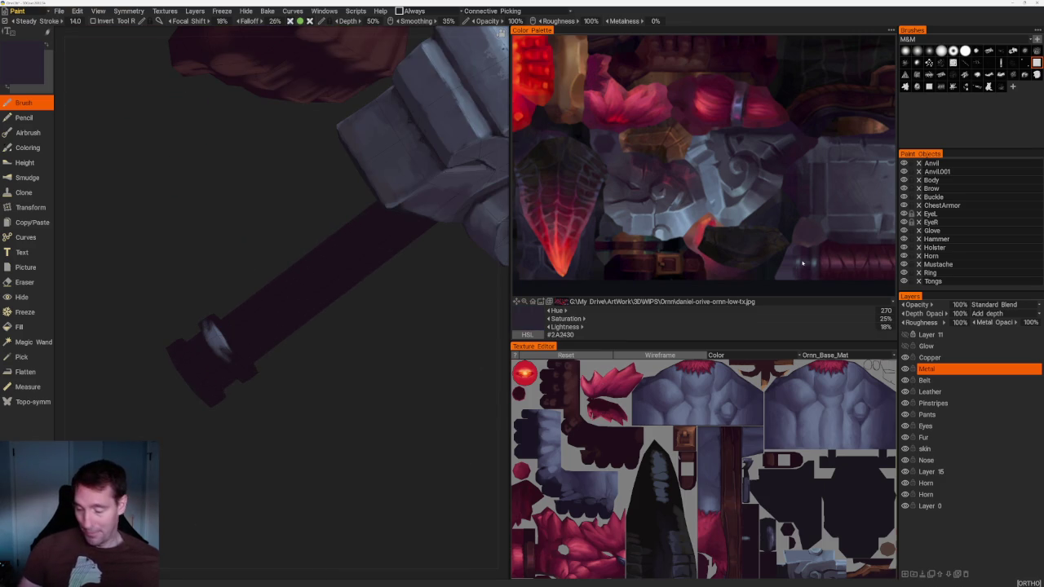
pyautogui.scroll(3, 270, 387)
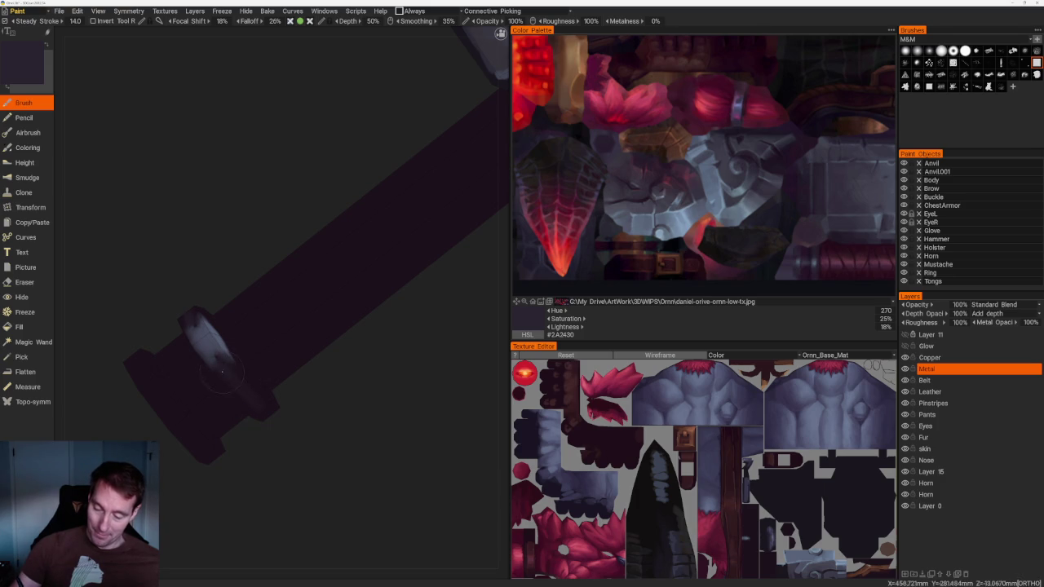
pyautogui.press('v')
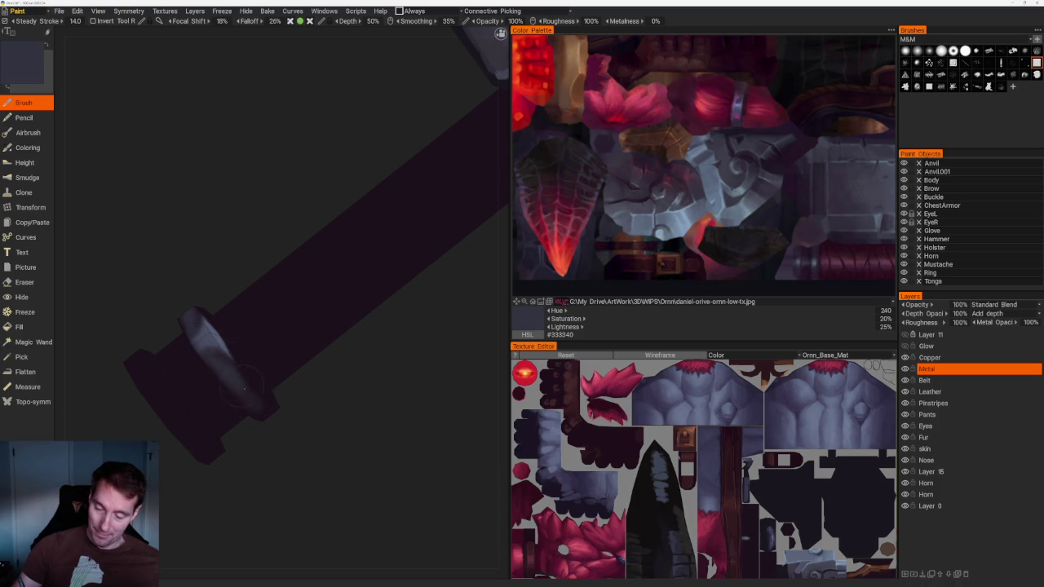
pyautogui.press('v')
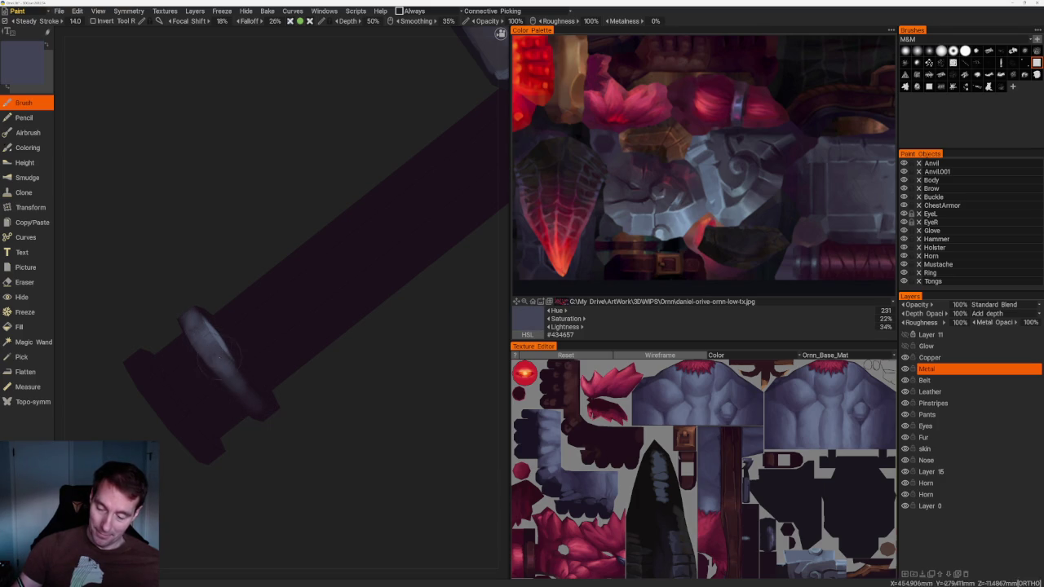
pyautogui.scroll(-5, 375, 424)
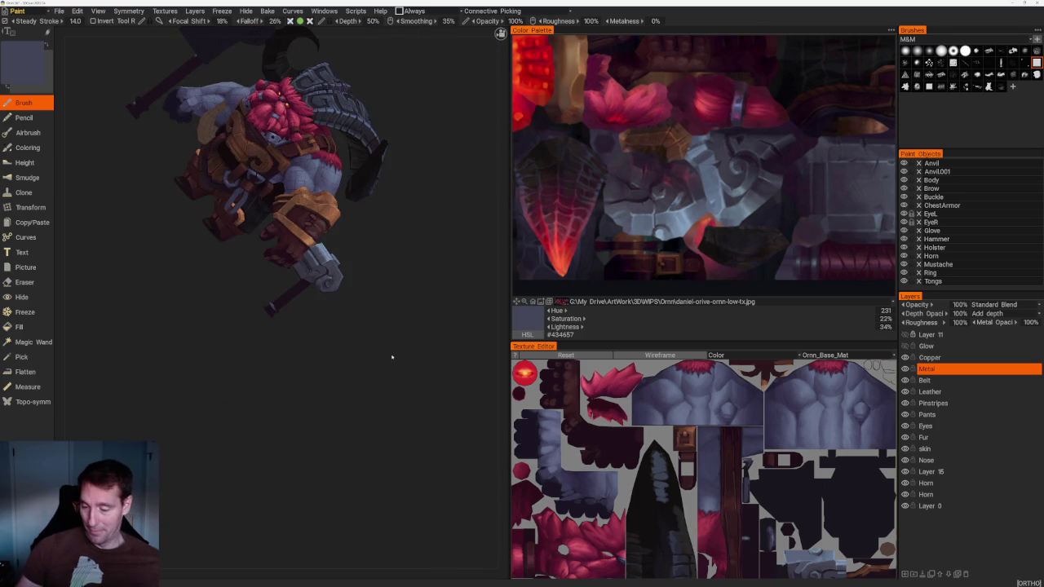
# Sample darker greys and a lighter purple-grey from the model
pyautogui.press('v')
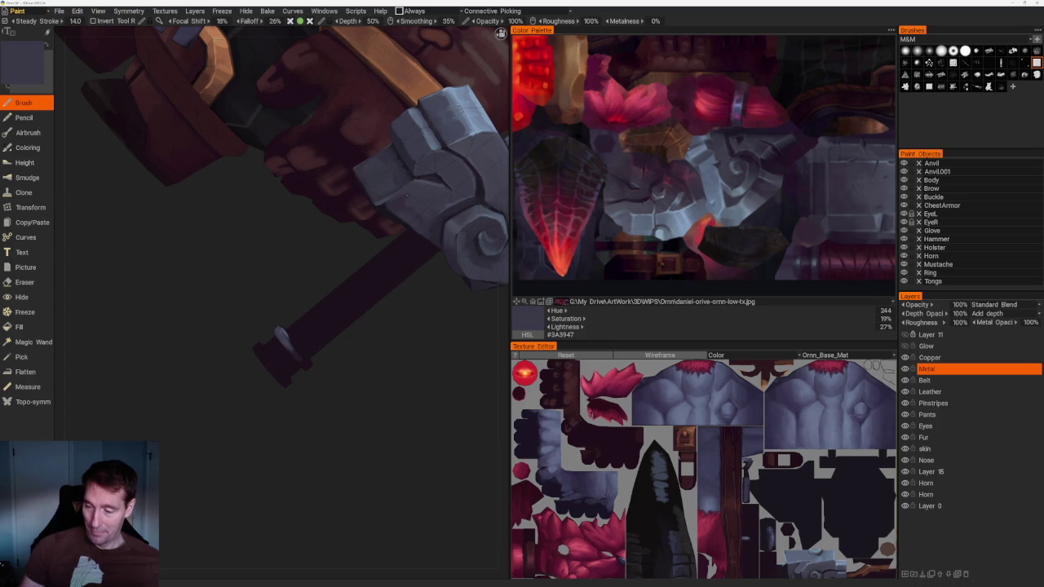
pyautogui.press('v')
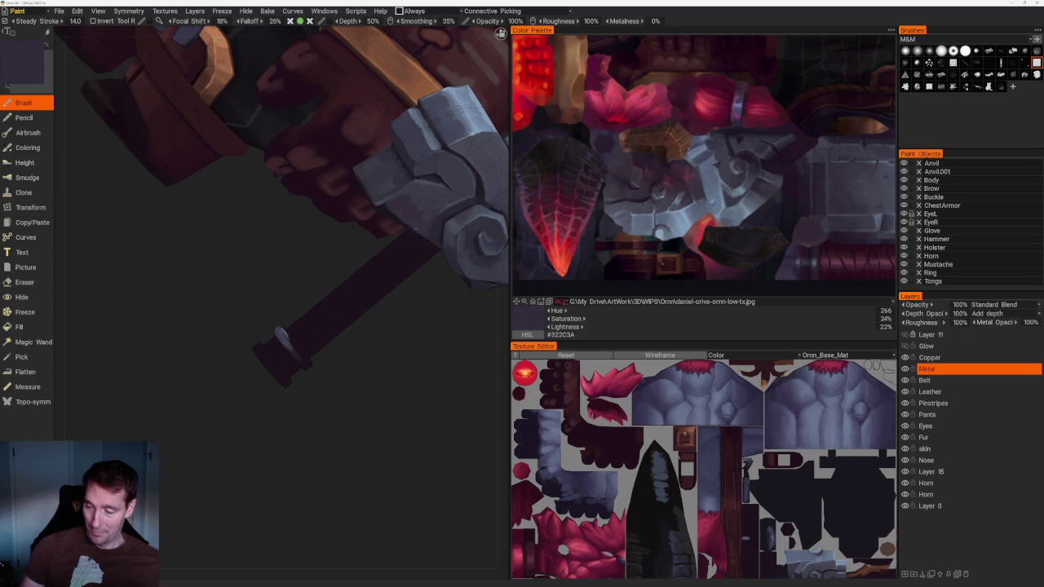
pyautogui.press('v')
# Turn the swirl to face up-right and lighten the hammer head's lower-right edge
pyautogui.press('v')
pyautogui.scroll(-5, 478, 386)
pyautogui.moveTo(422, 212)
pyautogui.mouseDown()
pyautogui.moveTo(373, 226)
pyautogui.moveTo(403, 226)
pyautogui.mouseUp()
pyautogui.scroll(5, 412, 313)
pyautogui.scroll(2, 413, 313)
pyautogui.scroll(3, 389, 282)
pyautogui.moveTo(400, 362); pyautogui.dragTo(334, 321)
pyautogui.press('v')
pyautogui.scroll(3, 356, 422)
pyautogui.moveTo(356, 422)
pyautogui.mouseDown()
pyautogui.moveTo(375, 375)
pyautogui.moveTo(373, 415)
pyautogui.mouseUp()
pyautogui.scroll(2, 377, 439)
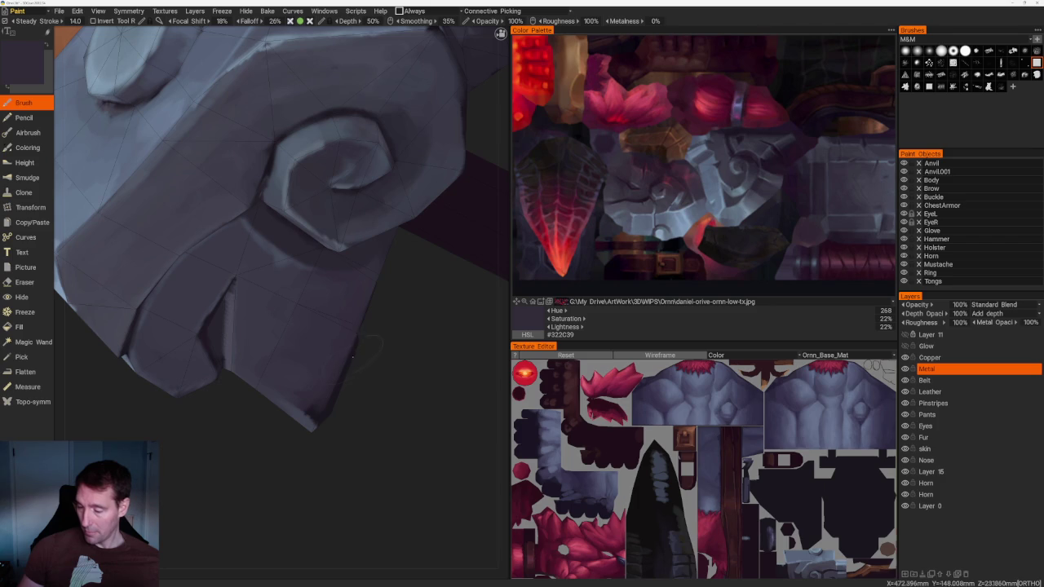
pyautogui.moveTo(358, 338); pyautogui.dragTo(312, 408)
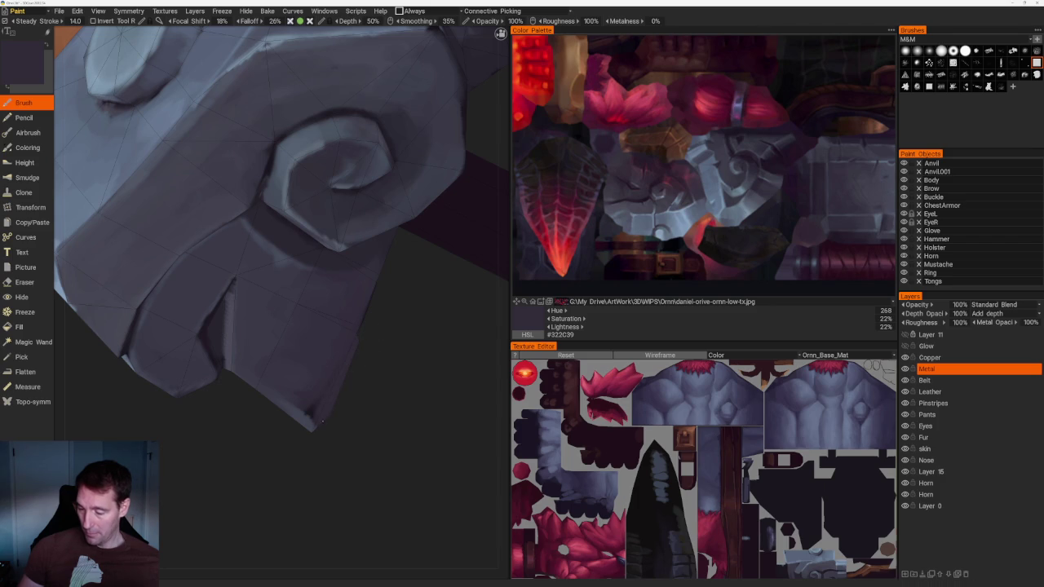
# Darken the lower-right edge with a palette purple-grey, then sample bluish and darker greys
pyautogui.click(646, 177)
pyautogui.moveTo(324, 389); pyautogui.dragTo(339, 343)
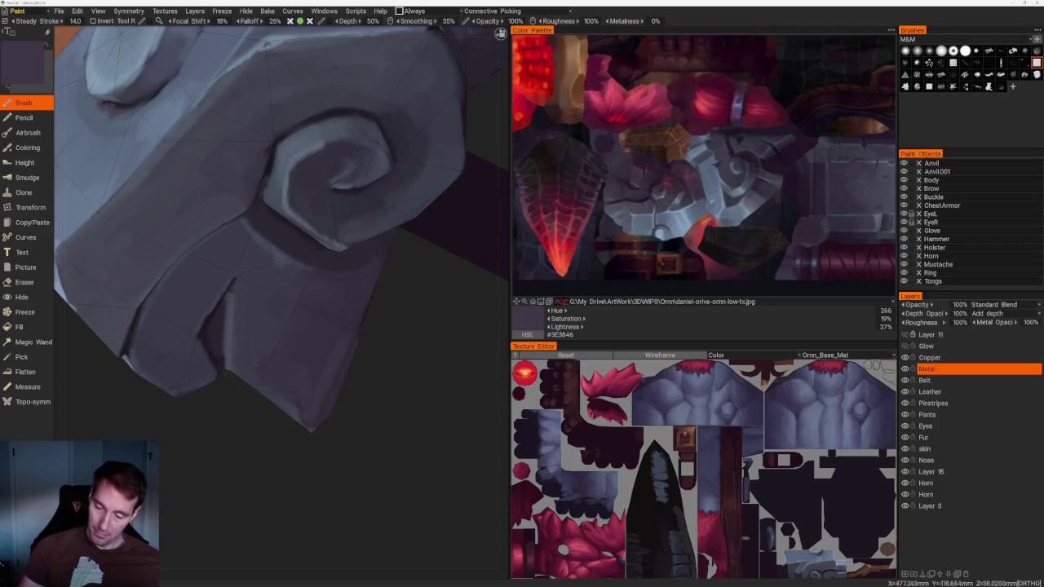
pyautogui.press('v')
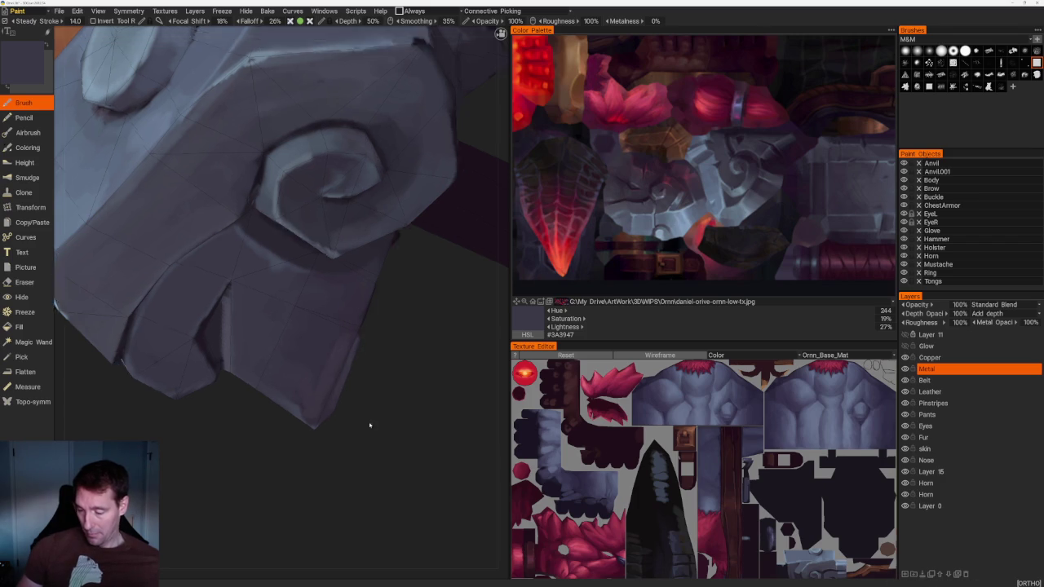
pyautogui.keyDown('shift'); pyautogui.moveTo(373, 424); pyautogui.dragTo(348, 365, button='right'); pyautogui.keyUp('shift')
pyautogui.scroll(-5, 324, 158)
pyautogui.moveTo(324, 158); pyautogui.dragTo(336, 171)
pyautogui.scroll(5, 351, 352)
pyautogui.press('v')
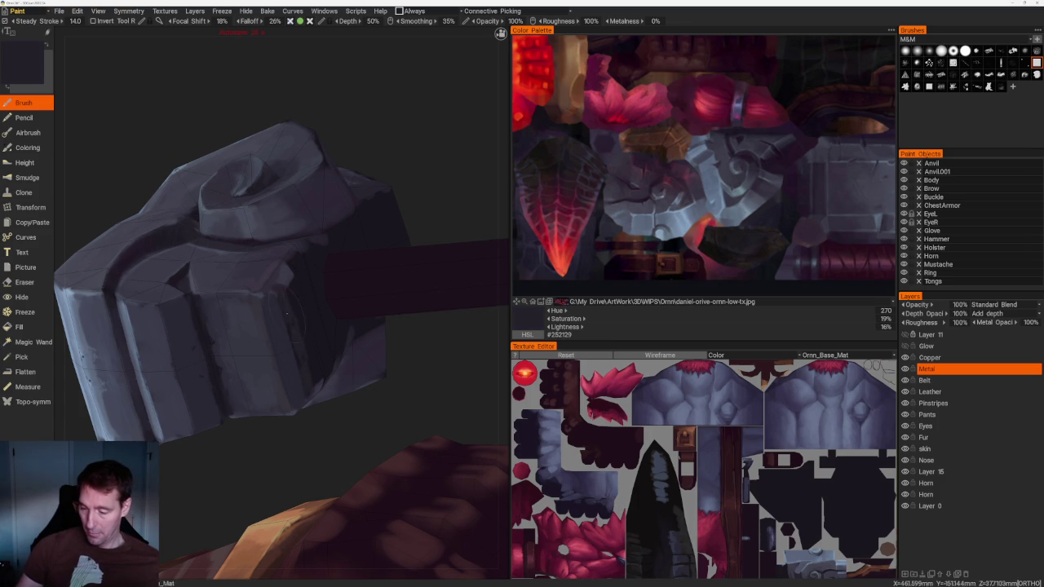
# Undo the last stroke and paint lighter strokes over the hammer-head face
pyautogui.scroll(-5, 342, 385)
pyautogui.moveTo(324, 205)
pyautogui.mouseDown()
pyautogui.moveTo(306, 226)
pyautogui.moveTo(322, 343)
pyautogui.mouseUp()
pyautogui.scroll(6, 305, 226)
pyautogui.hotkey('ctrl', 'z')
pyautogui.moveTo(281, 241)
pyautogui.mouseDown()
pyautogui.moveTo(331, 342)
pyautogui.moveTo(331, 316)
pyautogui.mouseUp()
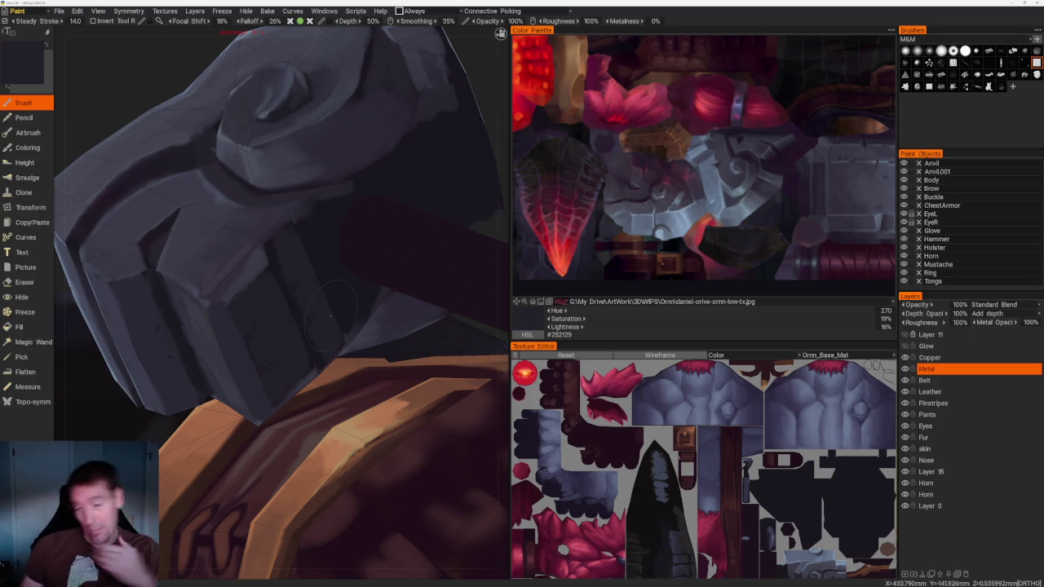
pyautogui.press('v')
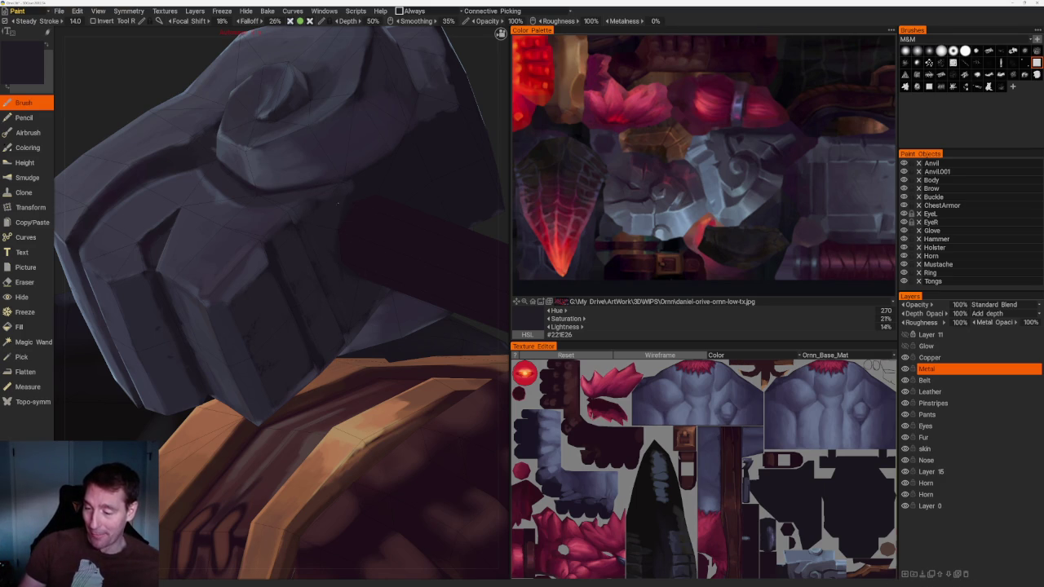
pyautogui.scroll(-10, 307, 222)
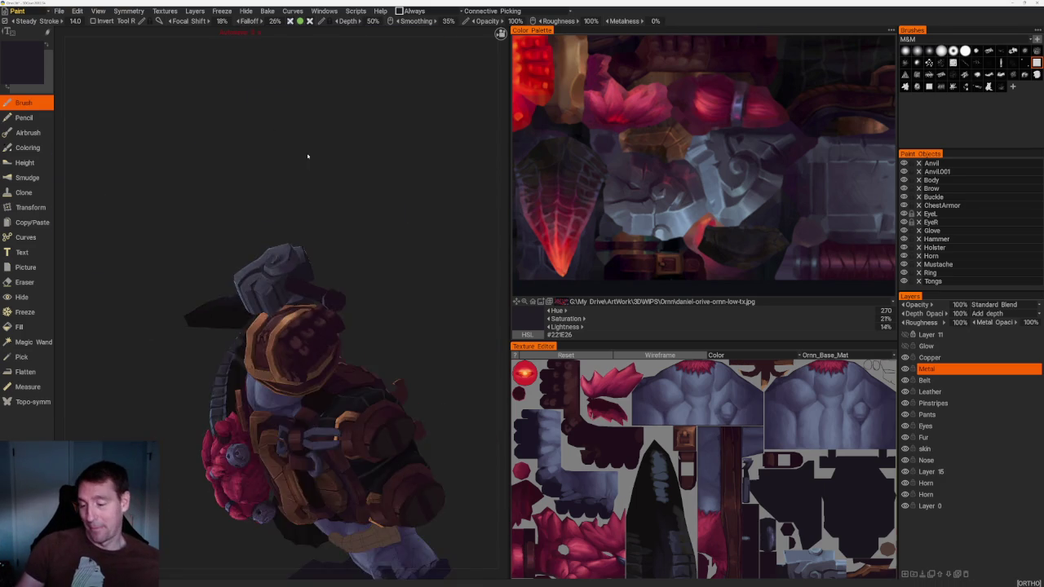
# Sample lighter and darker metal tones from the model from new angles
pyautogui.scroll(8, 285, 219)
pyautogui.scroll(3, 278, 217)
pyautogui.press('v')
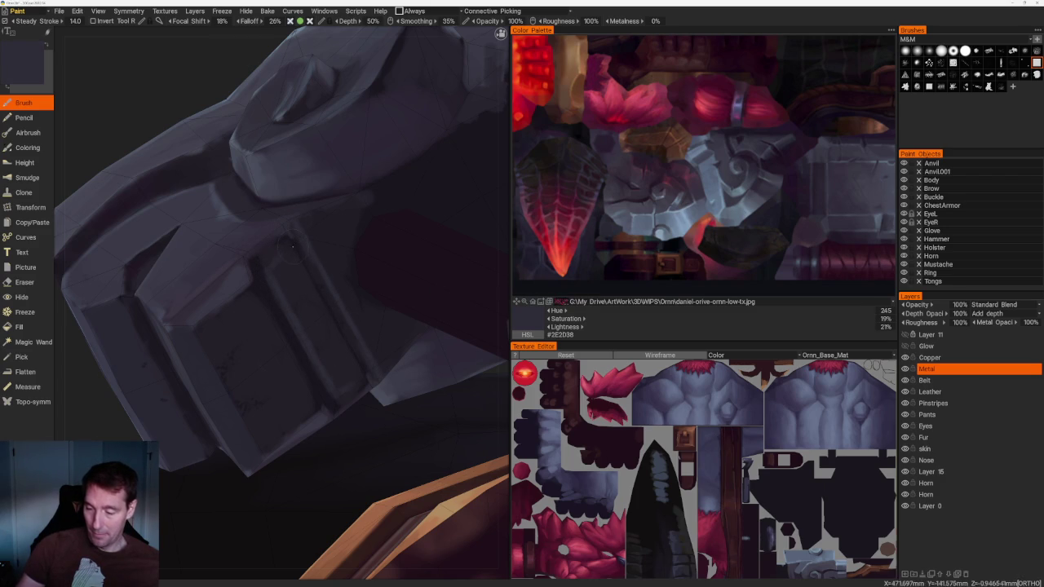
pyautogui.scroll(-10, 308, 278)
pyautogui.moveTo(308, 277)
pyautogui.mouseDown()
pyautogui.moveTo(352, 168)
pyautogui.moveTo(280, 235)
pyautogui.moveTo(281, 260)
pyautogui.mouseUp()
pyautogui.scroll(8, 280, 261)
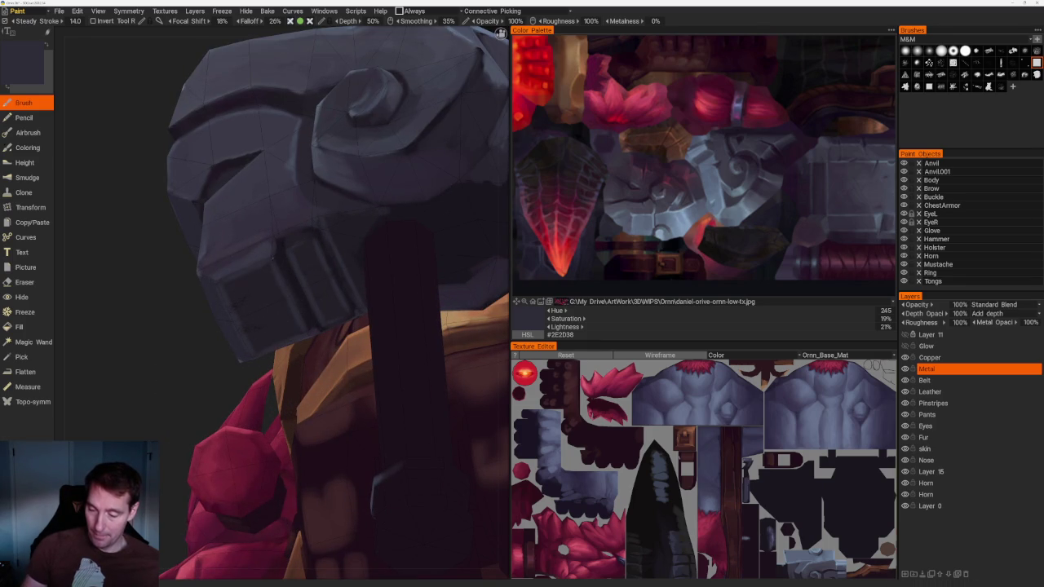
pyautogui.scroll(-10, 282, 138)
pyautogui.moveTo(283, 138); pyautogui.dragTo(287, 149)
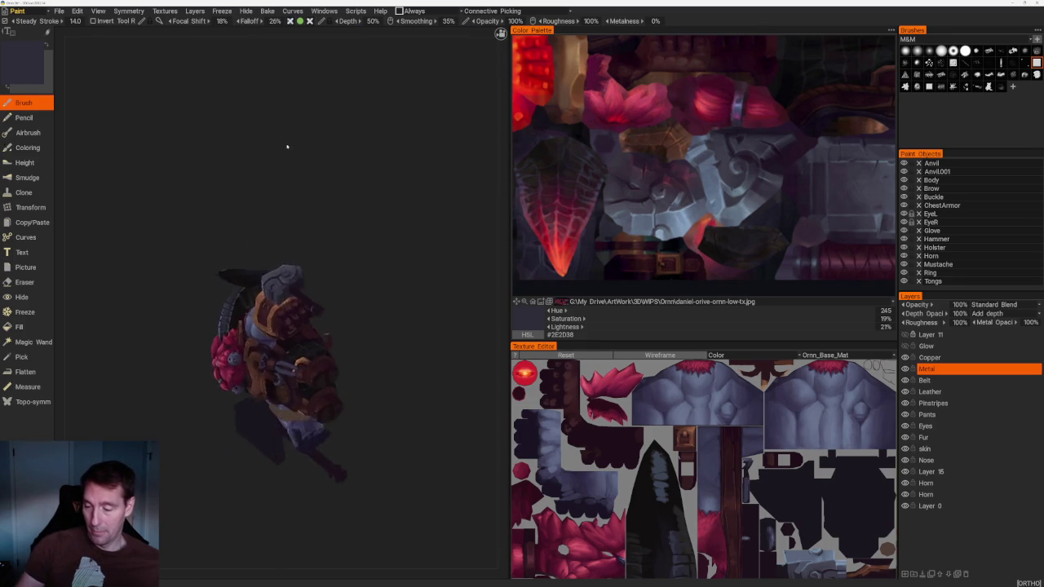
pyautogui.scroll(10, 343, 285)
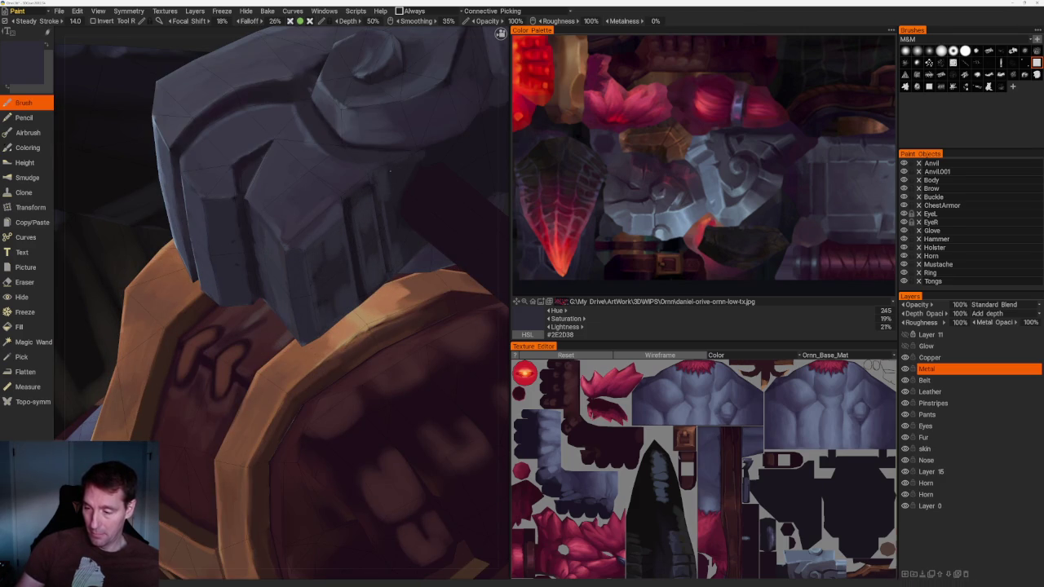
pyautogui.press('v')
pyautogui.press('v')
pyautogui.press('v')
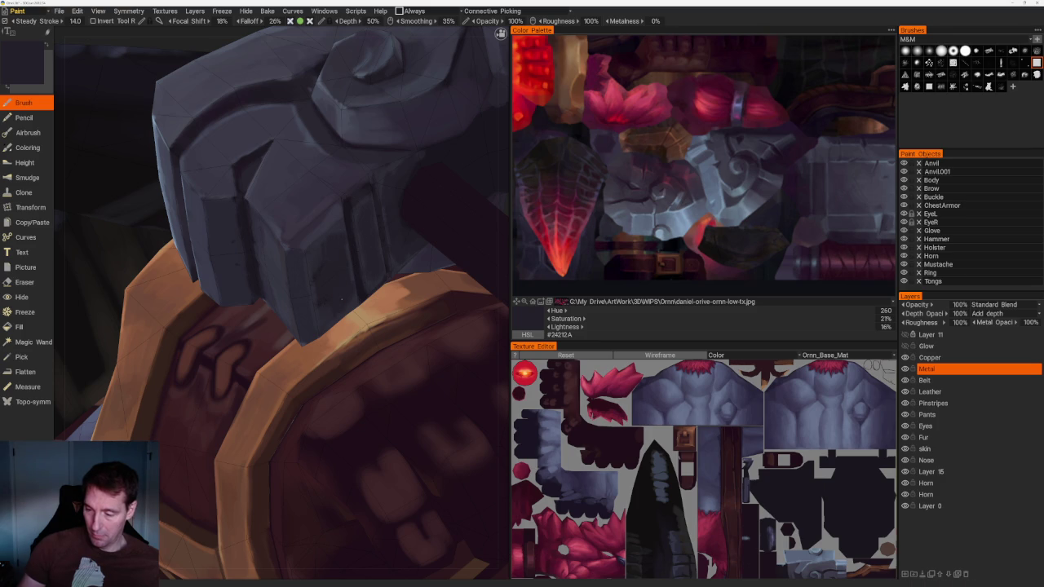
# Paint a faint darker stroke on the hammer face and pick up its dark colour
pyautogui.scroll(-5, 324, 295)
pyautogui.moveTo(256, 128)
pyautogui.mouseDown()
pyautogui.moveTo(309, 115)
pyautogui.moveTo(343, 167)
pyautogui.mouseUp()
pyautogui.scroll(3, 263, 221)
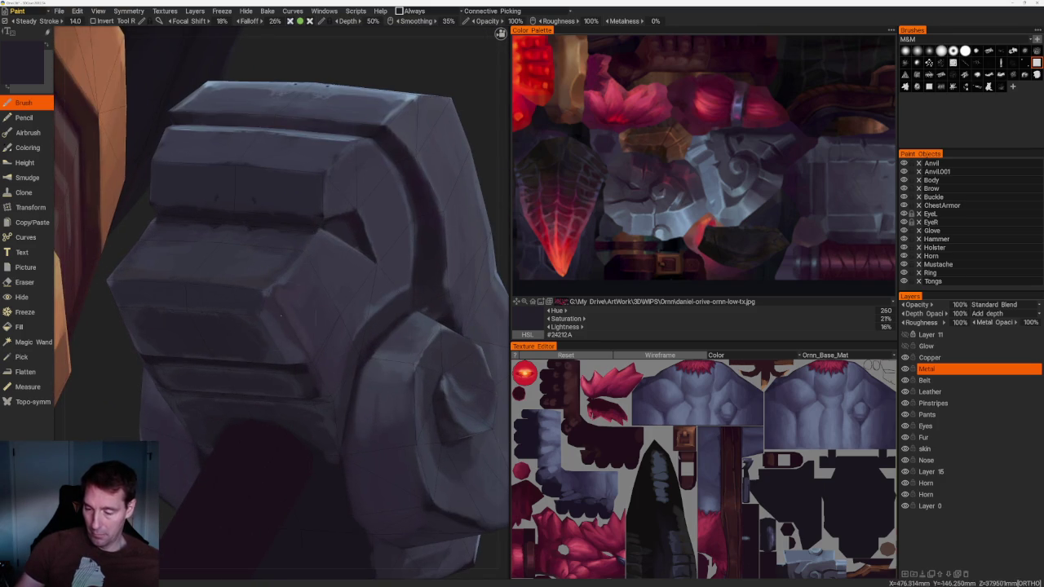
pyautogui.moveTo(254, 304); pyautogui.dragTo(281, 307)
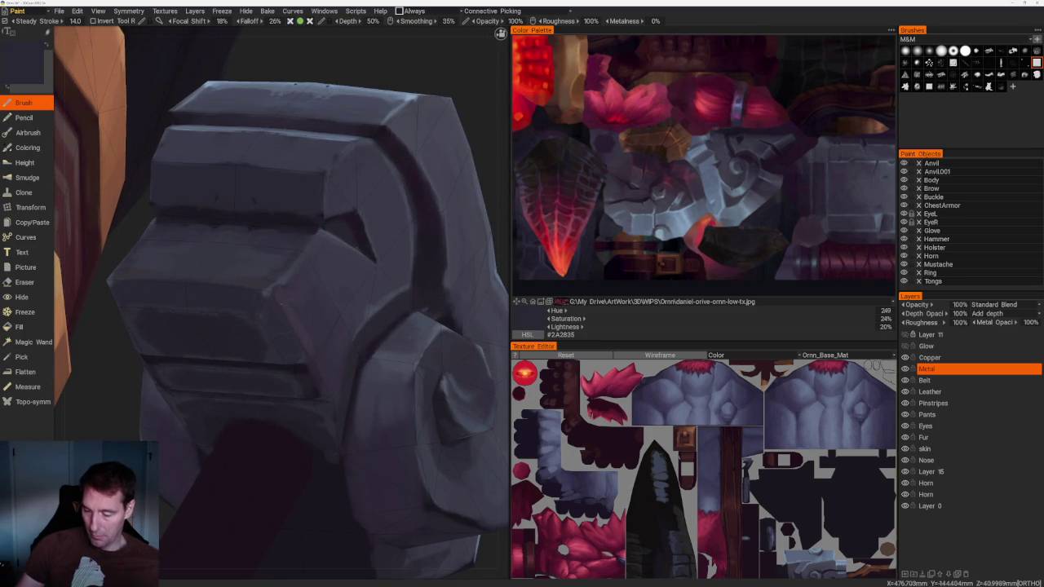
pyautogui.press('v')
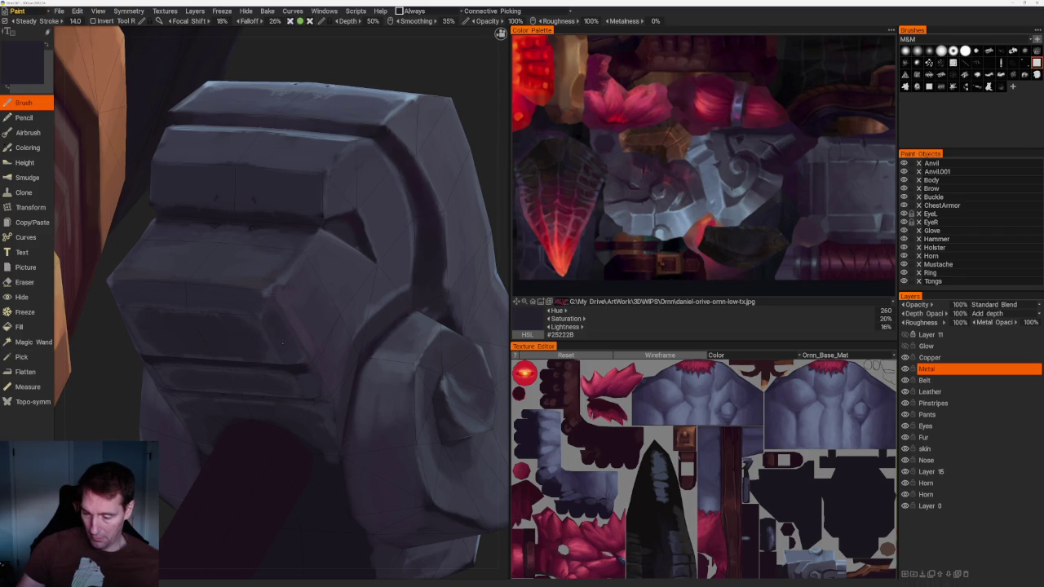
pyautogui.scroll(-10, 359, 186)
# Sample the hammer's mid grey-blue and turn the upright character to face the hammer
pyautogui.moveTo(359, 187)
pyautogui.mouseDown()
pyautogui.moveTo(367, 215)
pyautogui.moveTo(397, 240)
pyautogui.mouseUp()
pyautogui.scroll(5, 397, 240)
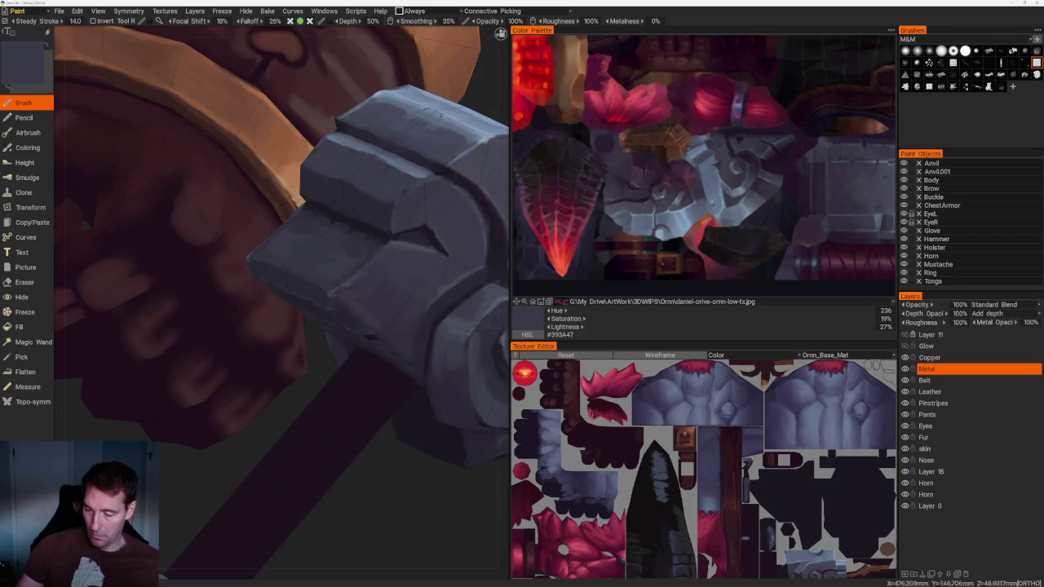
pyautogui.press('v')
pyautogui.scroll(2, 323, 287)
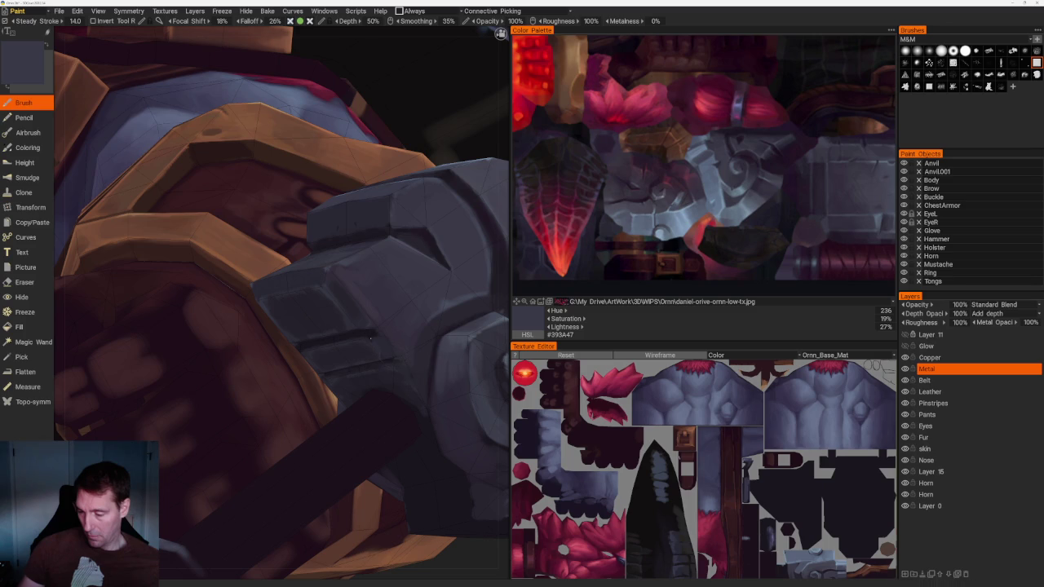
pyautogui.moveTo(409, 386); pyautogui.dragTo(416, 326)
pyautogui.scroll(-6, 416, 327)
pyautogui.moveTo(424, 275)
pyautogui.mouseDown()
pyautogui.moveTo(398, 230)
pyautogui.moveTo(422, 263)
pyautogui.moveTo(406, 241)
pyautogui.moveTo(396, 275)
pyautogui.mouseUp()
pyautogui.scroll(5, 397, 275)
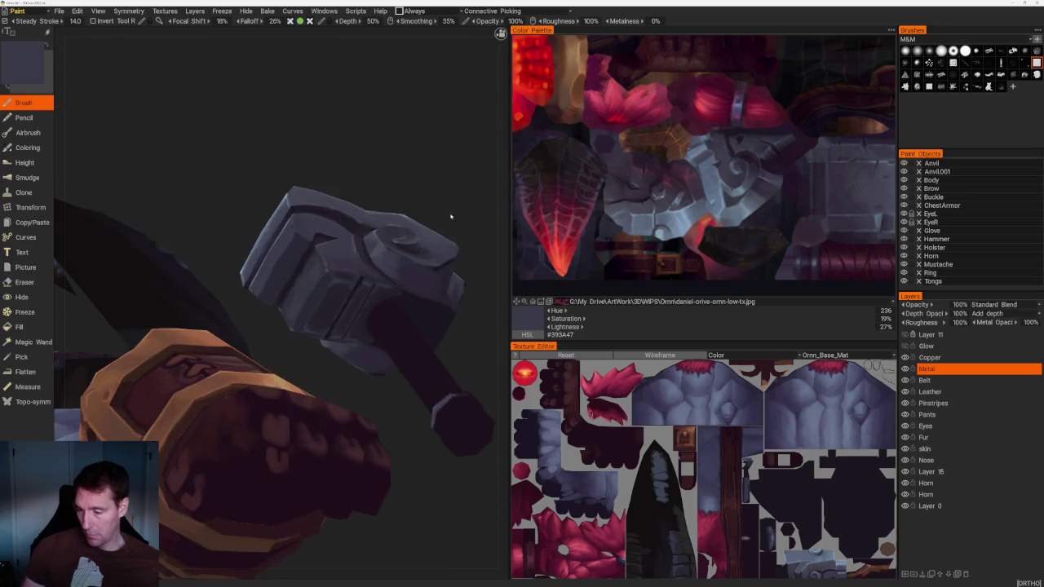
pyautogui.moveTo(454, 222); pyautogui.dragTo(436, 180)
pyautogui.scroll(3, 435, 180)
# Paint a light groove highlight and a straight dark line down it, then snap to Front view
pyautogui.moveTo(419, 256); pyautogui.dragTo(390, 337)
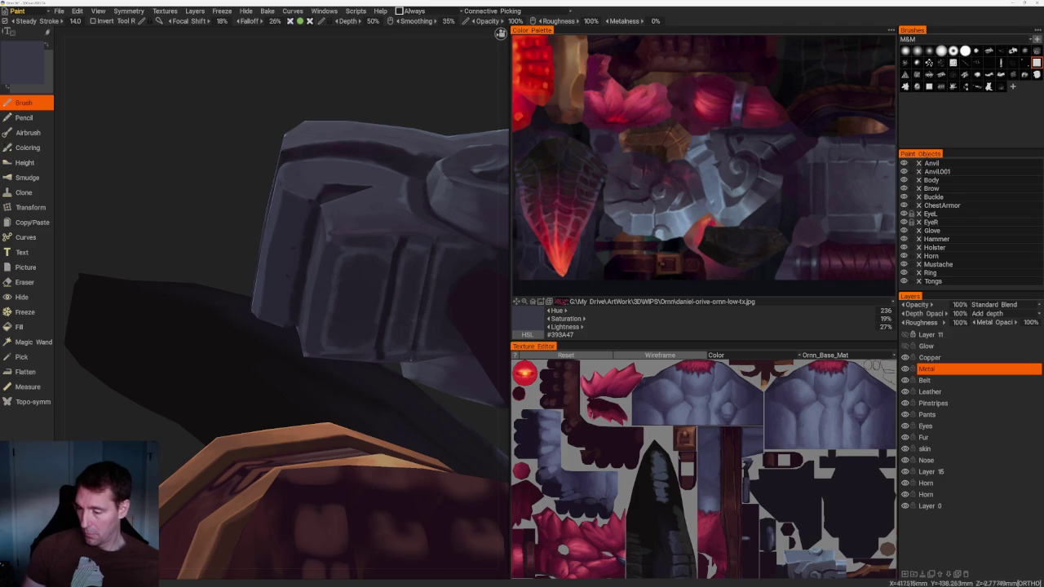
pyautogui.scroll(-5, 366, 182)
pyautogui.moveTo(366, 182); pyautogui.dragTo(403, 191)
pyautogui.scroll(5, 431, 322)
pyautogui.moveTo(431, 321); pyautogui.dragTo(399, 192)
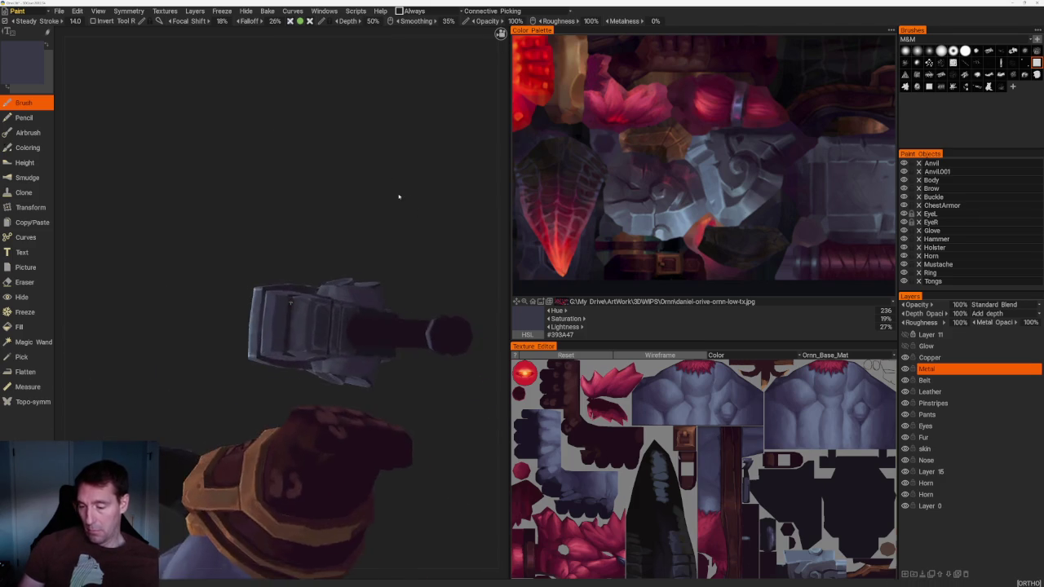
pyautogui.scroll(5, 306, 287)
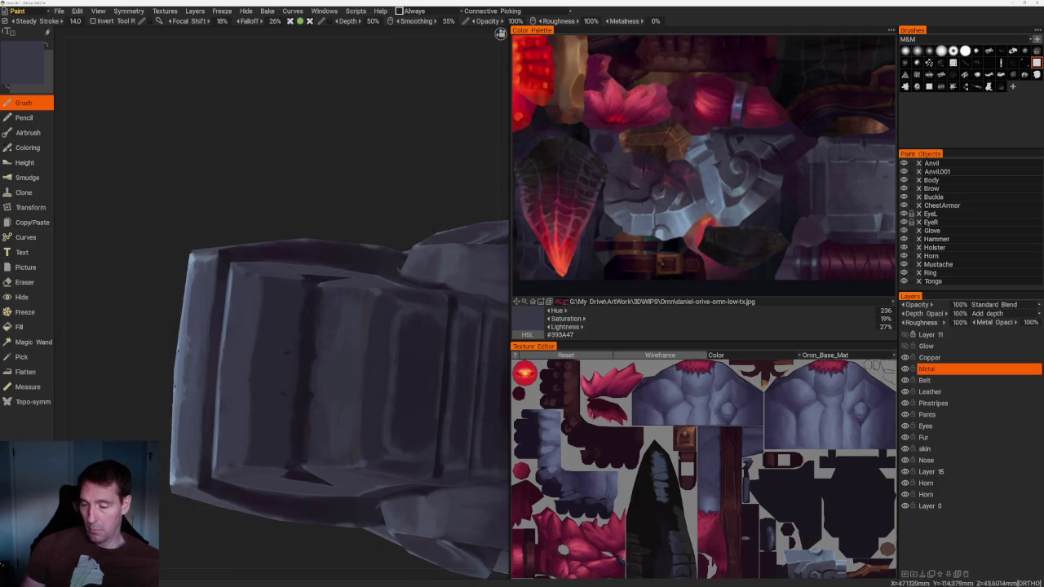
pyautogui.keyDown('shift'); pyautogui.click(302, 280); pyautogui.keyUp('shift')
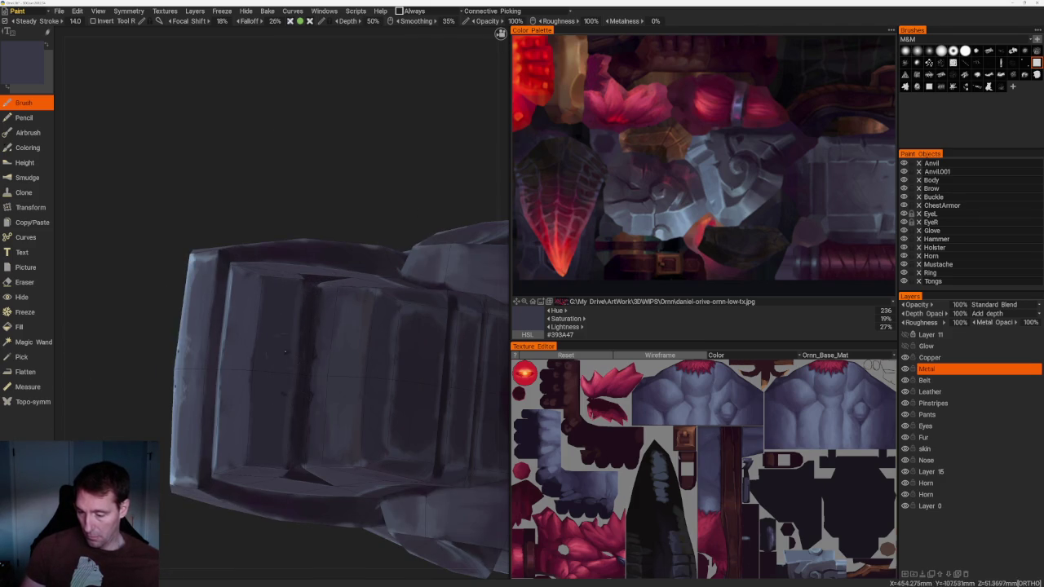
pyautogui.moveTo(383, 326); pyautogui.dragTo(383, 212)
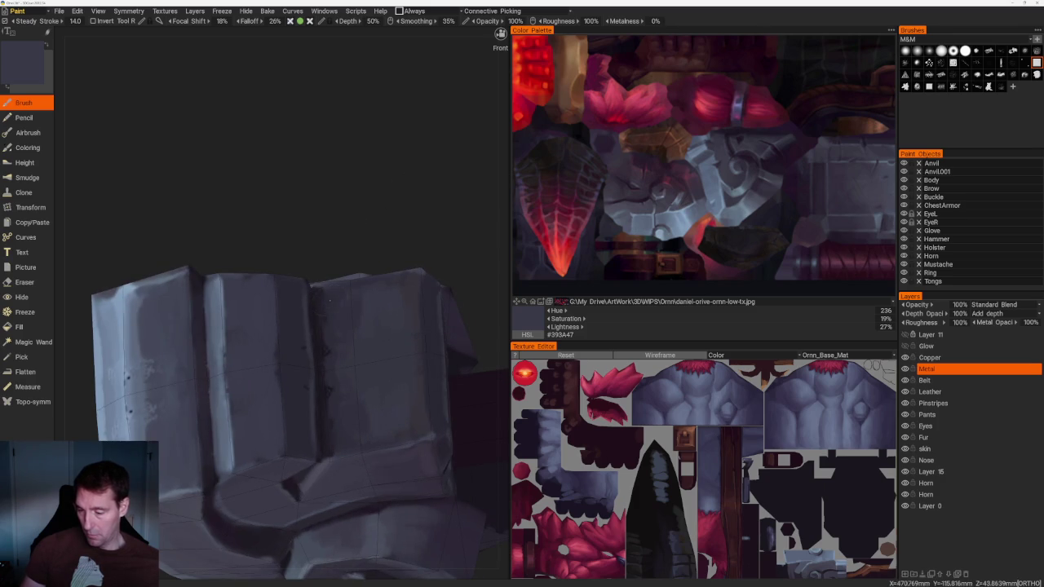
# Alternate sampled light and dark metal colours for highlights along the blocky ridges
pyautogui.press('v')
pyautogui.press('v')
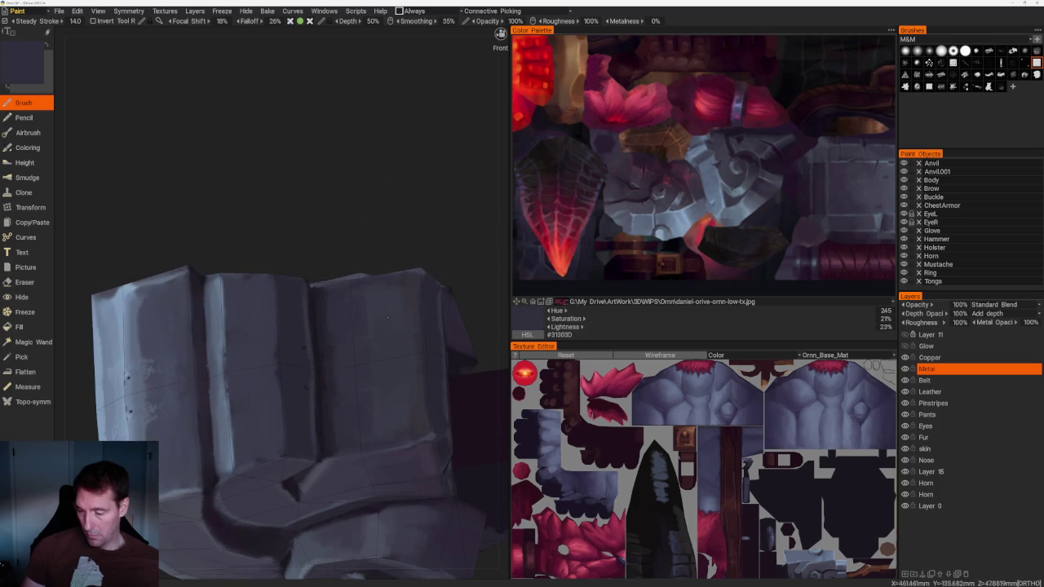
pyautogui.press('v')
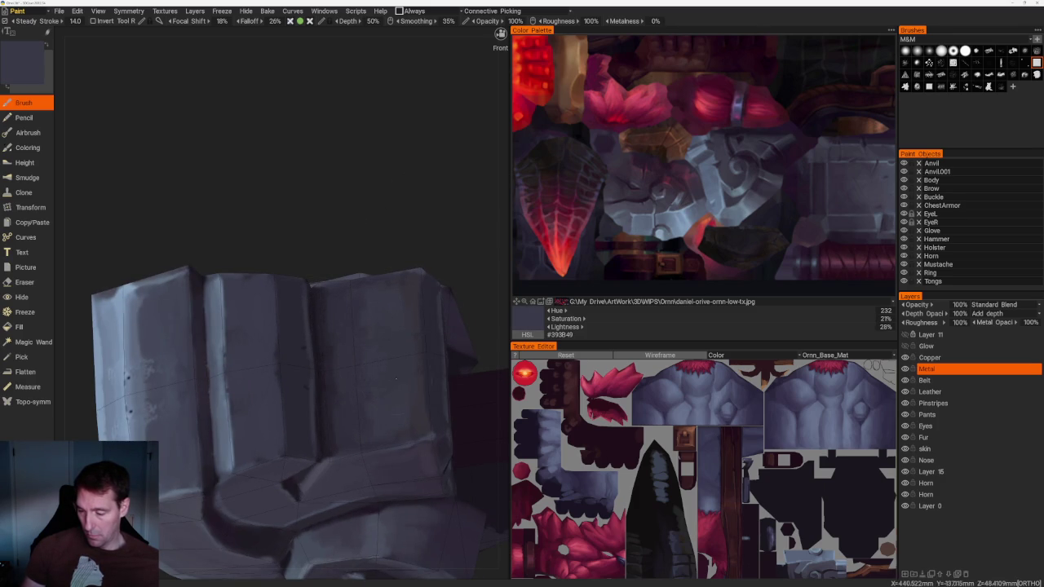
pyautogui.press('v')
pyautogui.press('v')
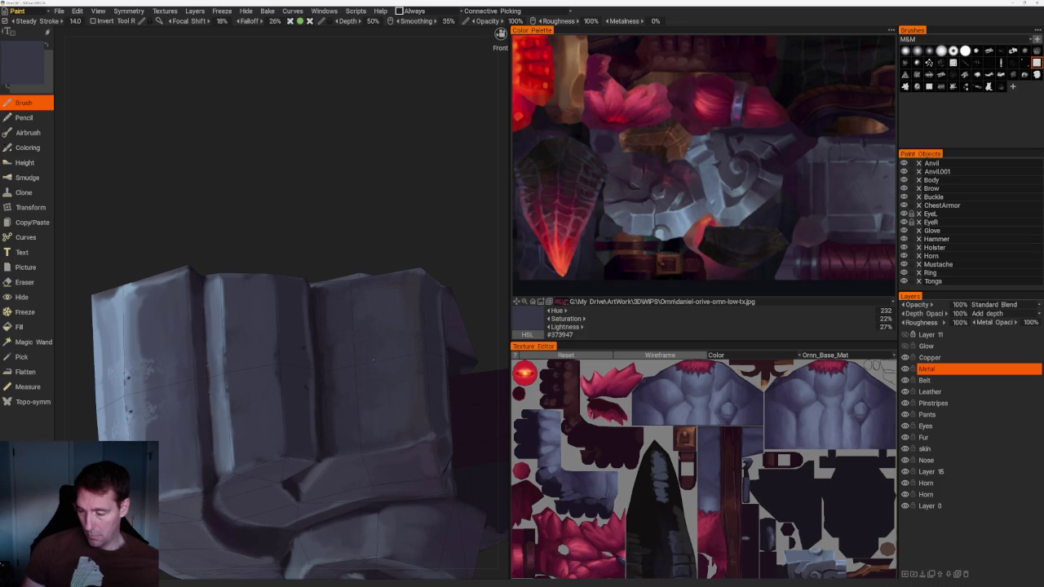
pyautogui.moveTo(412, 367)
pyautogui.mouseDown()
pyautogui.moveTo(414, 412)
pyautogui.moveTo(408, 384)
pyautogui.mouseUp()
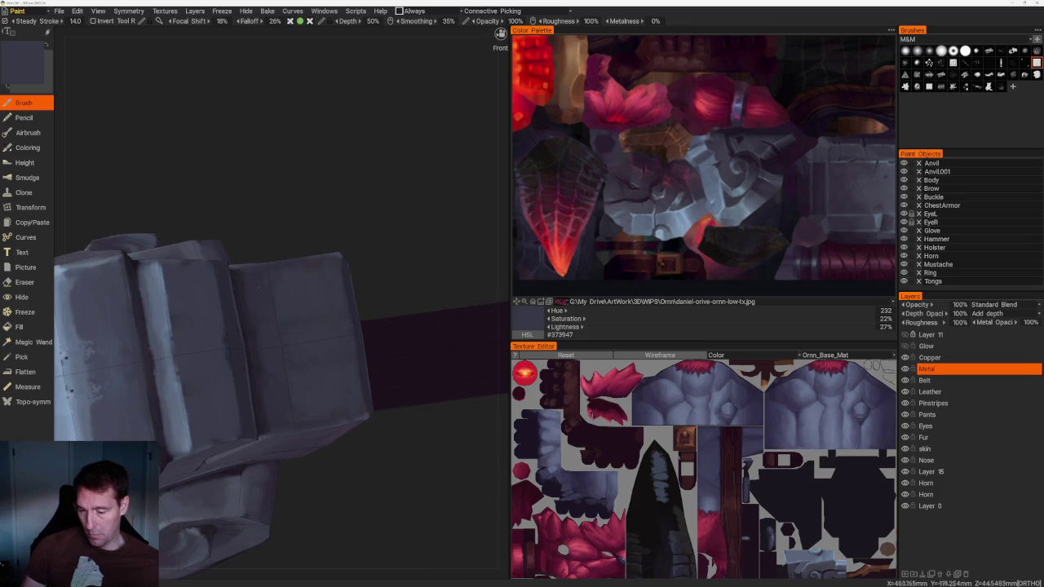
pyautogui.press('v')
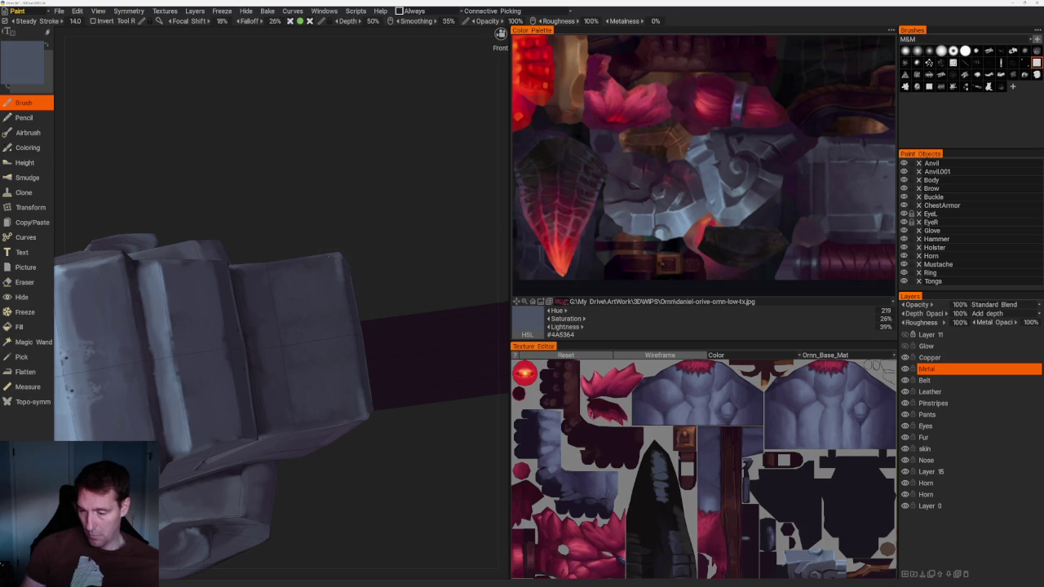
pyautogui.press('v')
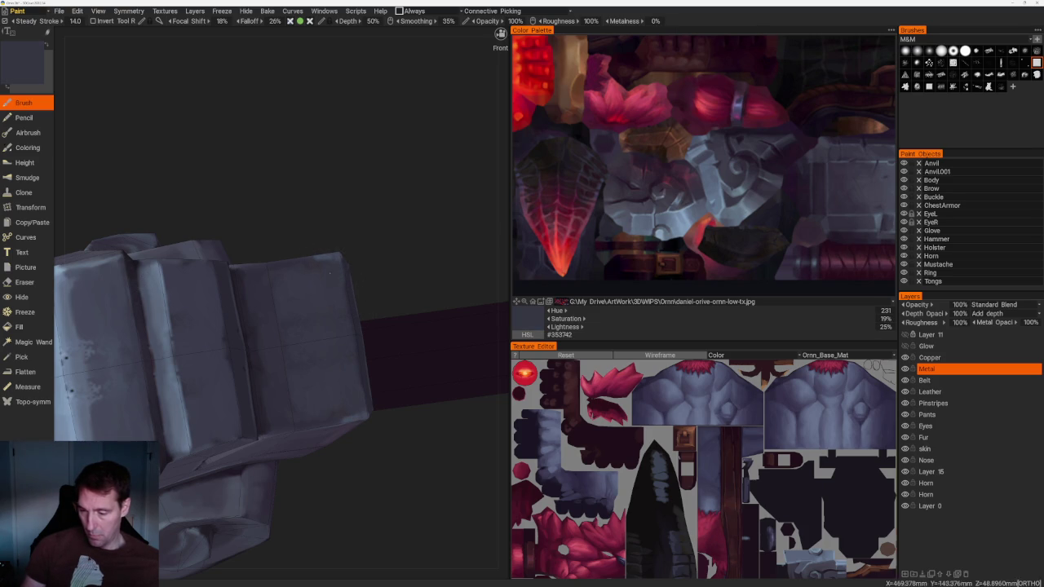
pyautogui.press('v')
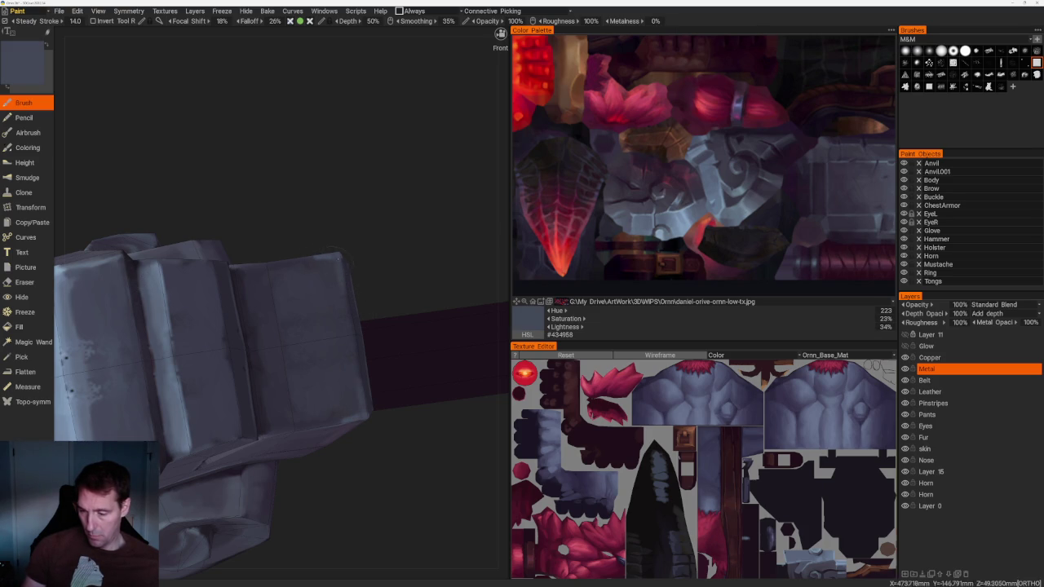
pyautogui.scroll(-5, 396, 226)
pyautogui.moveTo(361, 198); pyautogui.dragTo(339, 270)
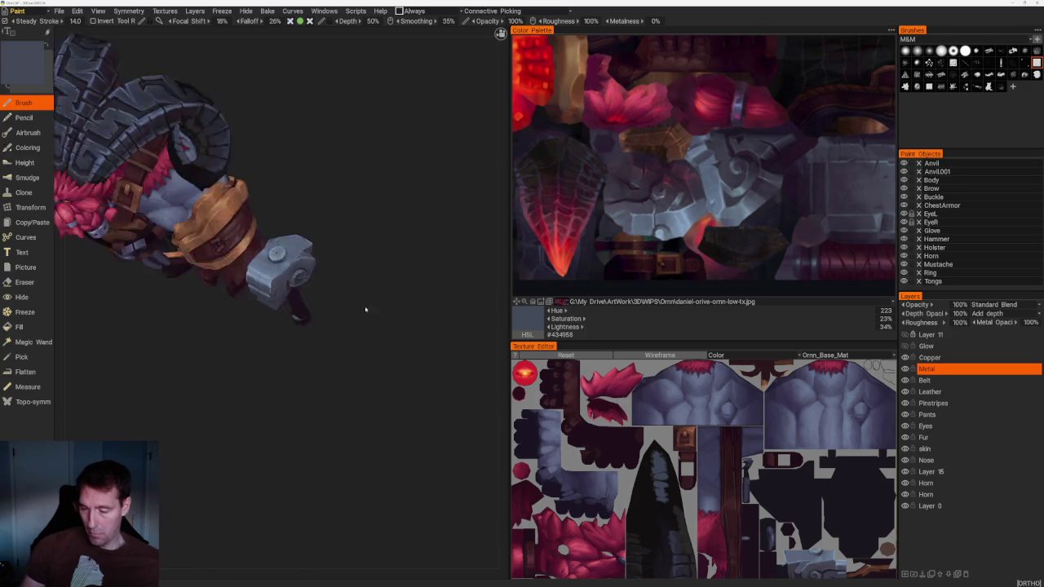
# Sample a darker blue-grey from the hammer, then orbit toward the shoulder
pyautogui.scroll(5, 411, 345)
pyautogui.scroll(5, 411, 361)
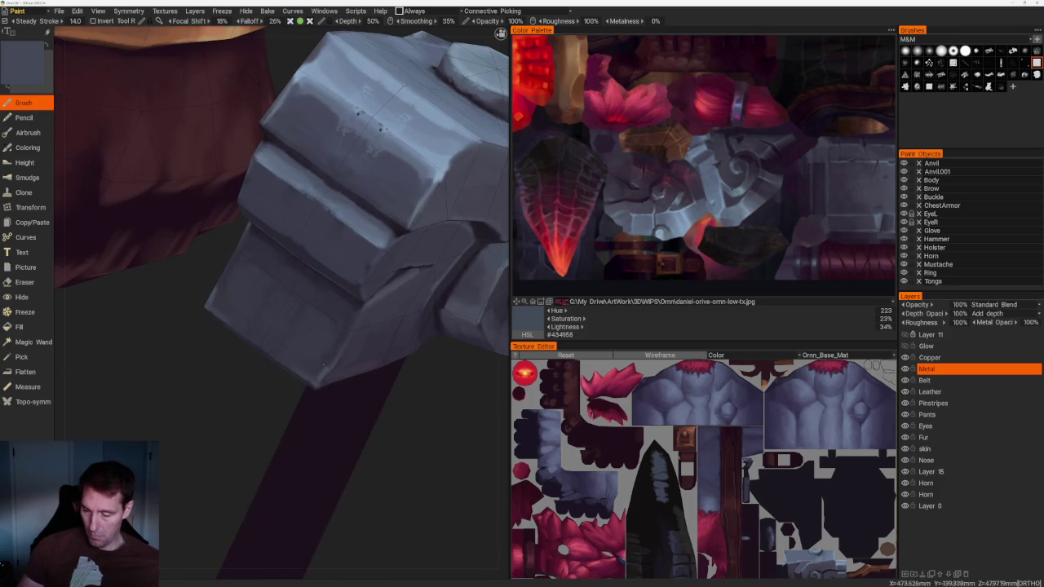
pyautogui.press('v')
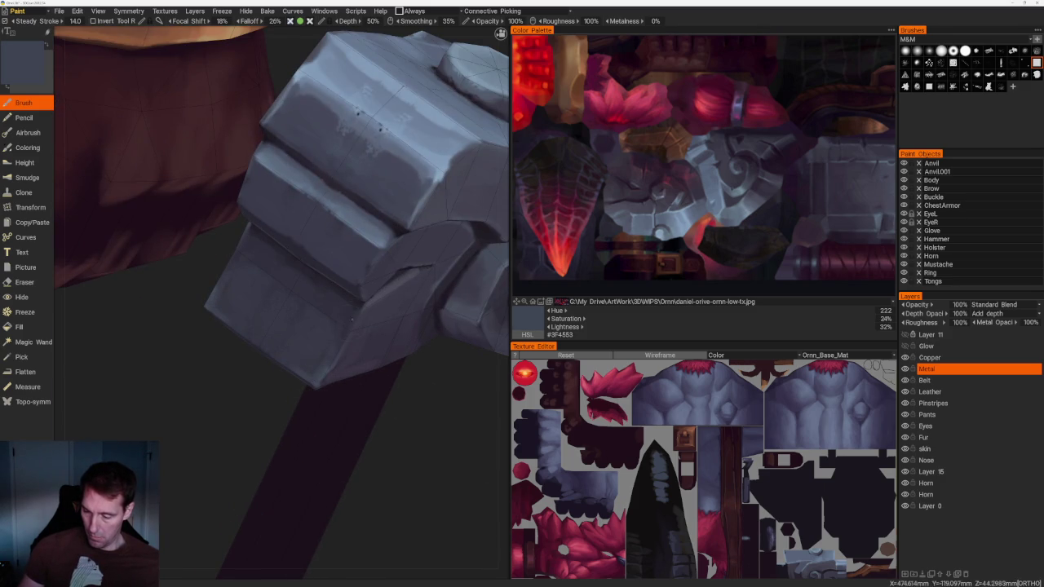
pyautogui.scroll(-5, 373, 362)
pyautogui.scroll(-5, 410, 210)
pyautogui.moveTo(411, 210); pyautogui.dragTo(322, 221)
pyautogui.scroll(5, 411, 284)
pyautogui.scroll(5, 433, 397)
pyautogui.scroll(2, 433, 396)
# Sample purple-grey and dark, light and mid grey-blue tones from the hammer head
pyautogui.press('v')
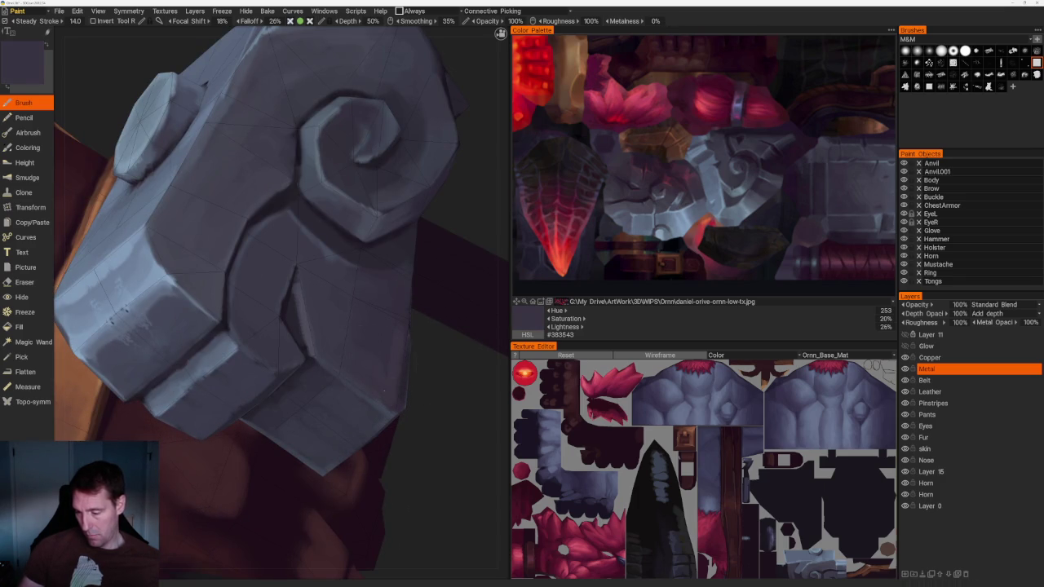
pyautogui.press('v')
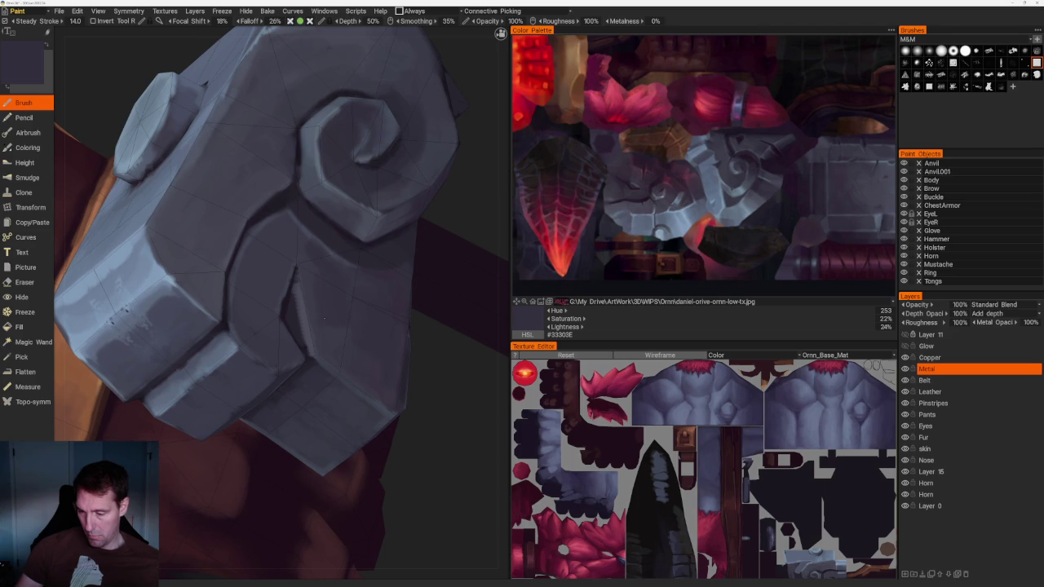
pyautogui.press('v')
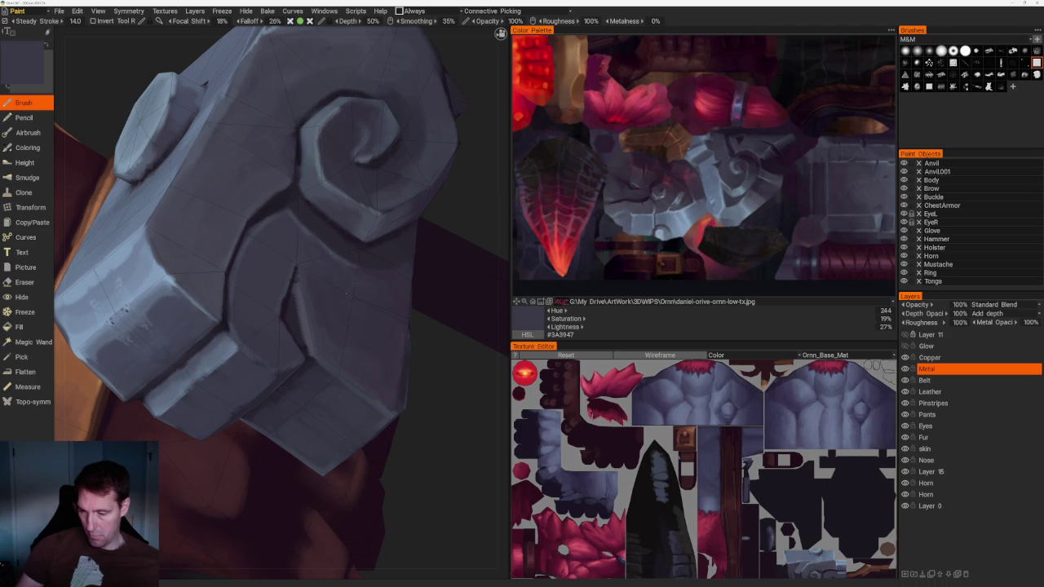
pyautogui.keyDown('alt'); pyautogui.moveTo(342, 283); pyautogui.dragTo(269, 325); pyautogui.keyUp('alt')
pyautogui.press('v')
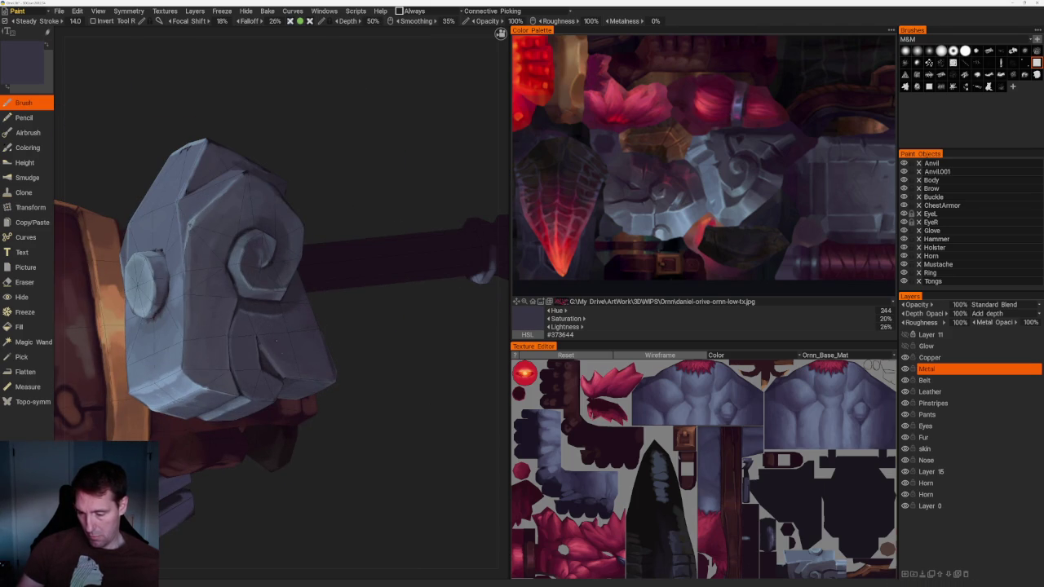
pyautogui.moveTo(468, 334)
pyautogui.mouseDown()
pyautogui.moveTo(398, 202)
pyautogui.moveTo(438, 305)
pyautogui.moveTo(408, 357)
pyautogui.mouseUp()
pyautogui.scroll(5, 408, 356)
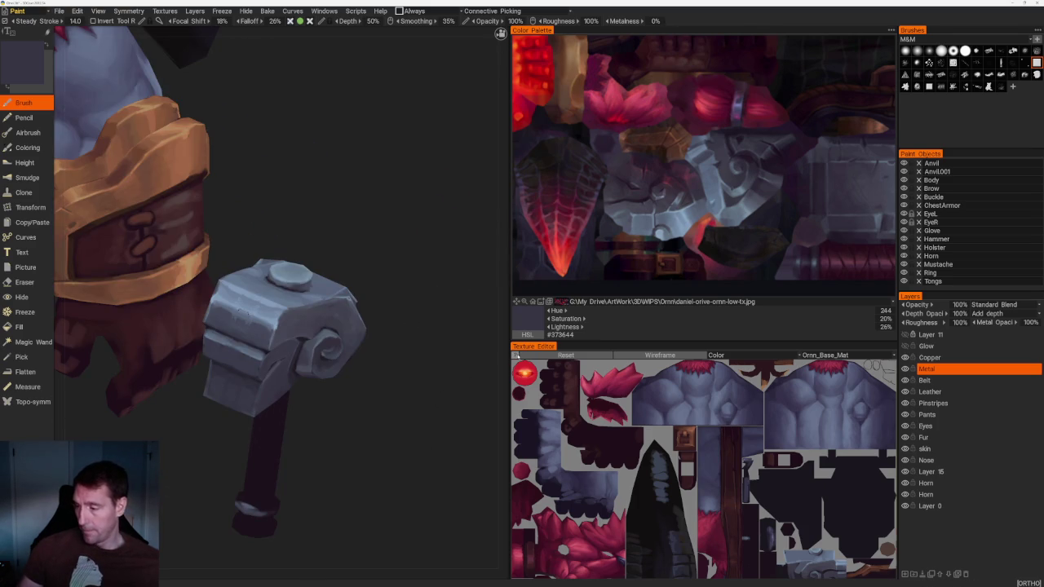
# Sample progressively darker greys and a near-black purple from the hammer head while orbiting around it
pyautogui.scroll(3, 417, 427)
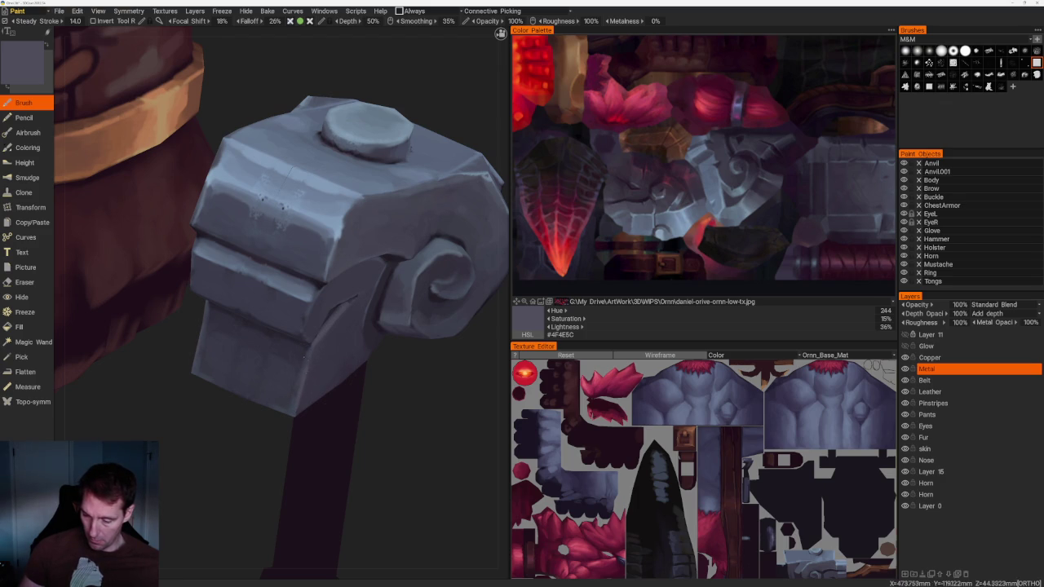
pyautogui.press('v')
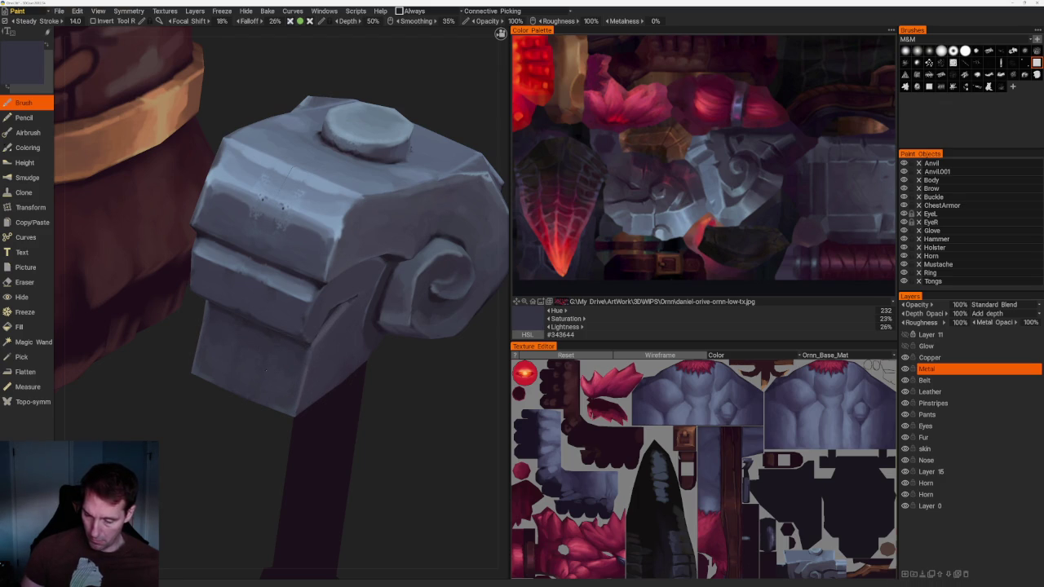
pyautogui.press('v')
pyautogui.moveTo(281, 341); pyautogui.dragTo(452, 362, button='right')
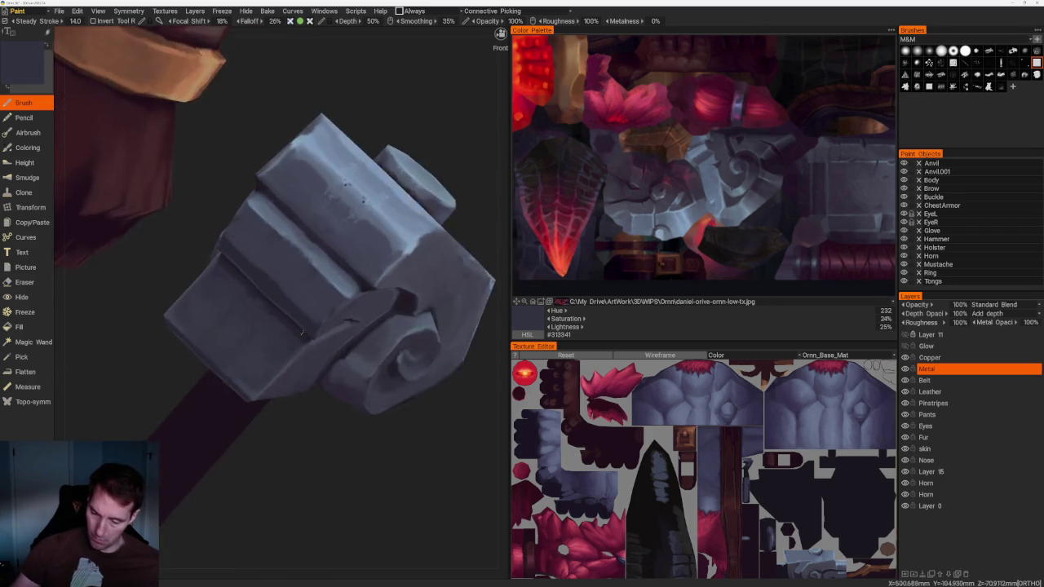
pyautogui.scroll(3, 452, 361)
pyautogui.press('v')
pyautogui.press('v')
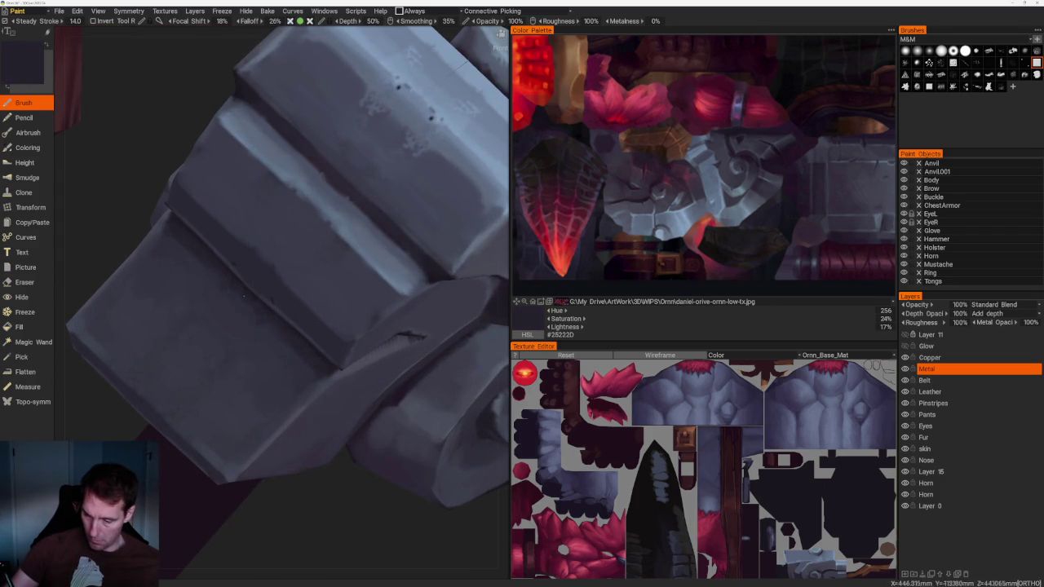
pyautogui.moveTo(306, 359); pyautogui.dragTo(320, 363, button='right')
pyautogui.scroll(-5, 359, 242)
pyautogui.moveTo(359, 242); pyautogui.dragTo(457, 397, button='right')
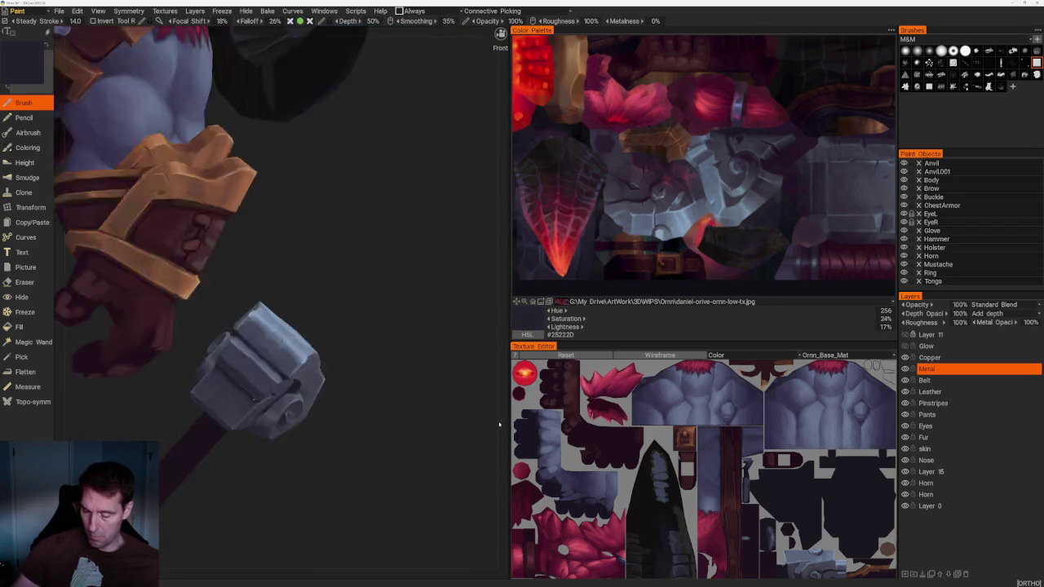
pyautogui.scroll(5, 456, 397)
pyautogui.press('v')
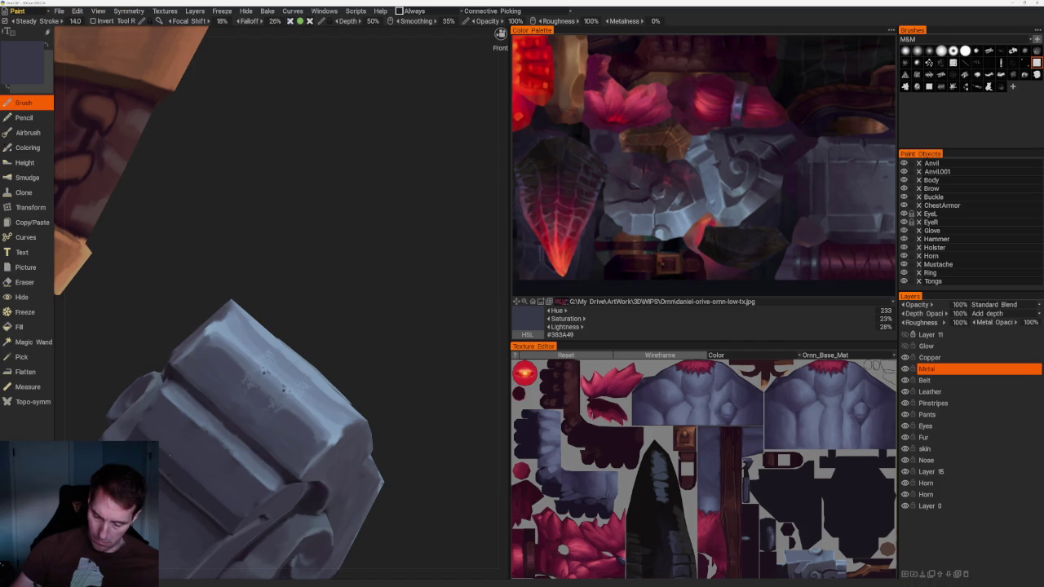
pyautogui.scroll(-5, 329, 231)
pyautogui.moveTo(329, 231); pyautogui.dragTo(357, 237, button='right')
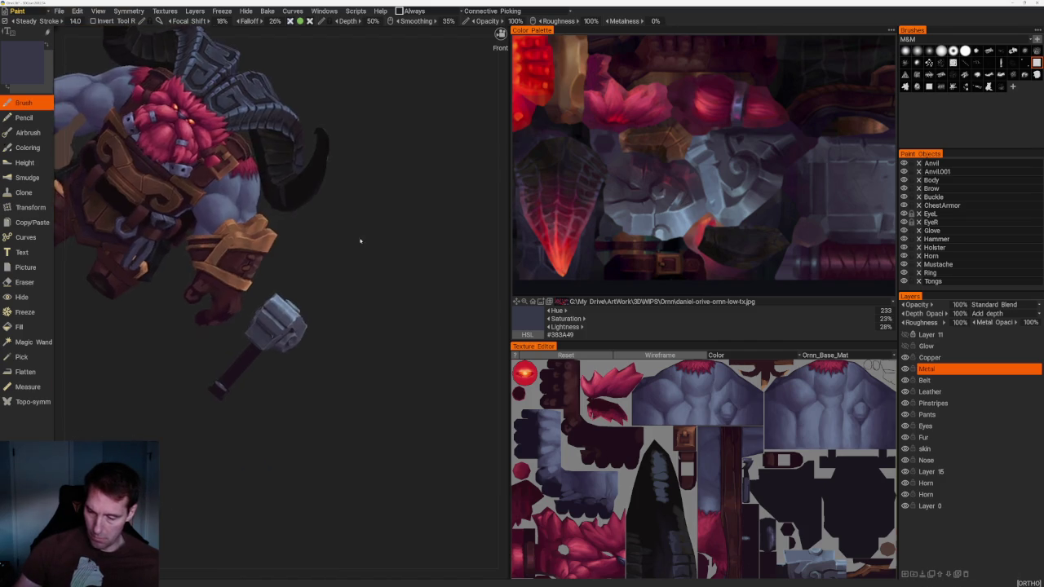
pyautogui.scroll(5, 356, 238)
# Sample lighter and darker grey-blues from the hammer's faces, settling on mid grey-blue #46495A
pyautogui.press('v')
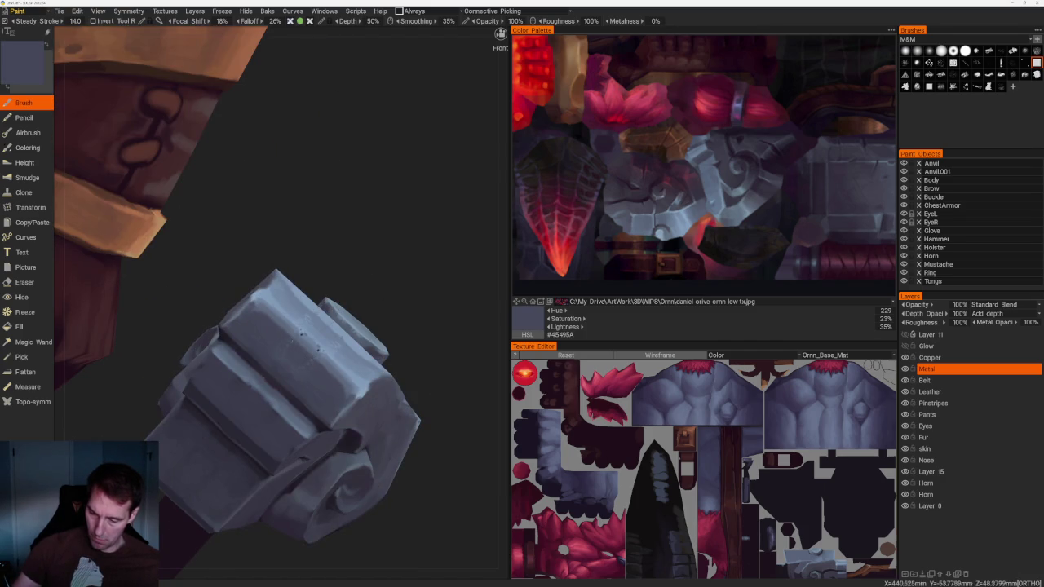
pyautogui.press('v')
pyautogui.press('v')
pyautogui.press('v')
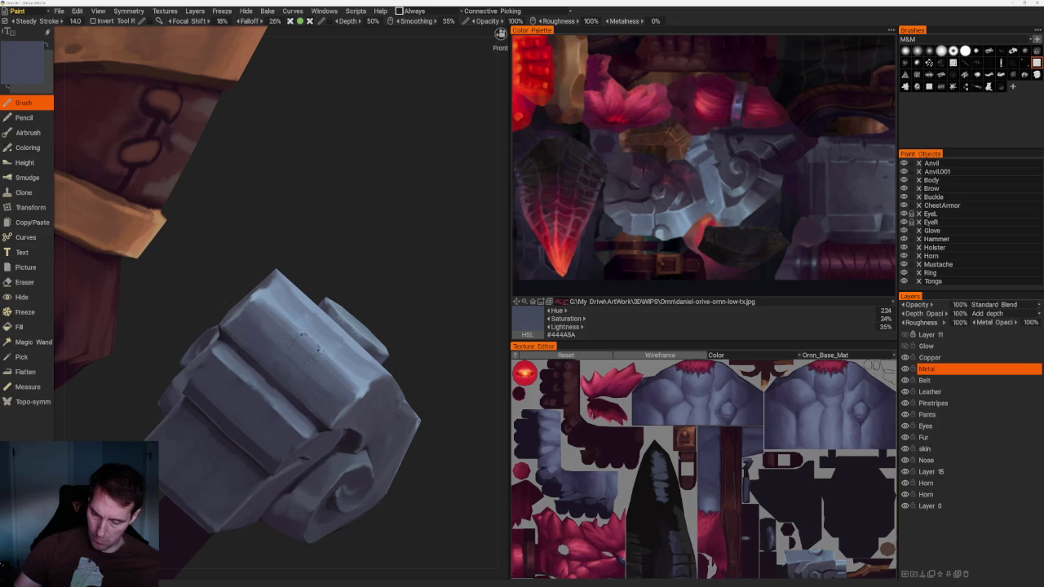
pyautogui.press('v')
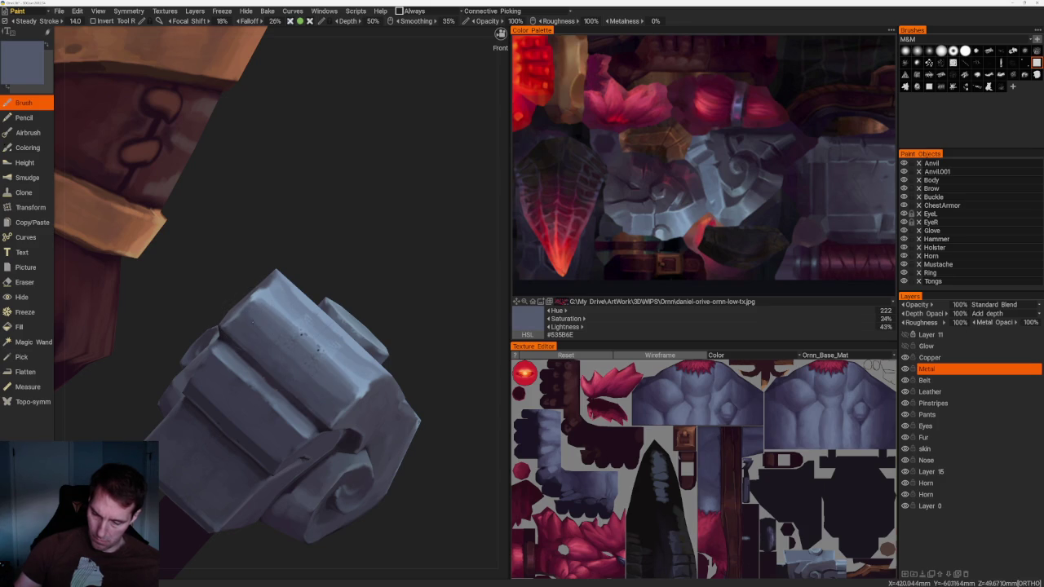
pyautogui.press('v')
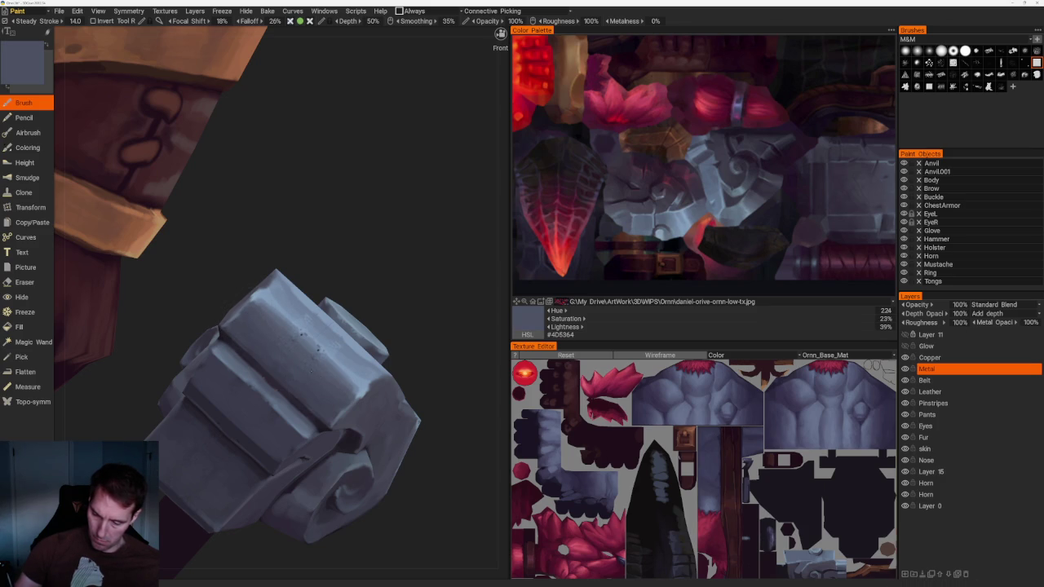
pyautogui.moveTo(359, 424)
pyautogui.mouseDown()
pyautogui.moveTo(416, 477)
pyautogui.moveTo(428, 465)
pyautogui.mouseUp()
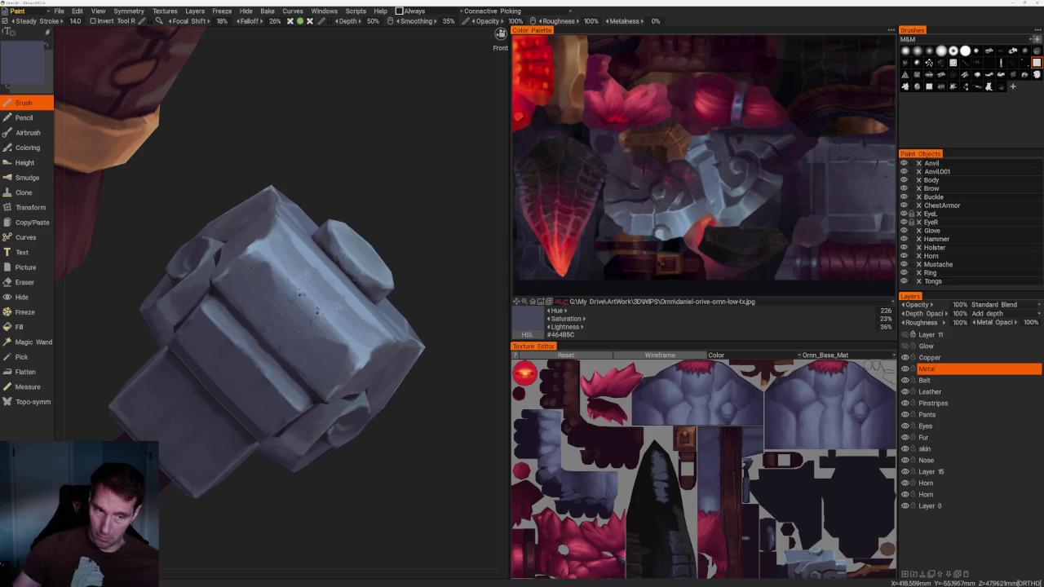
pyautogui.moveTo(326, 196)
pyautogui.mouseDown()
pyautogui.moveTo(348, 246)
pyautogui.moveTo(414, 324)
pyautogui.mouseUp()
pyautogui.scroll(5, 408, 221)
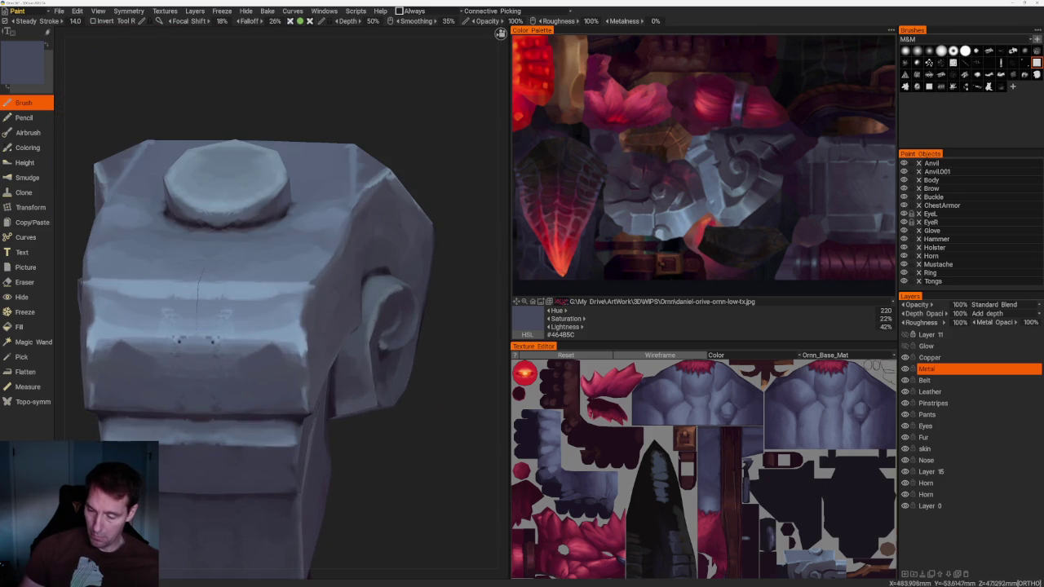
pyautogui.press('v')
pyautogui.press('v')
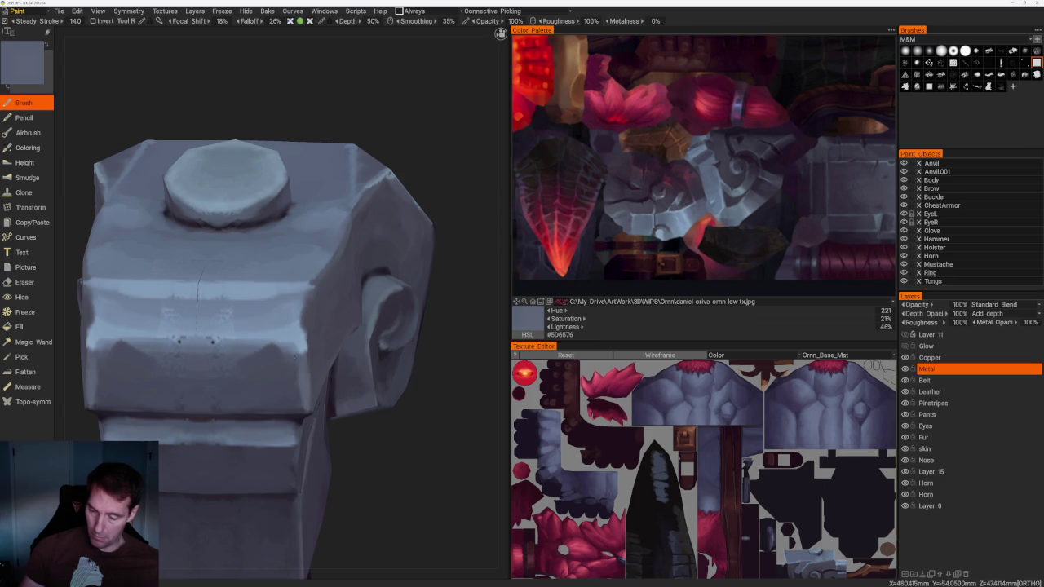
pyautogui.press('v')
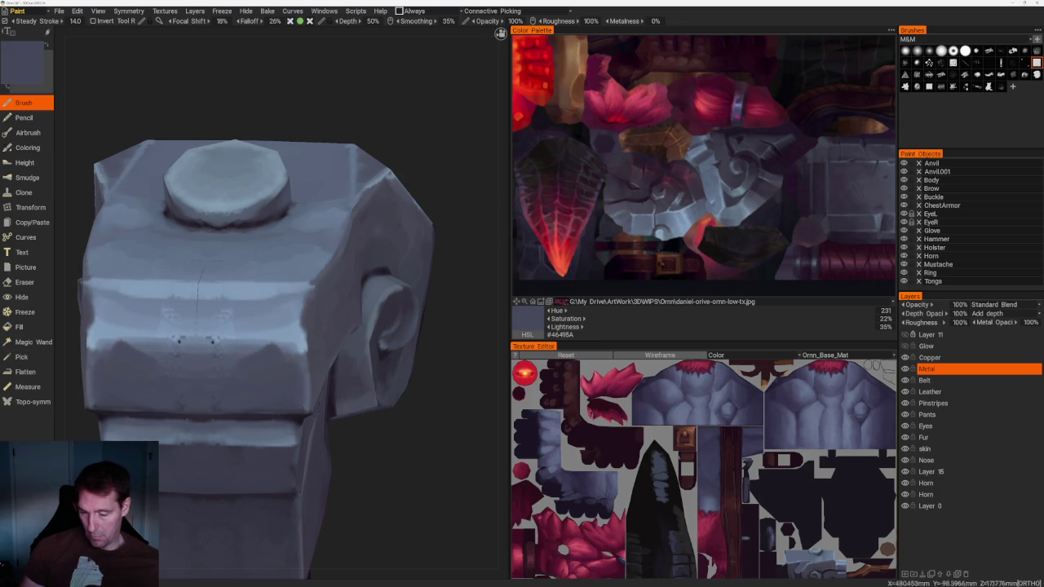
pyautogui.scroll(-5, 384, 261)
pyautogui.moveTo(385, 261)
pyautogui.mouseDown()
pyautogui.moveTo(310, 327)
pyautogui.moveTo(302, 275)
pyautogui.mouseUp()
pyautogui.scroll(5, 353, 296)
# Sample light and dark blue-greys from the hammer and paint light highlights on its front face
pyautogui.scroll(1, 353, 295)
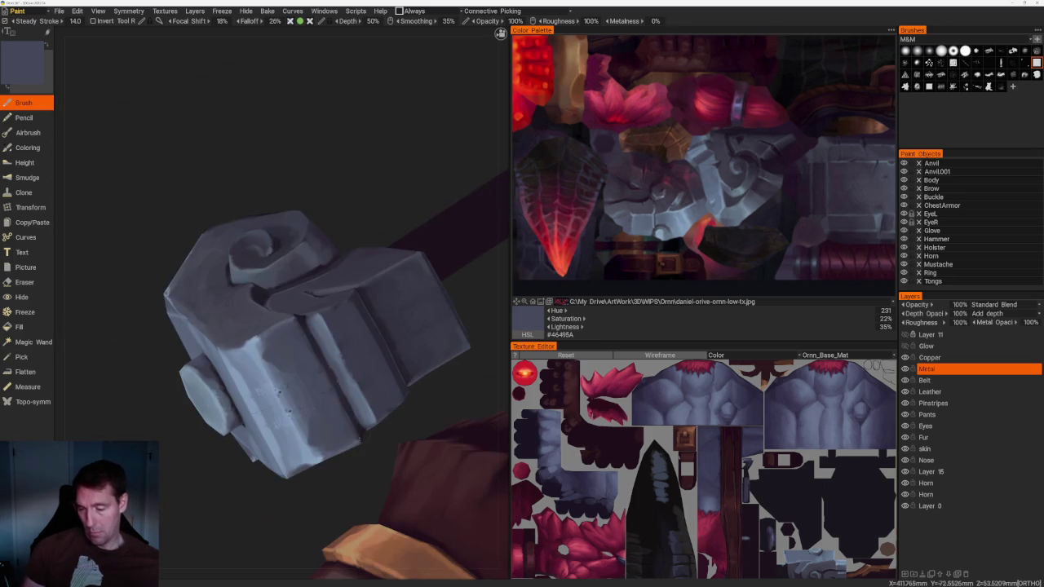
pyautogui.press('v')
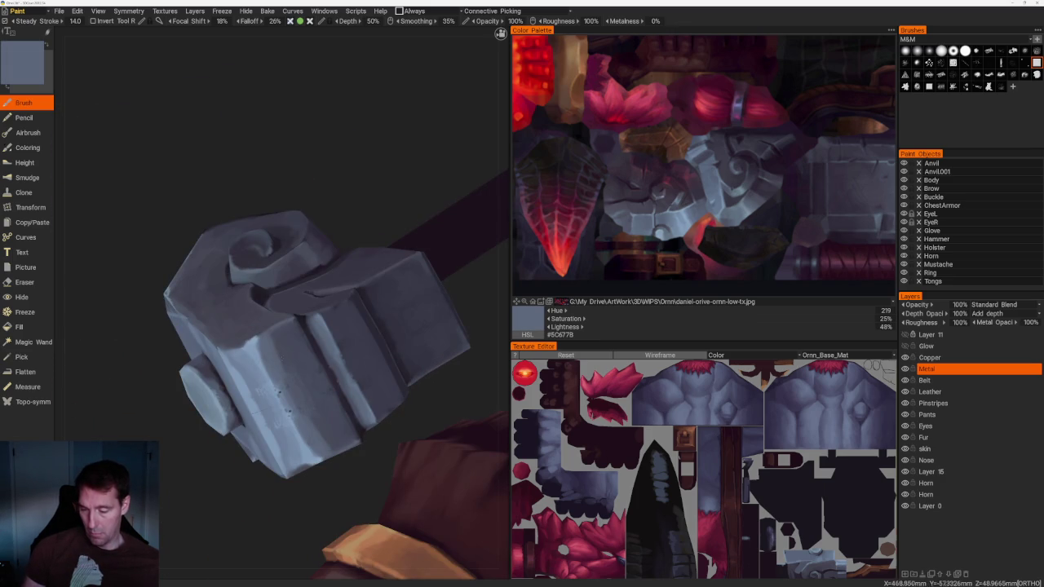
pyautogui.press('v')
pyautogui.press('v')
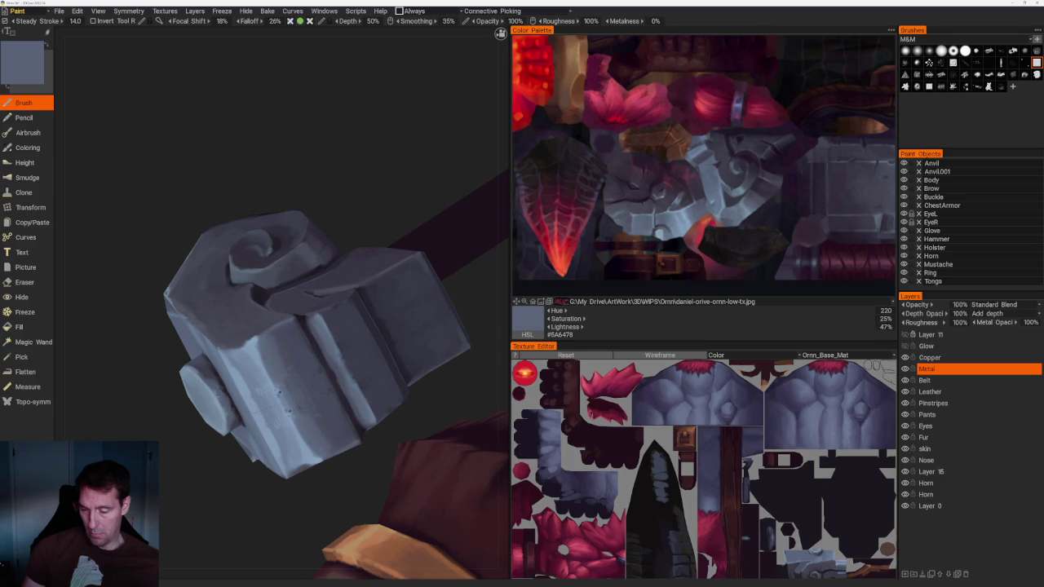
pyautogui.moveTo(265, 367); pyautogui.dragTo(297, 404)
pyautogui.press('v')
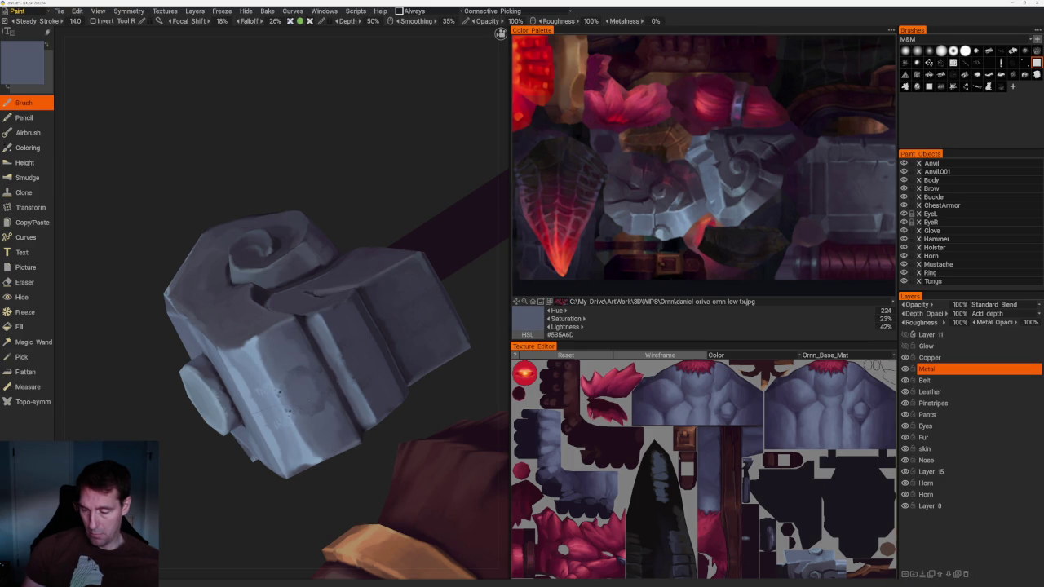
pyautogui.keyDown('alt'); pyautogui.moveTo(326, 244); pyautogui.dragTo(277, 229); pyautogui.keyUp('alt')
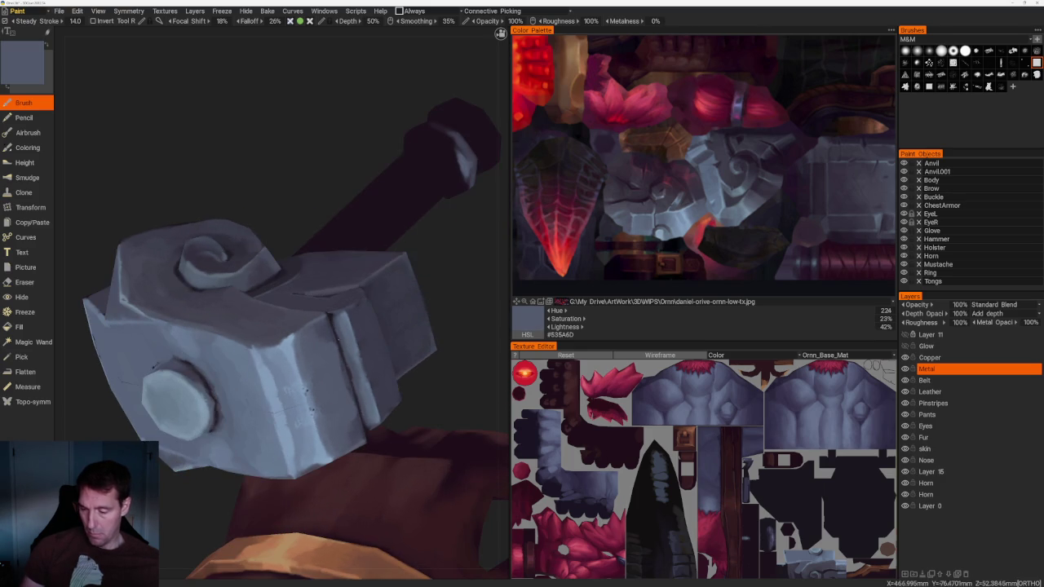
pyautogui.press('v')
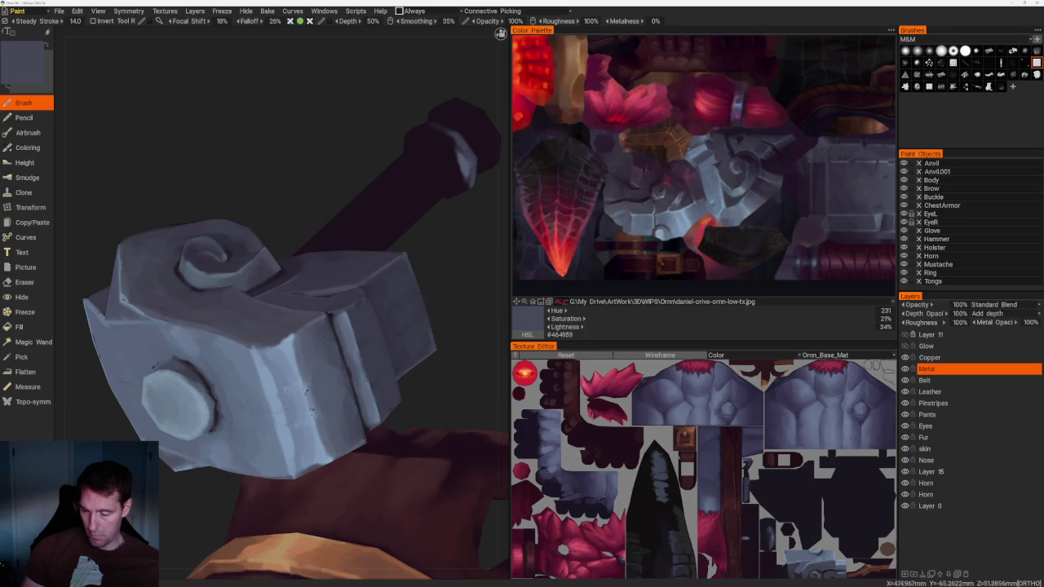
# Pick a lighter blue from the reference palette and build up light blue marks on the hammer head
pyautogui.scroll(-5, 338, 383)
pyautogui.moveTo(350, 226)
pyautogui.keyDown('alt'); pyautogui.mouseDown()
pyautogui.moveTo(396, 184)
pyautogui.moveTo(386, 303)
pyautogui.moveTo(391, 282)
pyautogui.moveTo(373, 291)
pyautogui.moveTo(313, 397)
pyautogui.moveTo(392, 378)
pyautogui.moveTo(362, 391)
pyautogui.mouseUp(); pyautogui.keyUp('alt')
pyautogui.scroll(5, 343, 372)
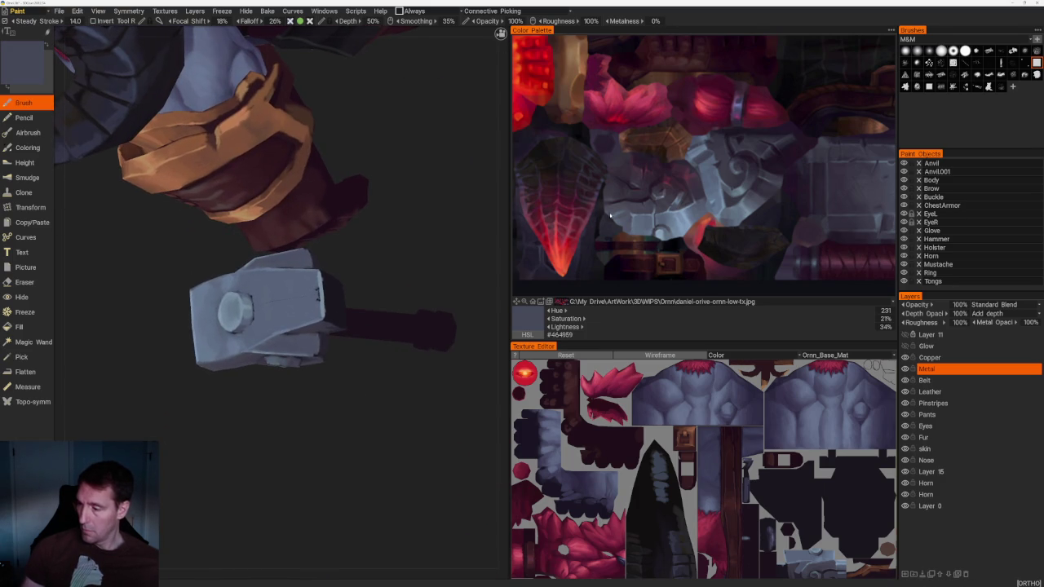
pyautogui.click(699, 213)
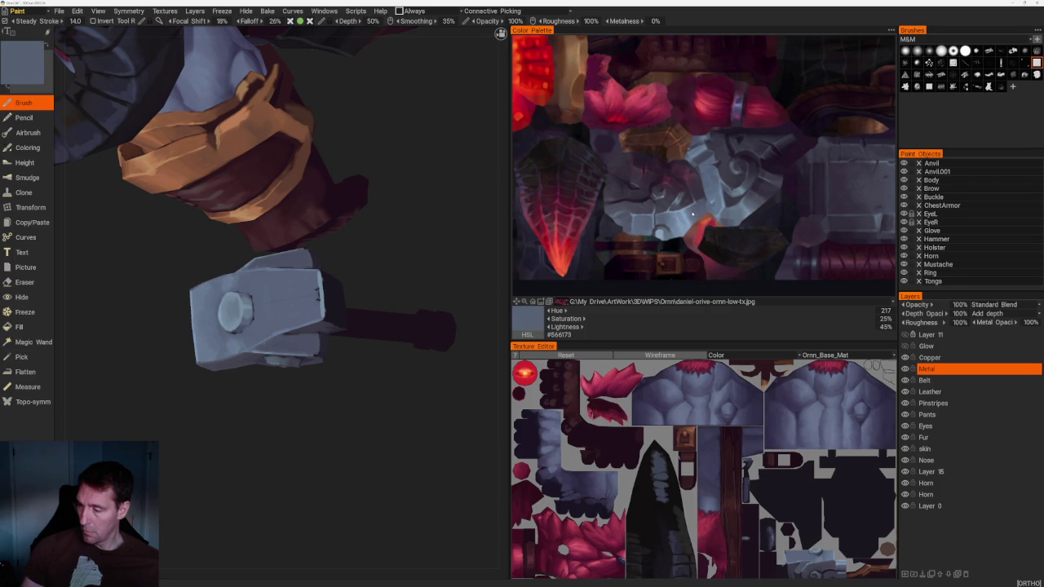
pyautogui.moveTo(328, 297)
pyautogui.keyDown('alt'); pyautogui.mouseDown()
pyautogui.moveTo(357, 288)
pyautogui.moveTo(326, 310)
pyautogui.mouseUp(); pyautogui.keyUp('alt')
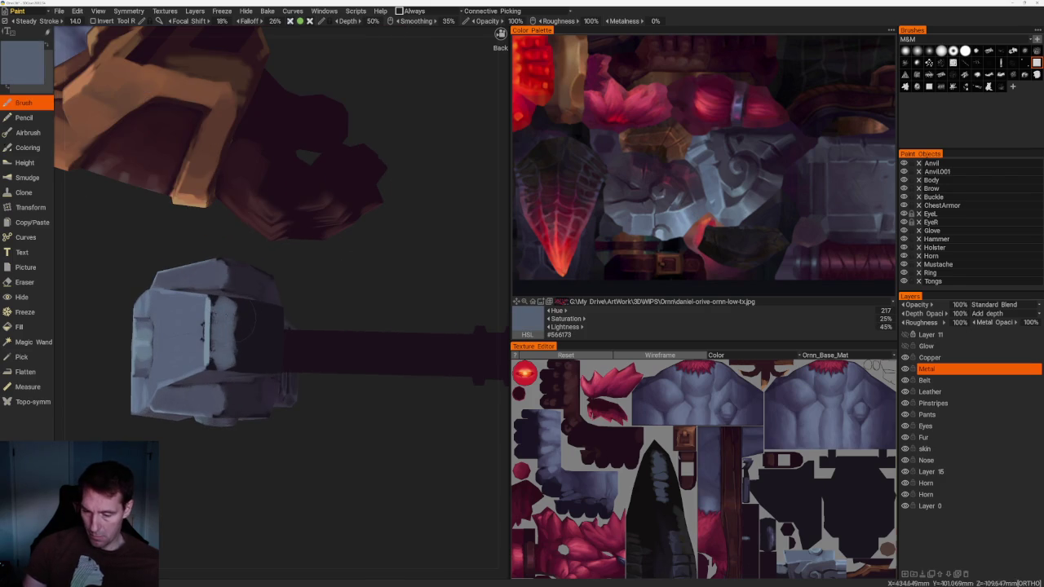
pyautogui.moveTo(229, 302); pyautogui.dragTo(269, 372)
pyautogui.moveTo(265, 310)
pyautogui.mouseDown()
pyautogui.moveTo(245, 346)
pyautogui.moveTo(253, 349)
pyautogui.mouseUp()
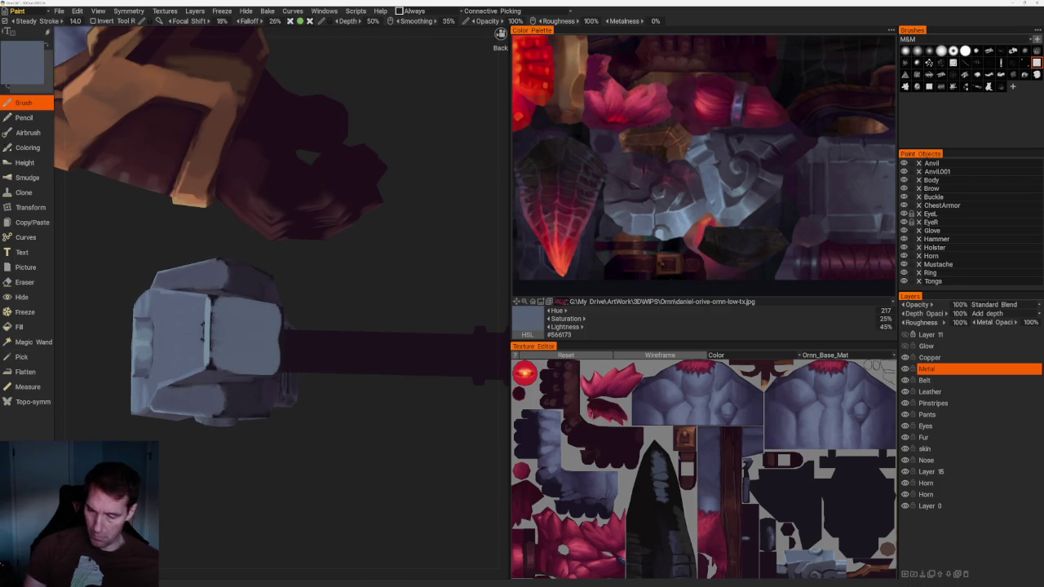
pyautogui.click(700, 204)
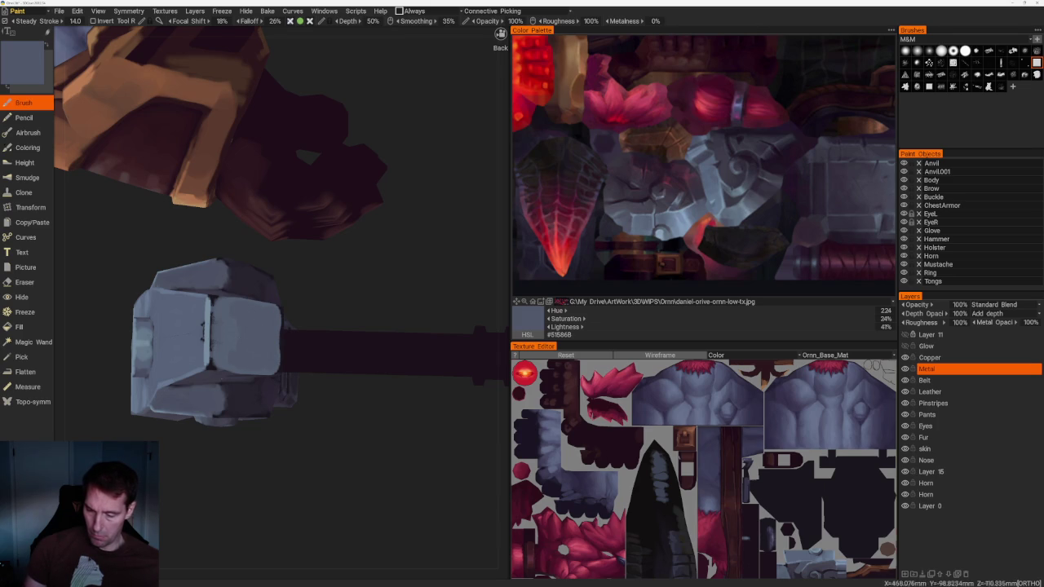
# Sample blue-greys and paint a light stroke on the hammer head's lower front face
pyautogui.click(659, 234)
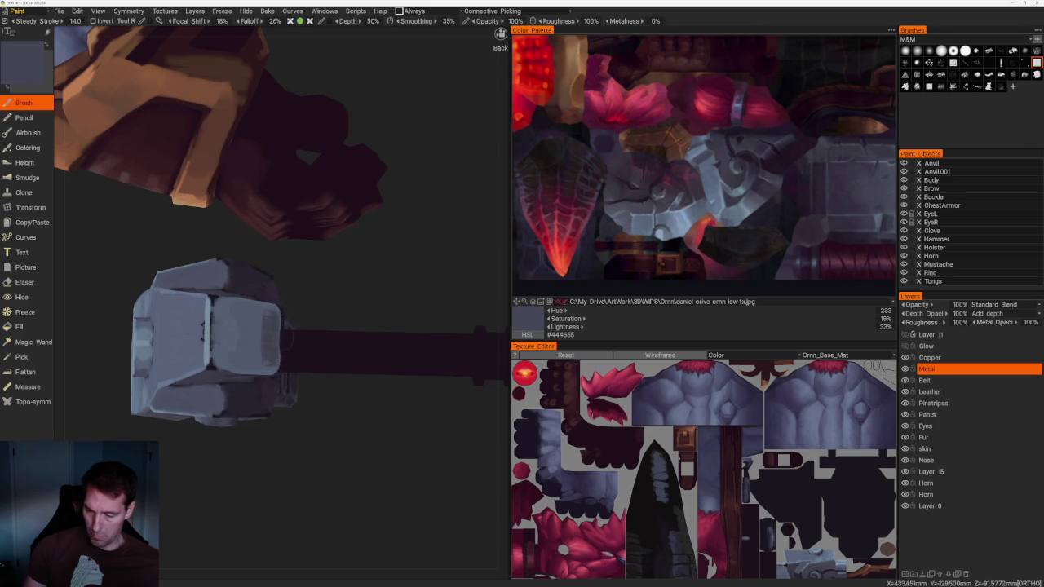
pyautogui.moveTo(245, 244); pyautogui.dragTo(367, 229)
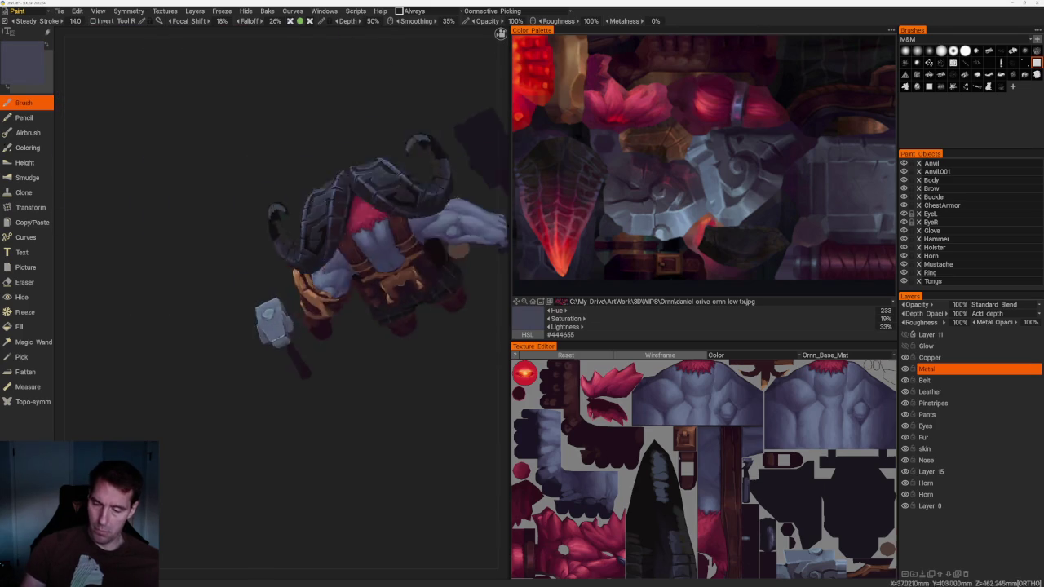
pyautogui.moveTo(408, 355); pyautogui.dragTo(431, 408)
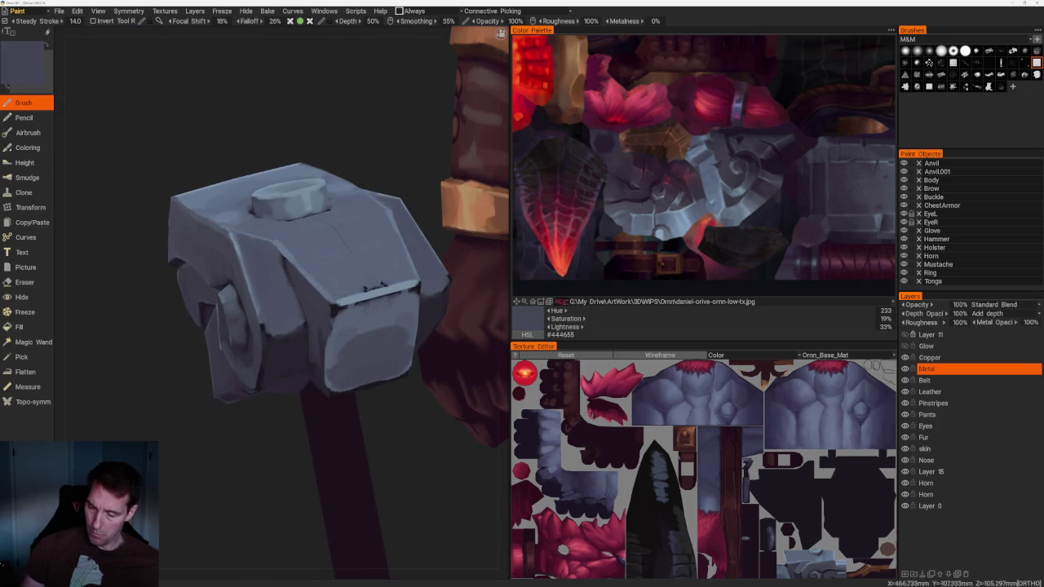
pyautogui.press('v')
pyautogui.moveTo(390, 328)
pyautogui.mouseDown()
pyautogui.moveTo(399, 337)
pyautogui.moveTo(354, 351)
pyautogui.mouseUp()
# Paint a pale blue highlight (#788DA0) along the hammer head's vertical corner edge
pyautogui.press('v')
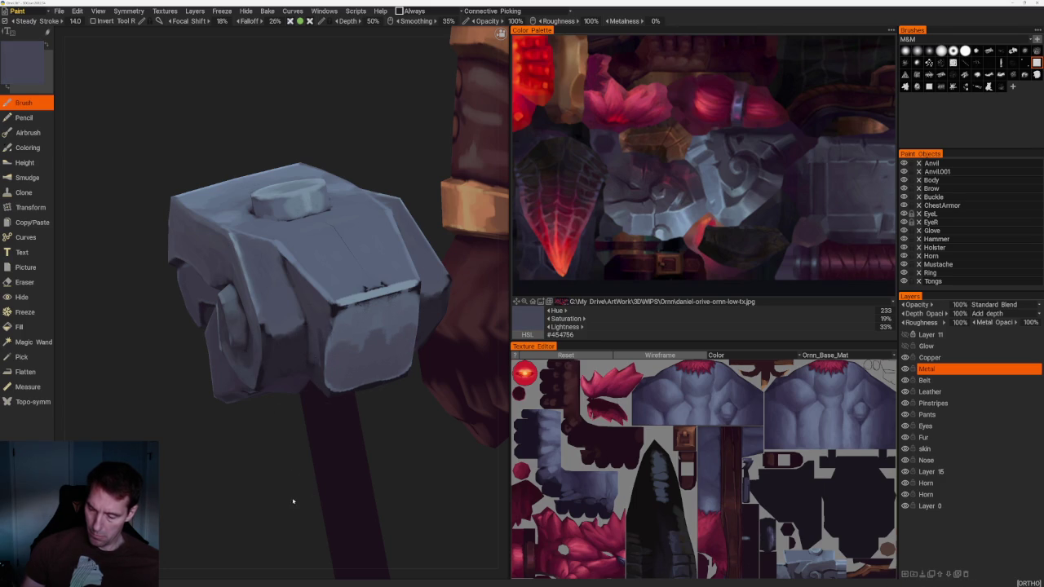
pyautogui.press('v')
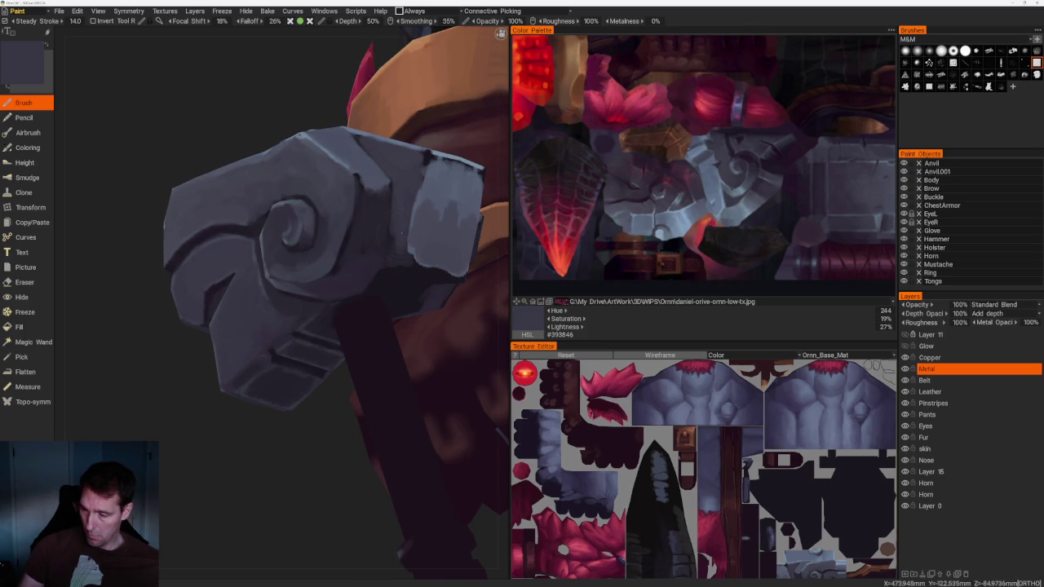
pyautogui.moveTo(245, 457); pyautogui.dragTo(234, 478, button='middle')
pyautogui.press('v')
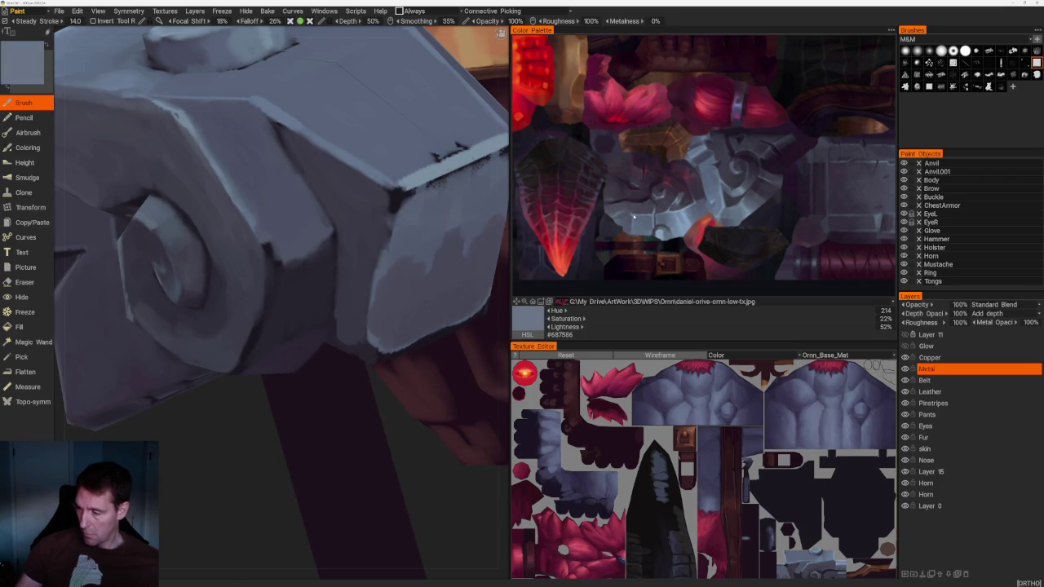
pyautogui.moveTo(397, 228)
pyautogui.mouseDown()
pyautogui.moveTo(390, 189)
pyautogui.moveTo(403, 183)
pyautogui.moveTo(378, 346)
pyautogui.mouseUp()
pyautogui.press('w')
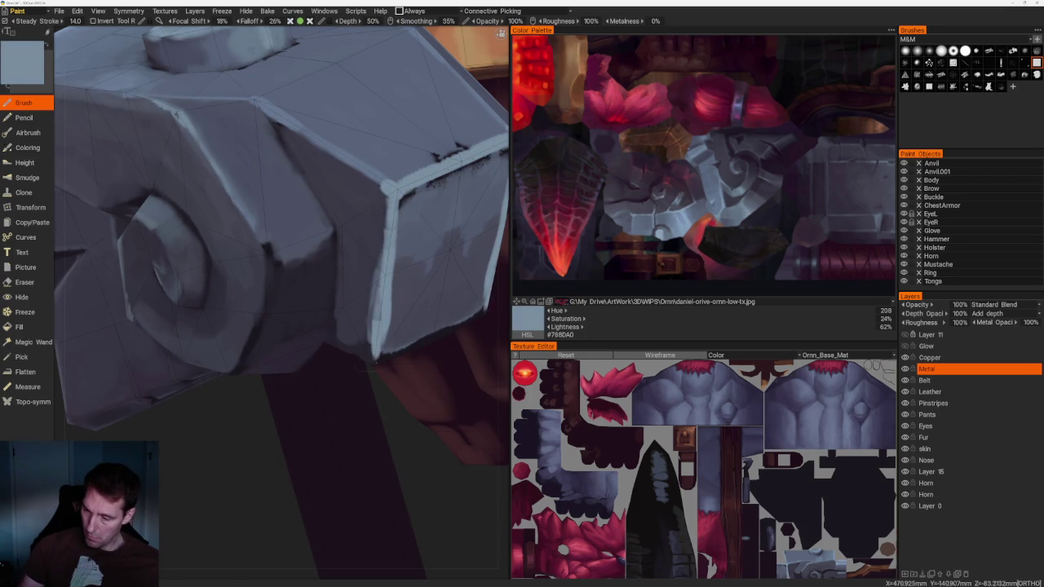
pyautogui.scroll(-10, 273, 117)
pyautogui.moveTo(273, 117)
pyautogui.mouseDown()
pyautogui.moveTo(305, 116)
pyautogui.moveTo(321, 155)
pyautogui.mouseUp()
pyautogui.scroll(3, 321, 155)
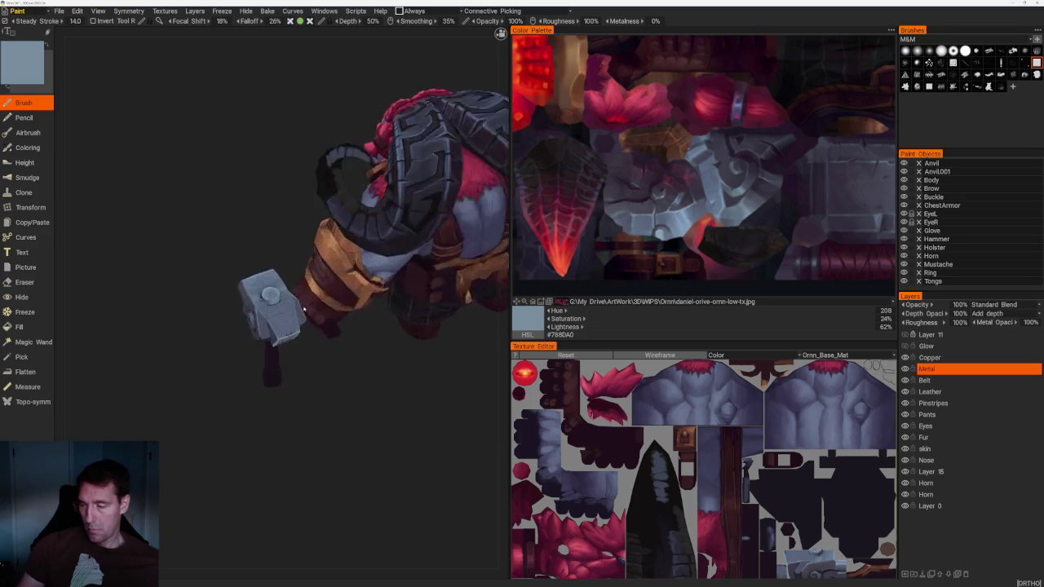
# Sample blue-greys and dark greys, then paint dark grey shading across the hammer head's end face
pyautogui.scroll(5, 322, 155)
pyautogui.scroll(3, 322, 155)
pyautogui.click(633, 218)
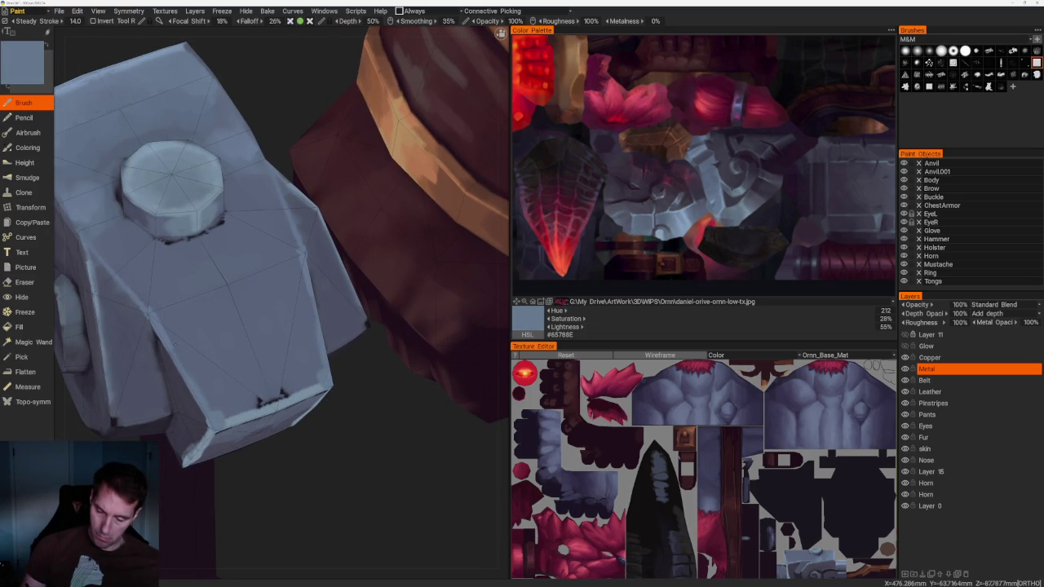
pyautogui.press('v')
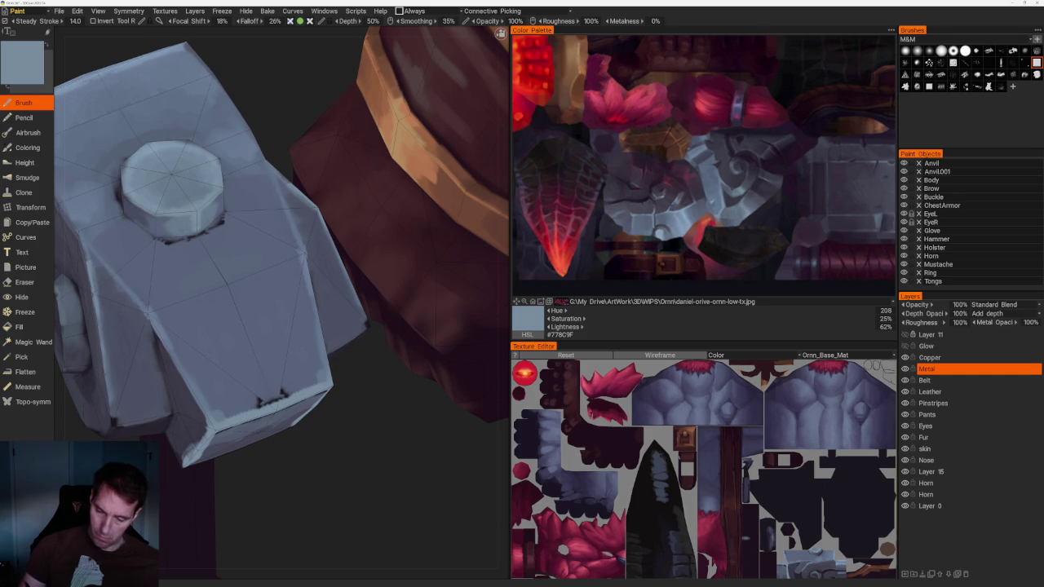
pyautogui.scroll(-5, 303, 492)
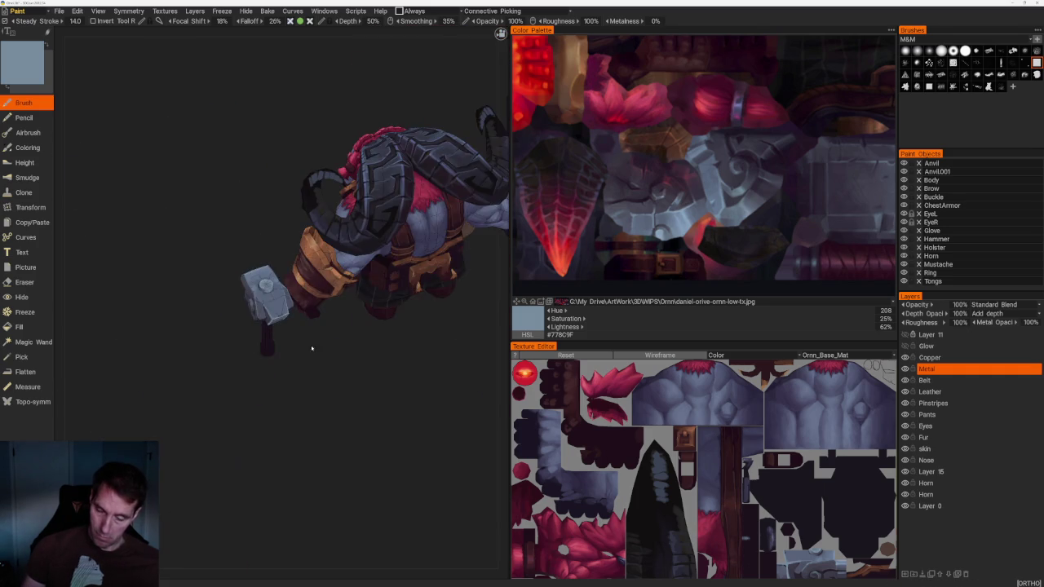
pyautogui.moveTo(361, 368); pyautogui.dragTo(373, 391, button='right')
pyautogui.scroll(5, 384, 401)
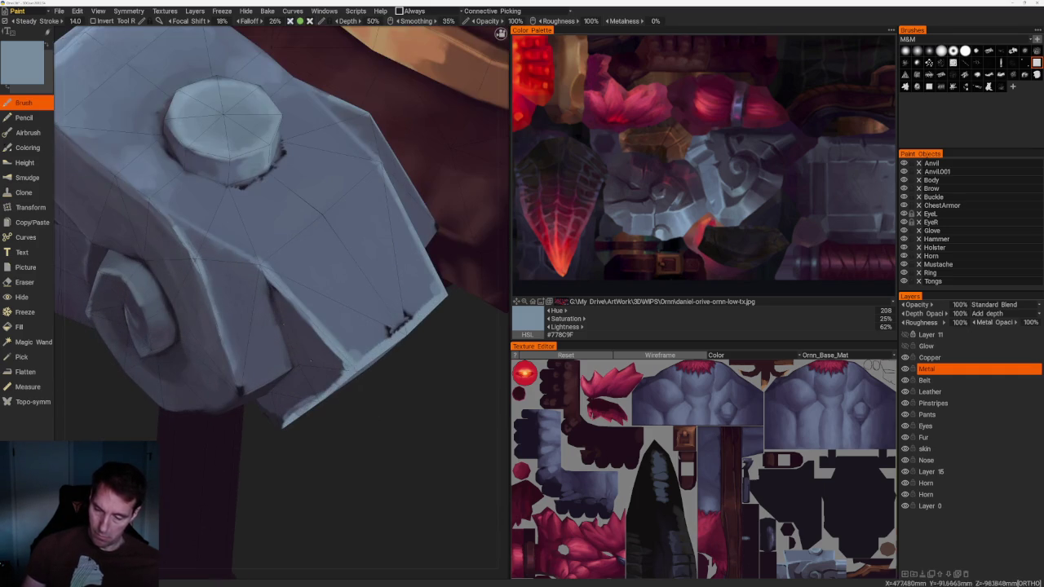
pyautogui.press('v')
pyautogui.press('v')
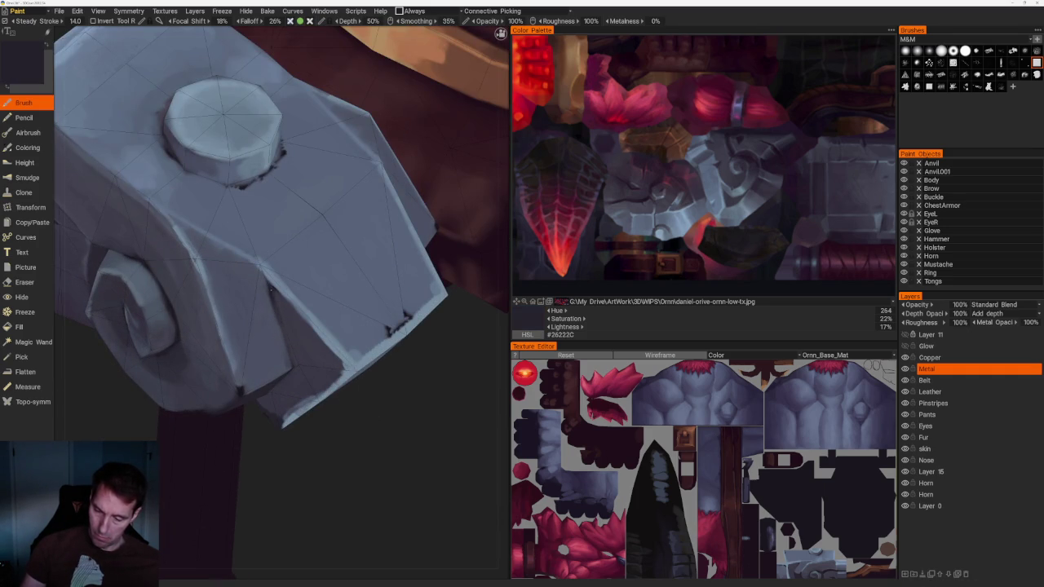
pyautogui.moveTo(281, 302); pyautogui.dragTo(314, 324, button='right')
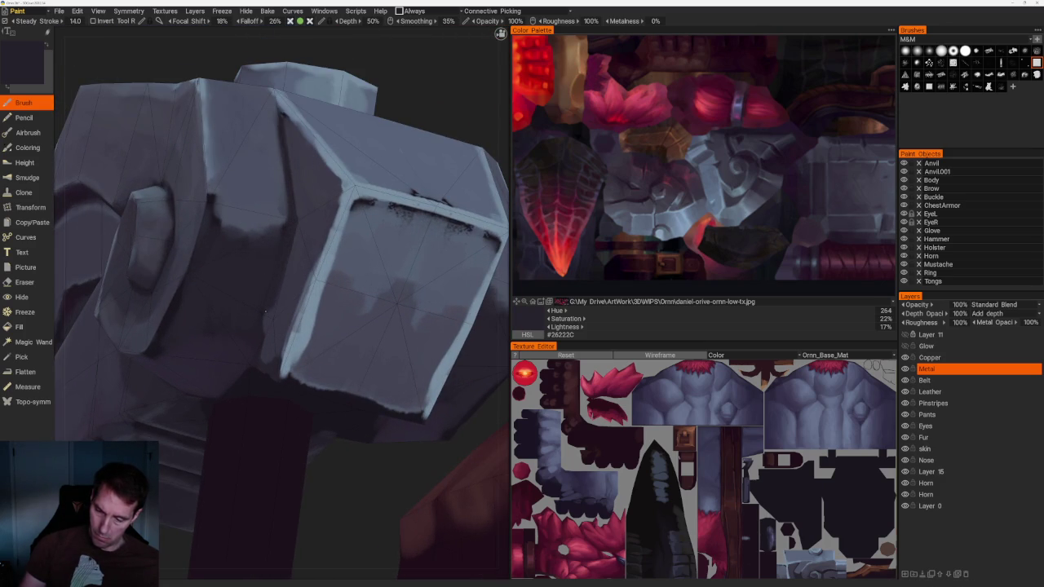
pyautogui.press('v')
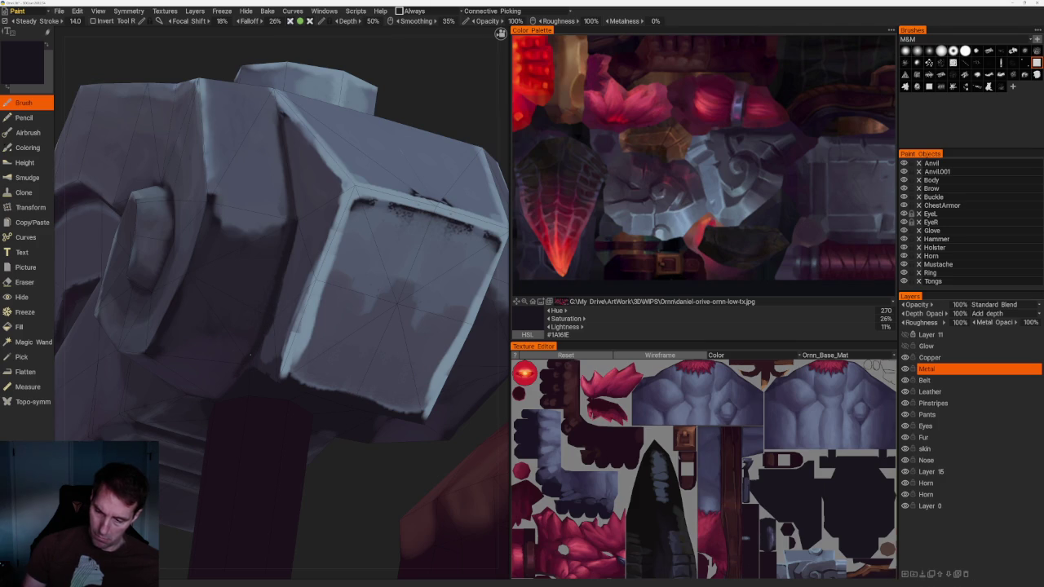
pyautogui.scroll(-5, 175, 186)
pyautogui.moveTo(175, 187)
pyautogui.mouseDown()
pyautogui.moveTo(308, 159)
pyautogui.moveTo(282, 247)
pyautogui.moveTo(318, 230)
pyautogui.mouseUp()
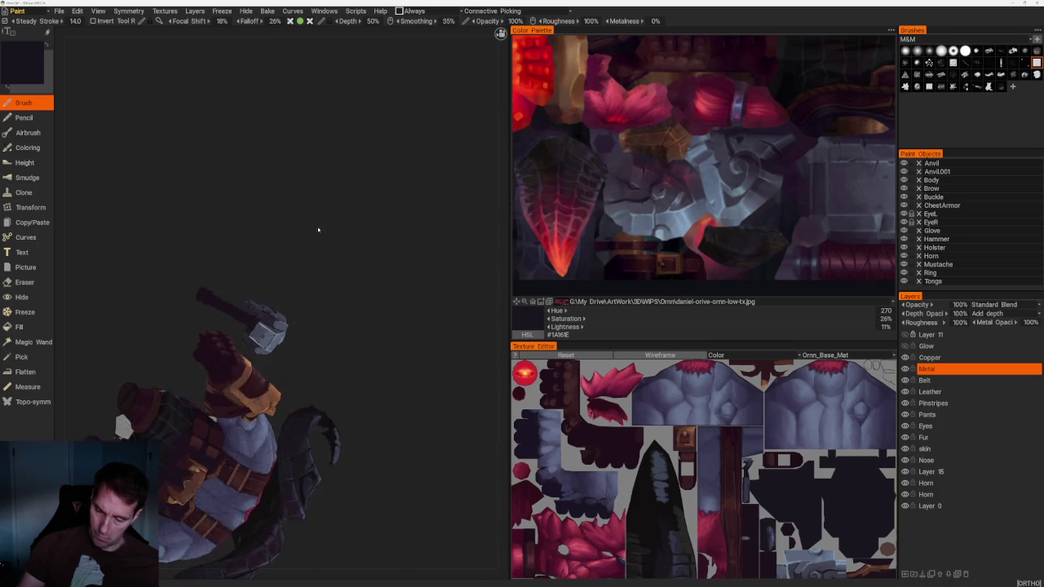
pyautogui.scroll(5, 318, 230)
pyautogui.press('v')
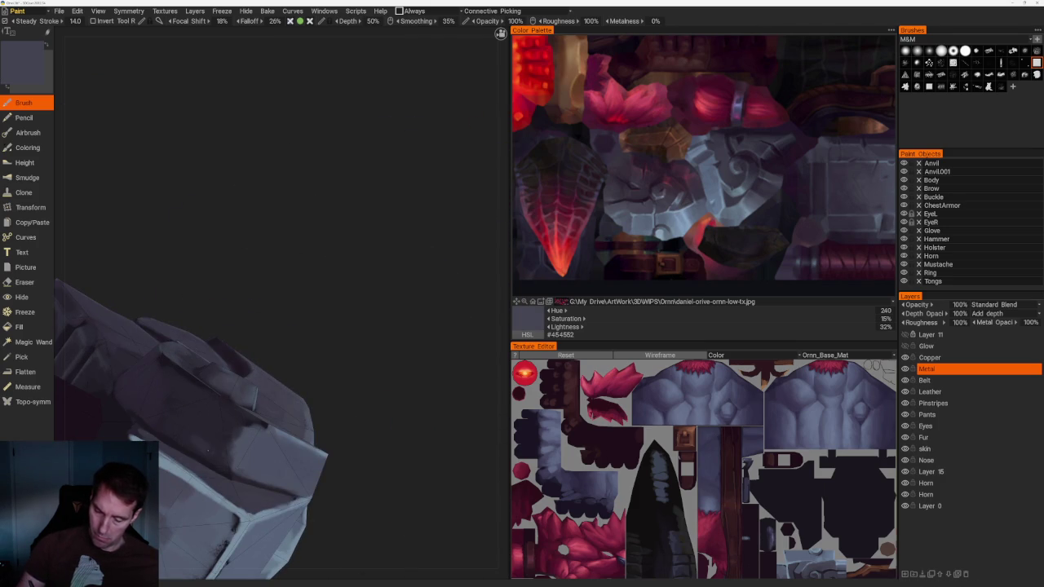
pyautogui.press('v')
pyautogui.moveTo(204, 433); pyautogui.dragTo(243, 400)
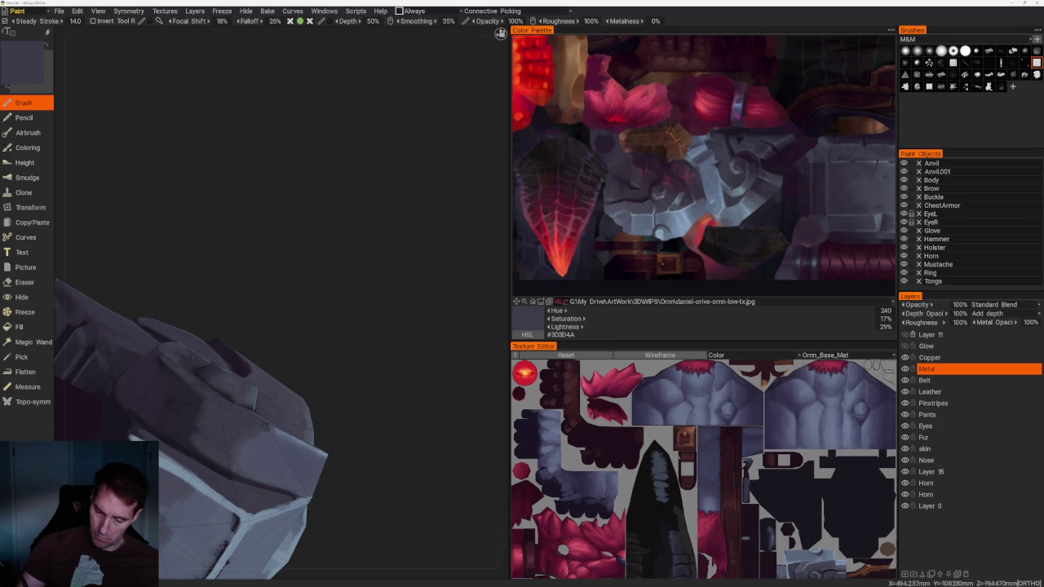
# Pick a lighter grey-blue and paint a stroke over the hammer head's shading
pyautogui.press('v')
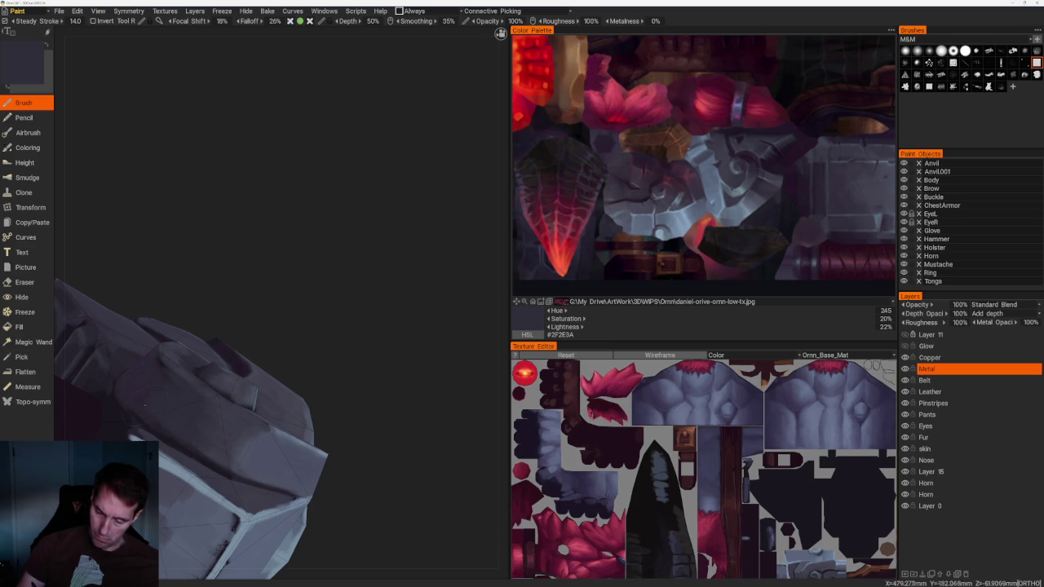
pyautogui.press('v')
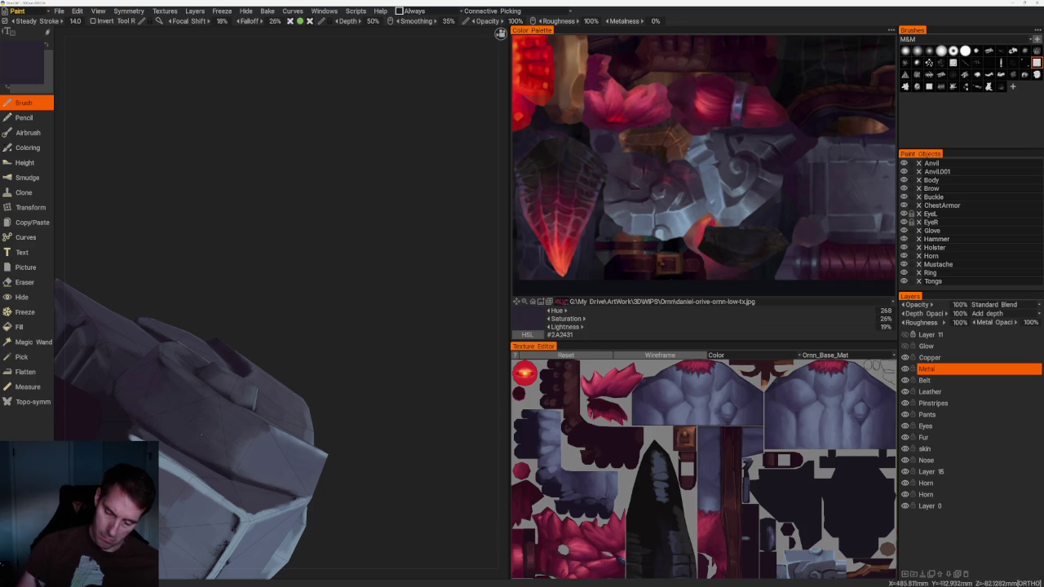
pyautogui.scroll(-5, 187, 431)
pyautogui.keyDown('alt'); pyautogui.moveTo(273, 310); pyautogui.dragTo(311, 259); pyautogui.keyUp('alt')
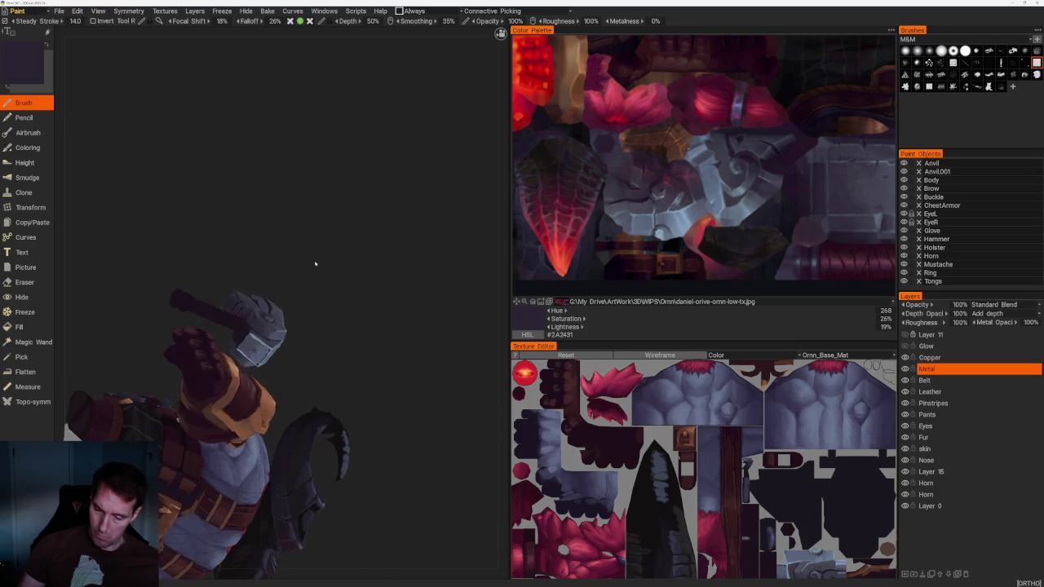
pyautogui.press('f')
pyautogui.press('v')
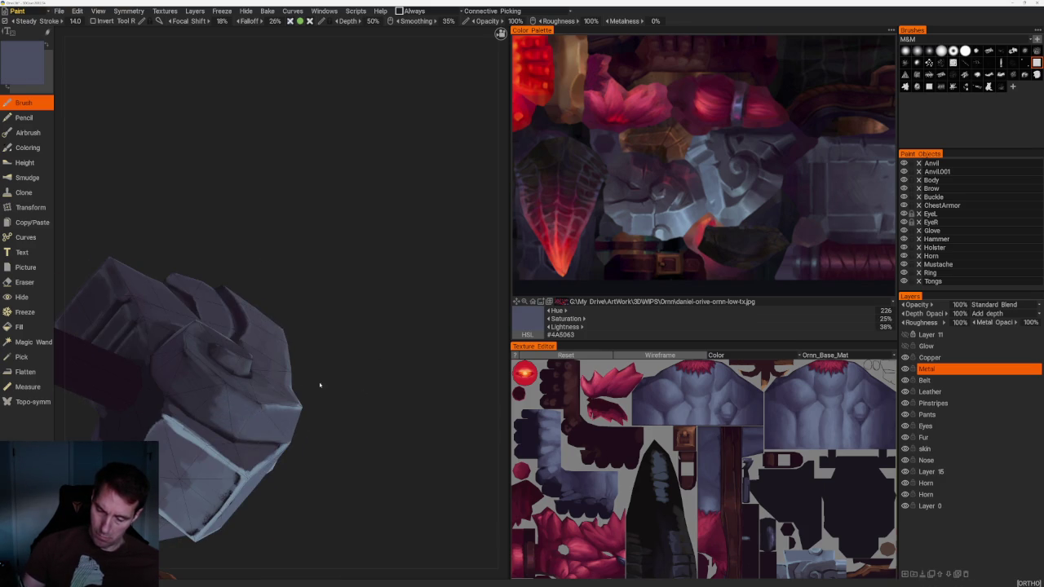
pyautogui.keyDown('alt'); pyautogui.moveTo(245, 367); pyautogui.dragTo(280, 305); pyautogui.keyUp('alt')
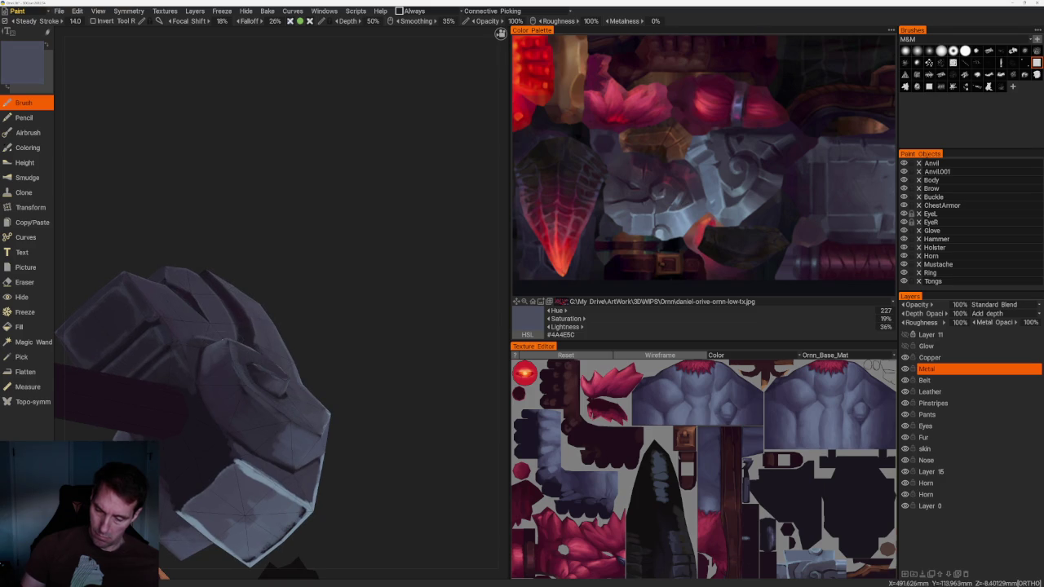
pyautogui.moveTo(242, 390); pyautogui.dragTo(234, 403)
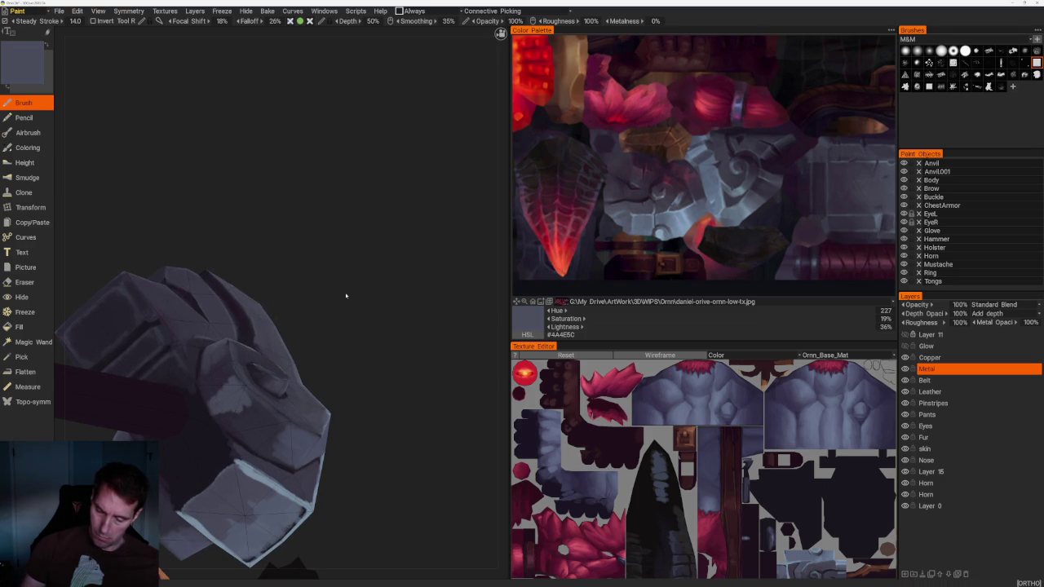
pyautogui.keyDown('alt'); pyautogui.moveTo(334, 290); pyautogui.dragTo(327, 245); pyautogui.keyUp('alt')
pyautogui.scroll(-5, 322, 168)
pyautogui.moveTo(322, 168)
pyautogui.keyDown('alt'); pyautogui.mouseDown()
pyautogui.moveTo(348, 291)
pyautogui.moveTo(316, 261)
pyautogui.mouseUp(); pyautogui.keyUp('alt')
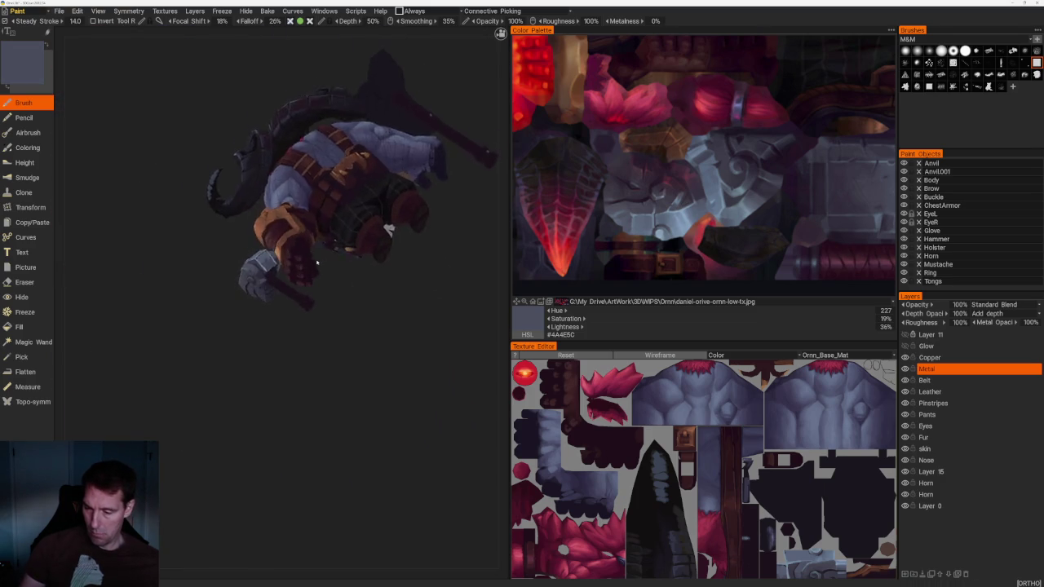
# Lower the brush opacity to 73% and sample a dark blue-grey from the hammer
pyautogui.scroll(5, 316, 261)
pyautogui.keyDown('alt'); pyautogui.moveTo(410, 422); pyautogui.dragTo(391, 408); pyautogui.keyUp('alt')
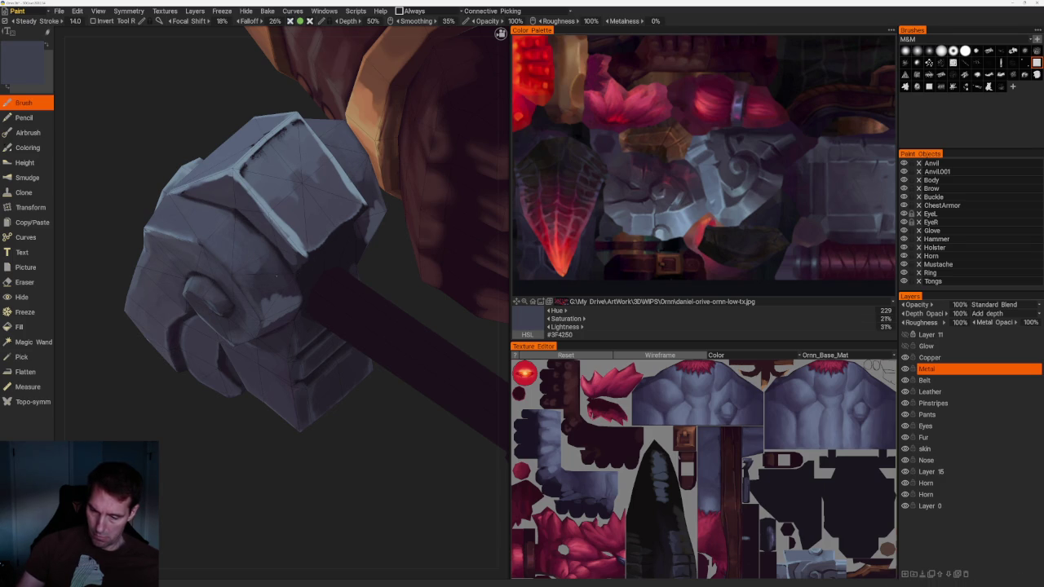
pyautogui.moveTo(520, 20); pyautogui.dragTo(505, 20)
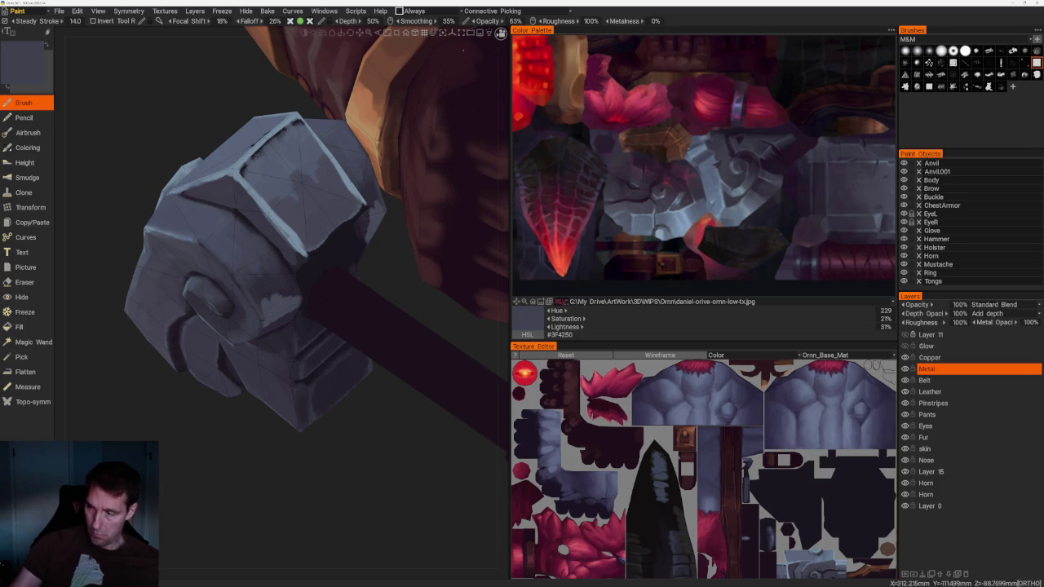
pyautogui.press('v')
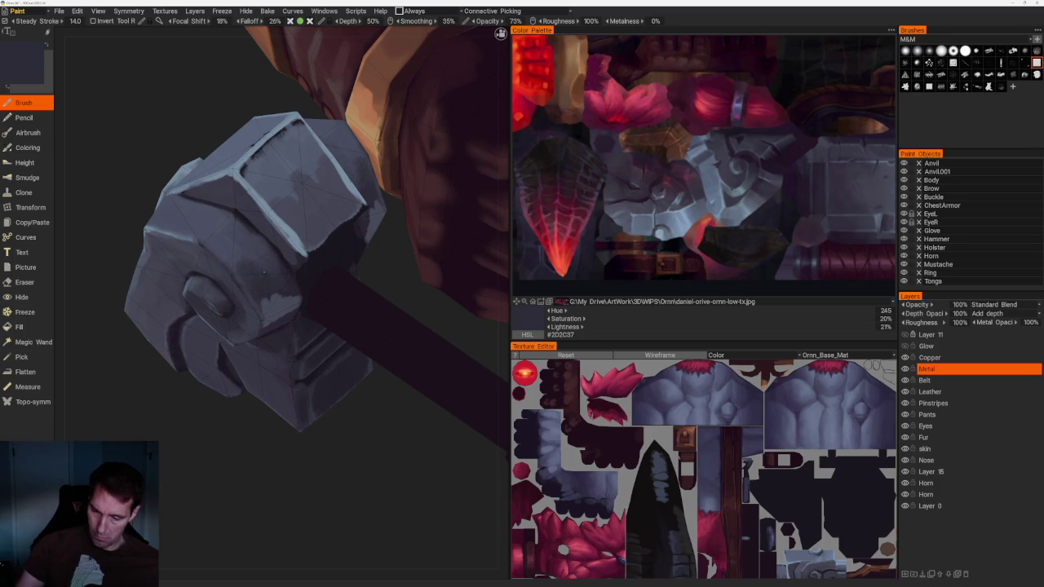
pyautogui.press('v')
pyautogui.press('v')
pyautogui.press('v')
pyautogui.moveTo(287, 294); pyautogui.dragTo(268, 319, button='middle')
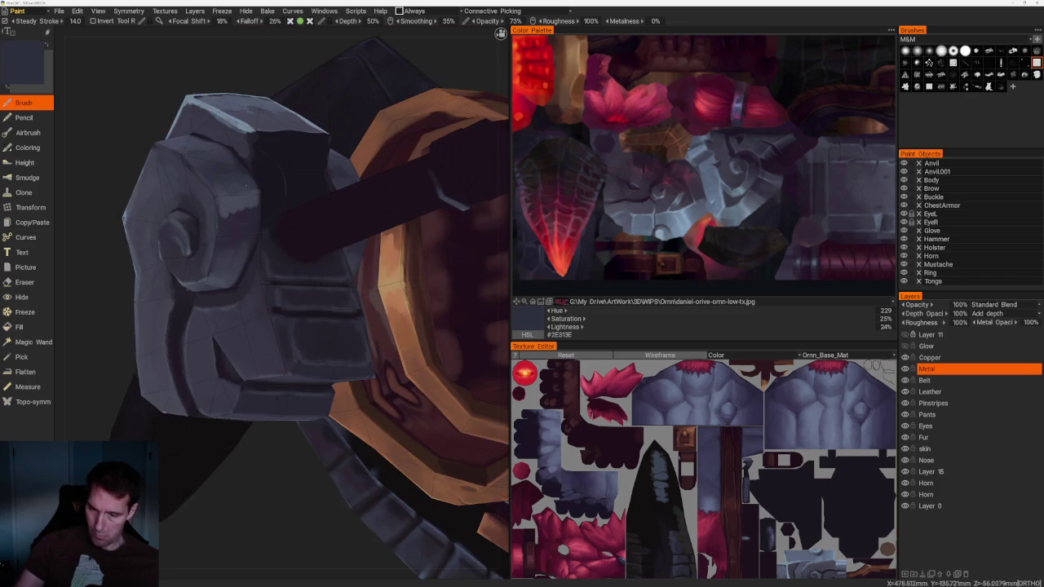
# Sample various purple-greys and grey-blues from the hammer head, ending on the mid grey-blue
pyautogui.press('v')
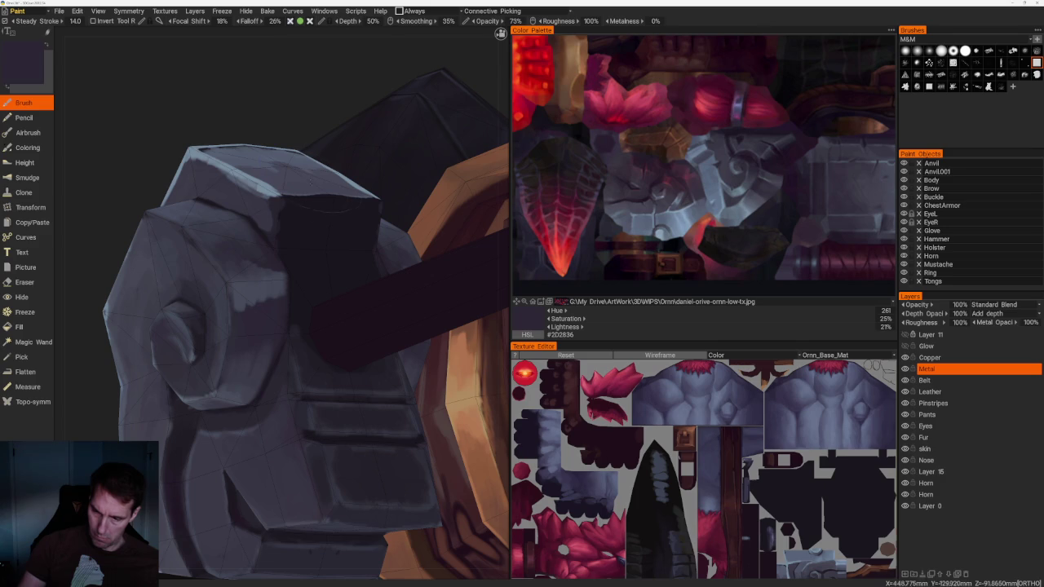
pyautogui.press('v')
pyautogui.press('v')
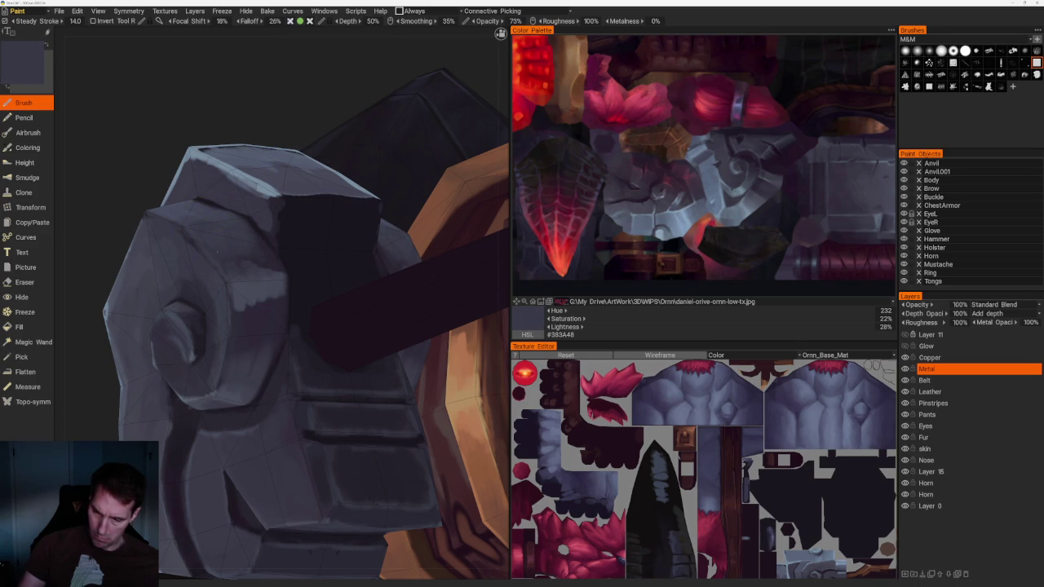
pyautogui.press('v')
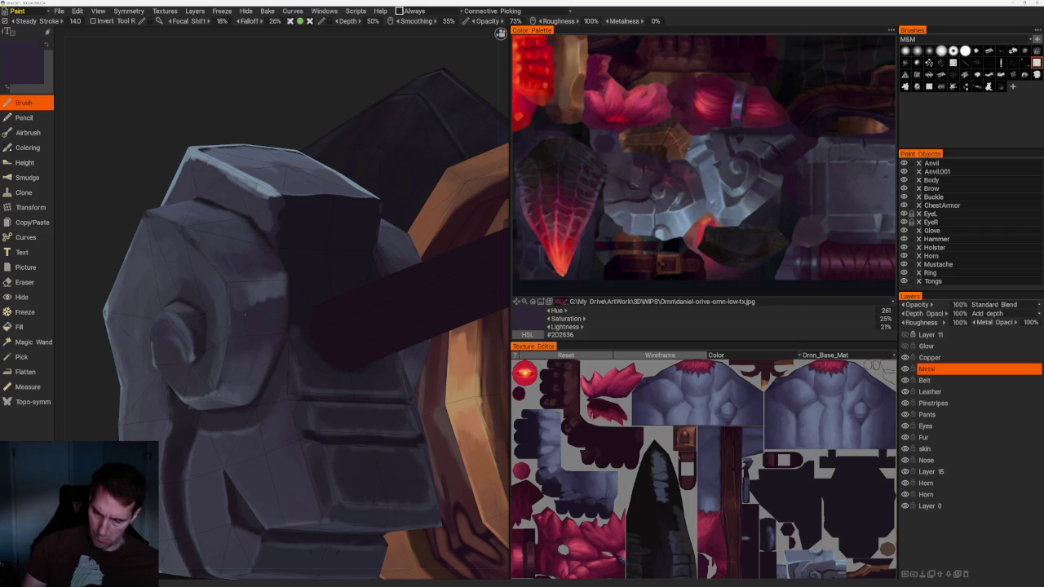
pyautogui.press('v')
pyautogui.press('v')
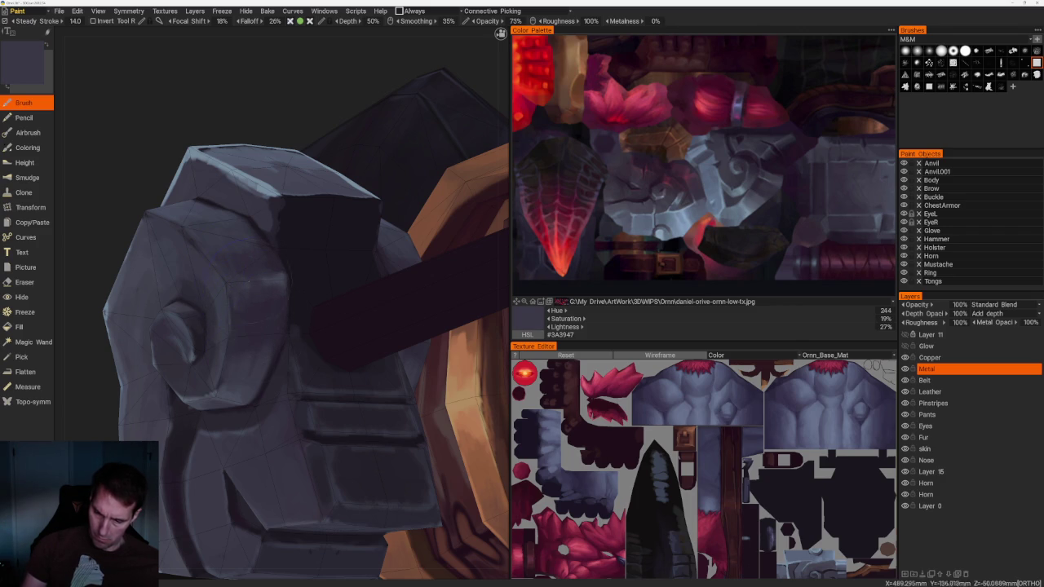
pyautogui.keyDown('alt'); pyautogui.moveTo(271, 284); pyautogui.dragTo(342, 310); pyautogui.keyUp('alt')
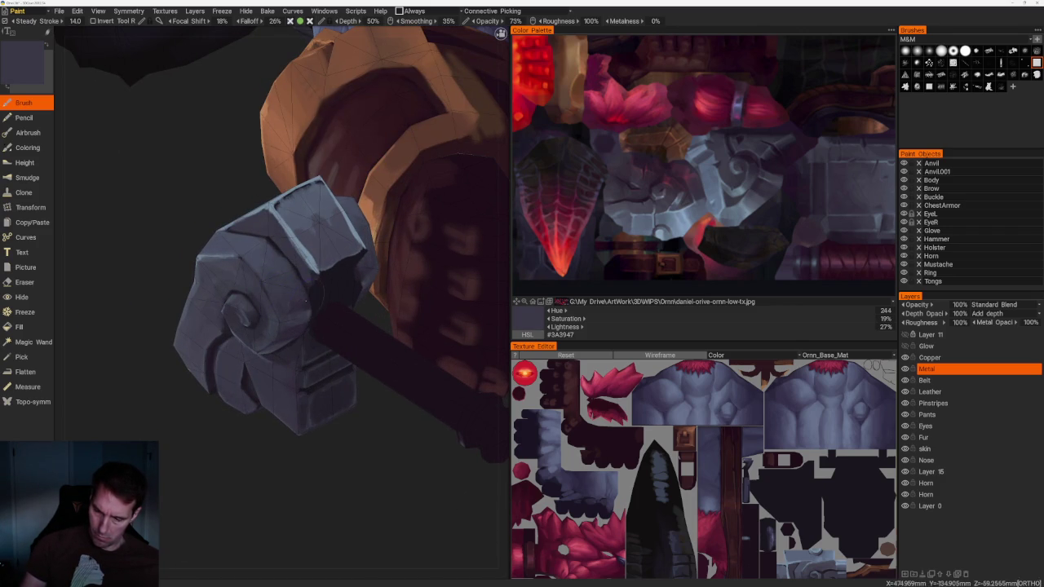
pyautogui.keyDown('alt'); pyautogui.moveTo(226, 159); pyautogui.dragTo(262, 213); pyautogui.keyUp('alt')
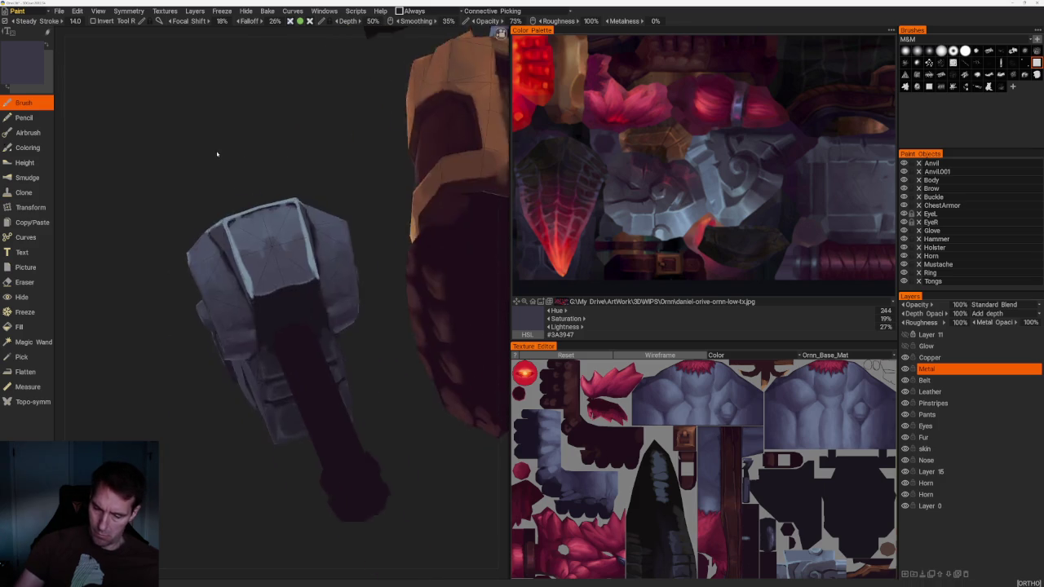
pyautogui.press('v')
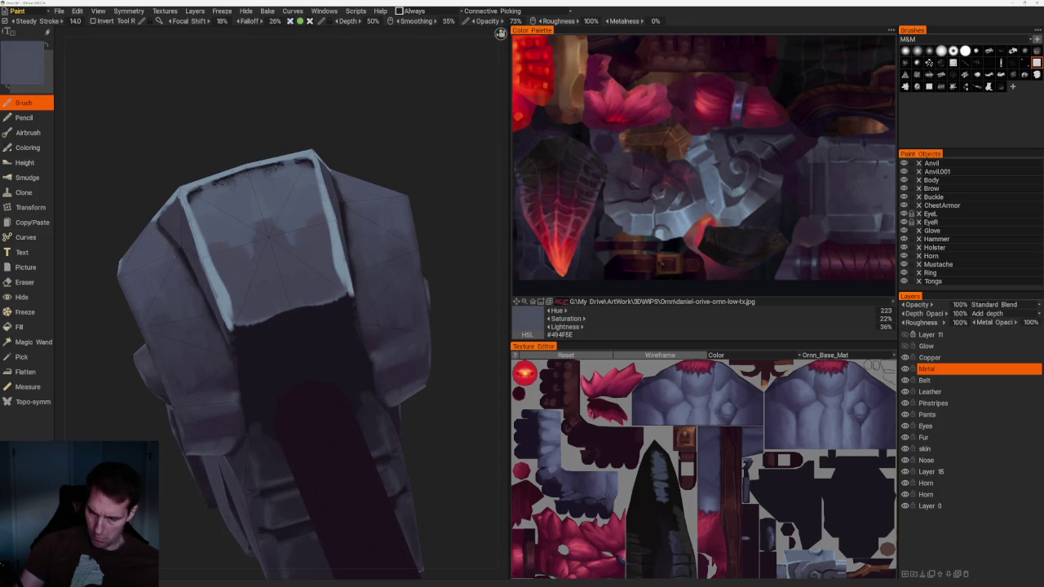
pyautogui.keyDown('alt'); pyautogui.moveTo(261, 294); pyautogui.dragTo(294, 302); pyautogui.keyUp('alt')
pyautogui.scroll(-5, 224, 187)
pyautogui.keyDown('alt'); pyautogui.moveTo(224, 187); pyautogui.dragTo(367, 216); pyautogui.keyUp('alt')
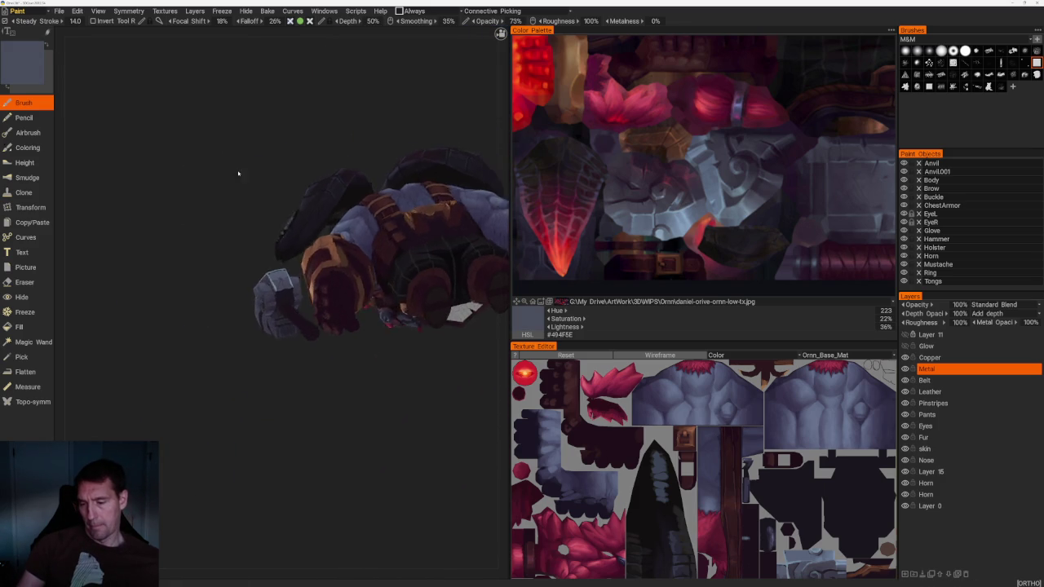
# Orbit to the hammer head's underside, sampling a grey-lilac and darker grey-blues from the model
pyautogui.scroll(3, 375, 253)
pyautogui.scroll(3, 399, 367)
pyautogui.scroll(3, 359, 408)
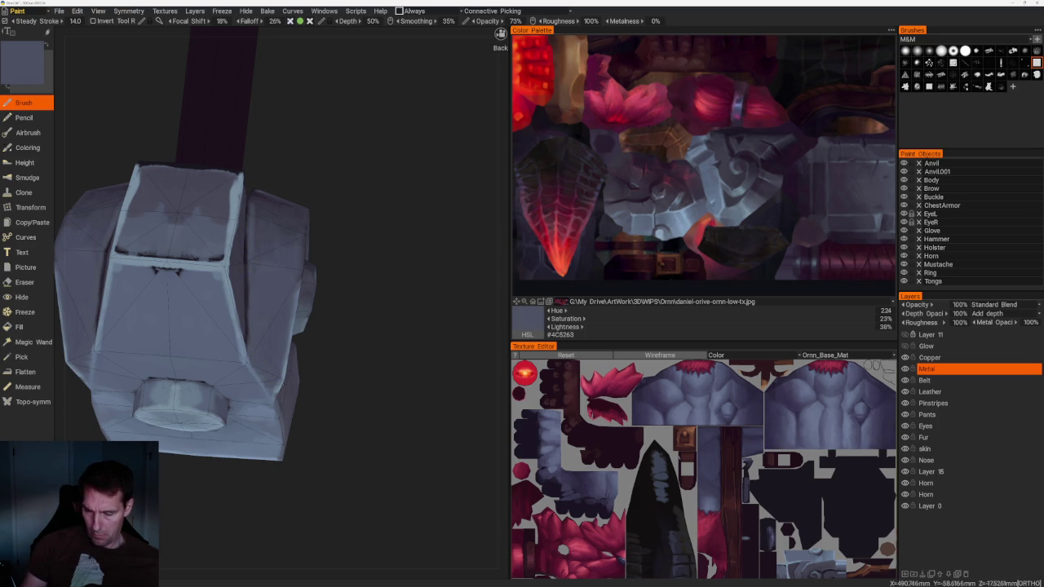
pyautogui.press('v')
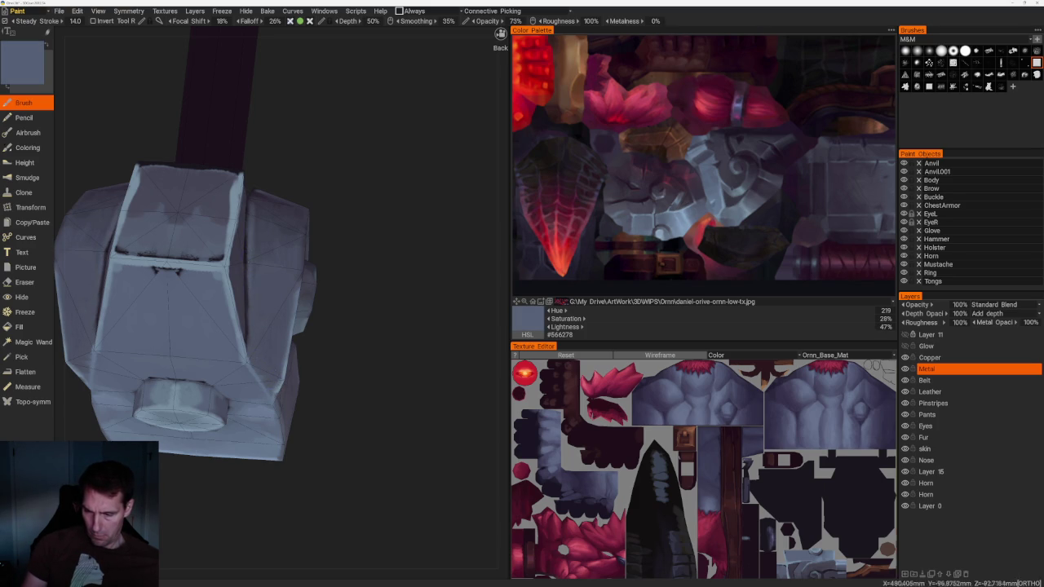
pyautogui.moveTo(294, 383)
pyautogui.mouseDown()
pyautogui.moveTo(384, 250)
pyautogui.moveTo(373, 301)
pyautogui.moveTo(413, 407)
pyautogui.moveTo(400, 351)
pyautogui.mouseUp()
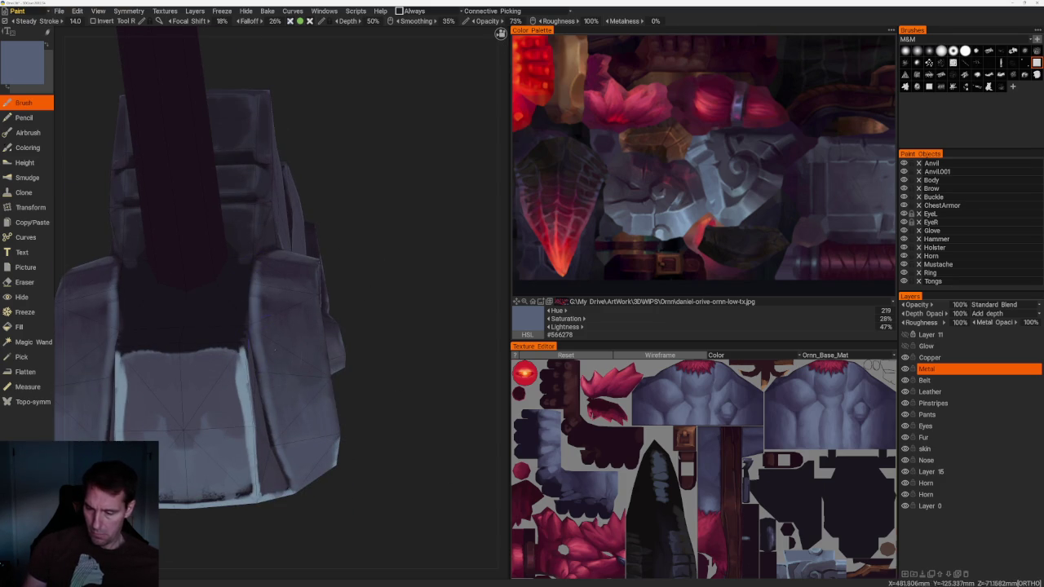
pyautogui.press('v')
pyautogui.press('v')
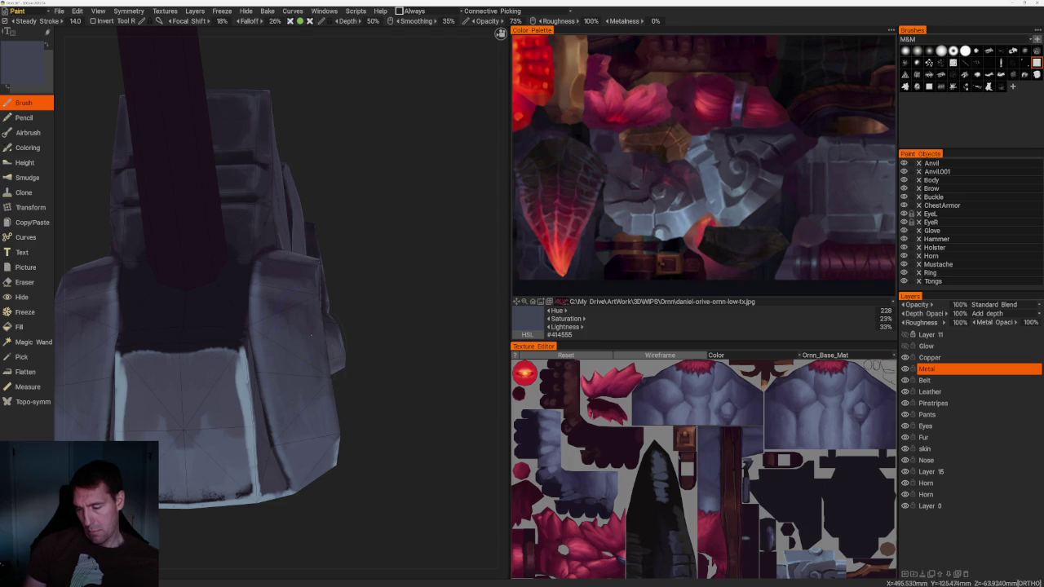
pyautogui.press('v')
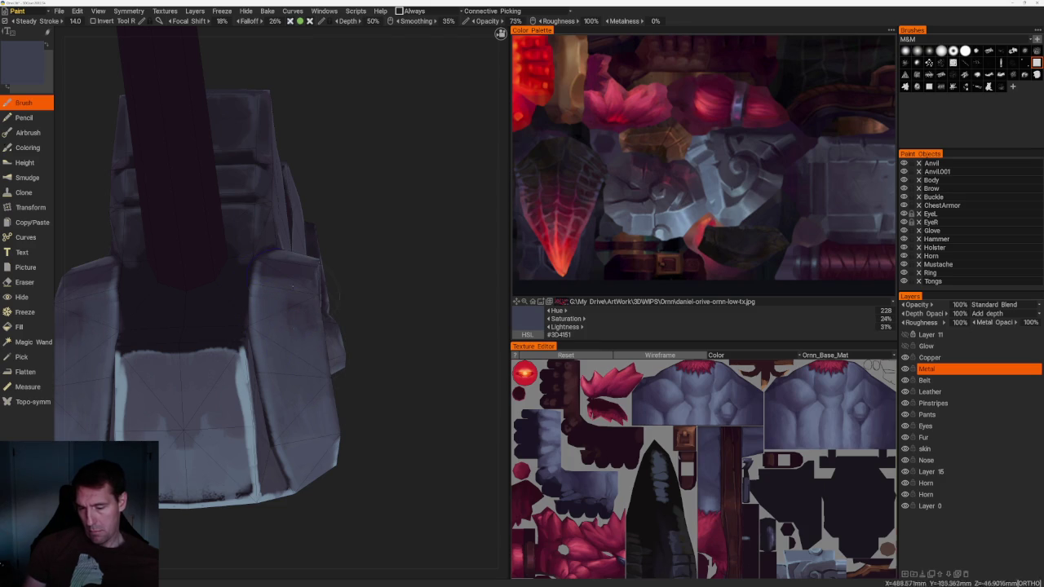
# From below, alternate light highlight and dark shadow greys, ending on dark purple-grey #363340
pyautogui.moveTo(398, 430); pyautogui.dragTo(415, 380, button='right')
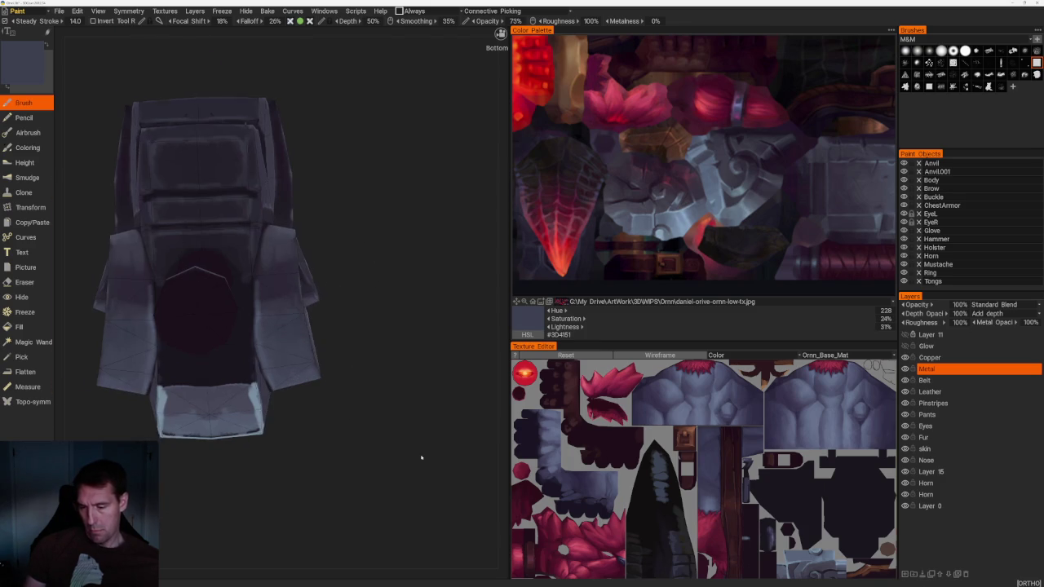
pyautogui.press('v')
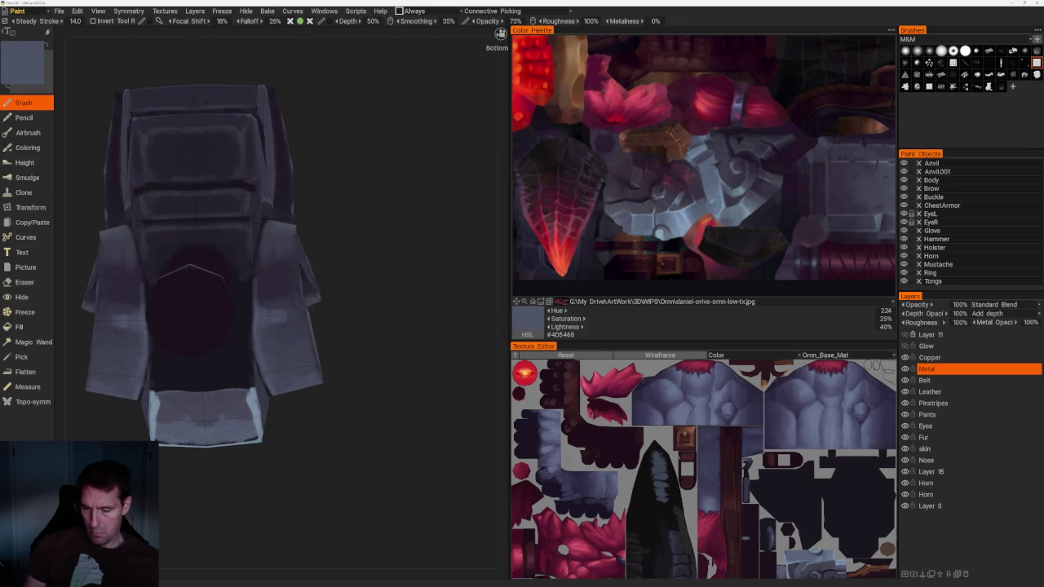
pyautogui.press('v')
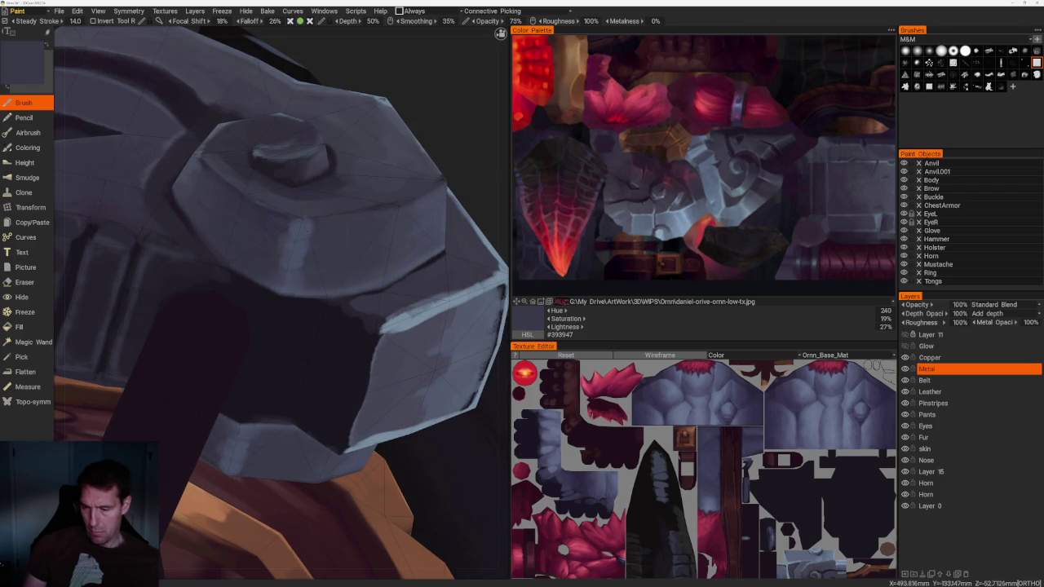
pyautogui.press('v')
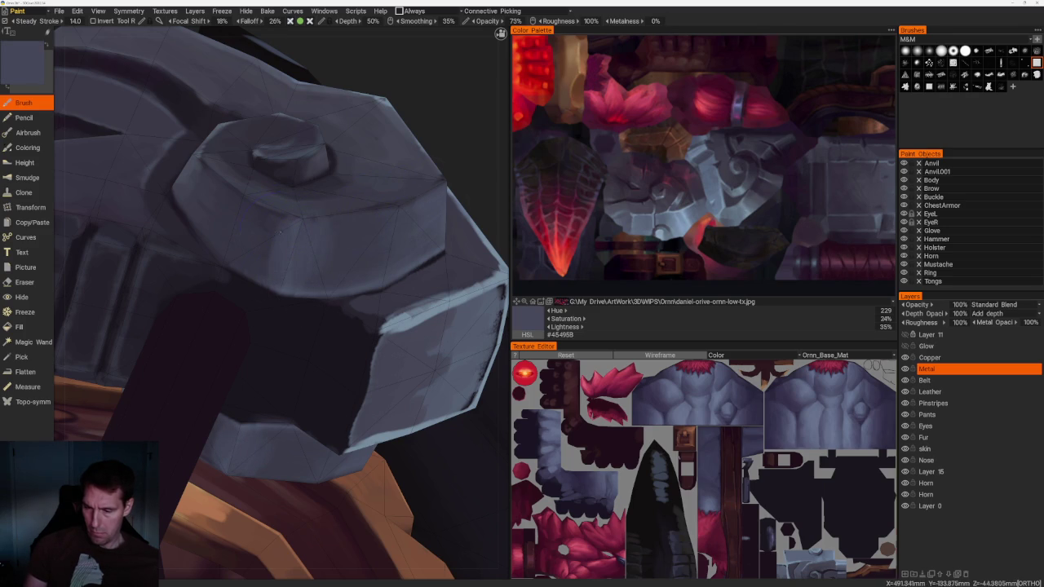
pyautogui.press('v')
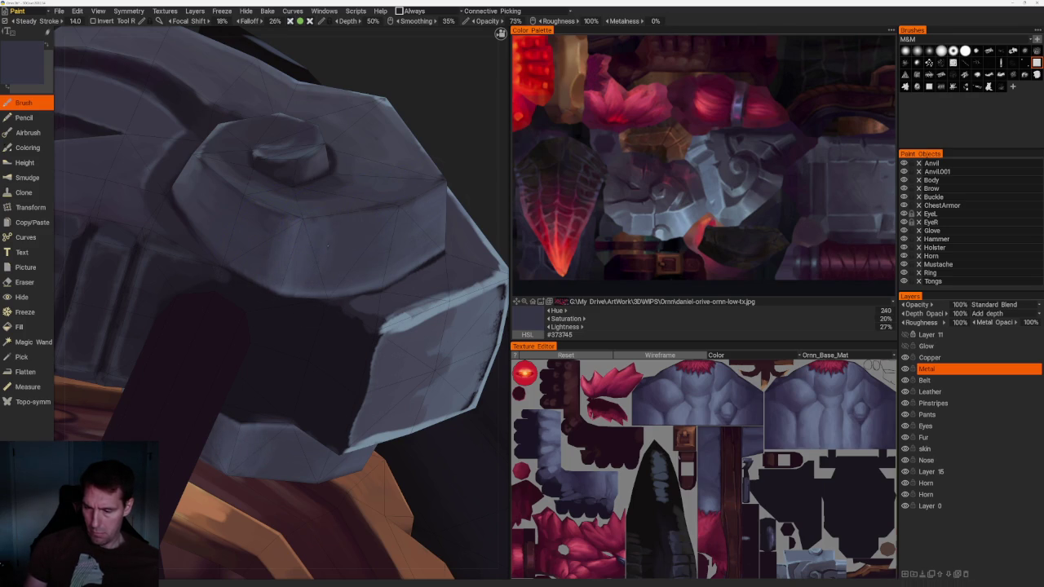
pyautogui.moveTo(423, 244); pyautogui.dragTo(327, 182, button='right')
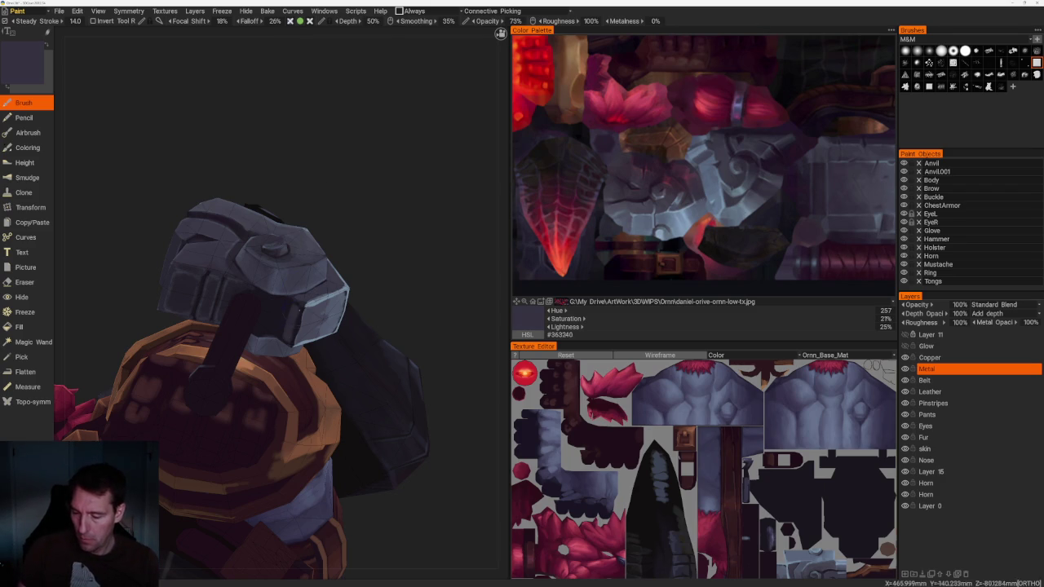
pyautogui.press('v')
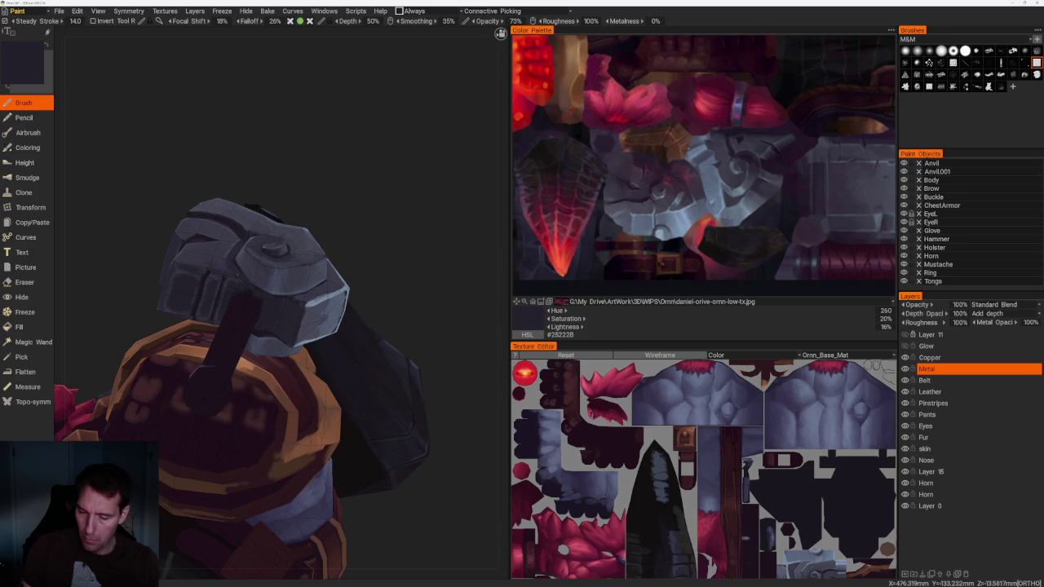
pyautogui.press('v')
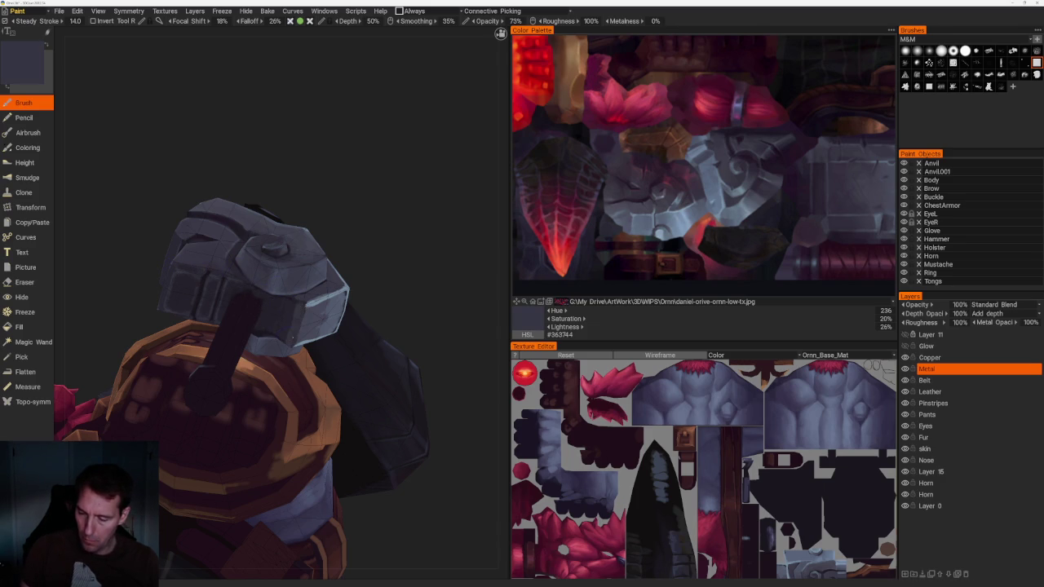
pyautogui.moveTo(289, 325)
pyautogui.mouseDown(button='middle')
pyautogui.moveTo(324, 230)
pyautogui.moveTo(425, 270)
pyautogui.mouseUp(button='middle')
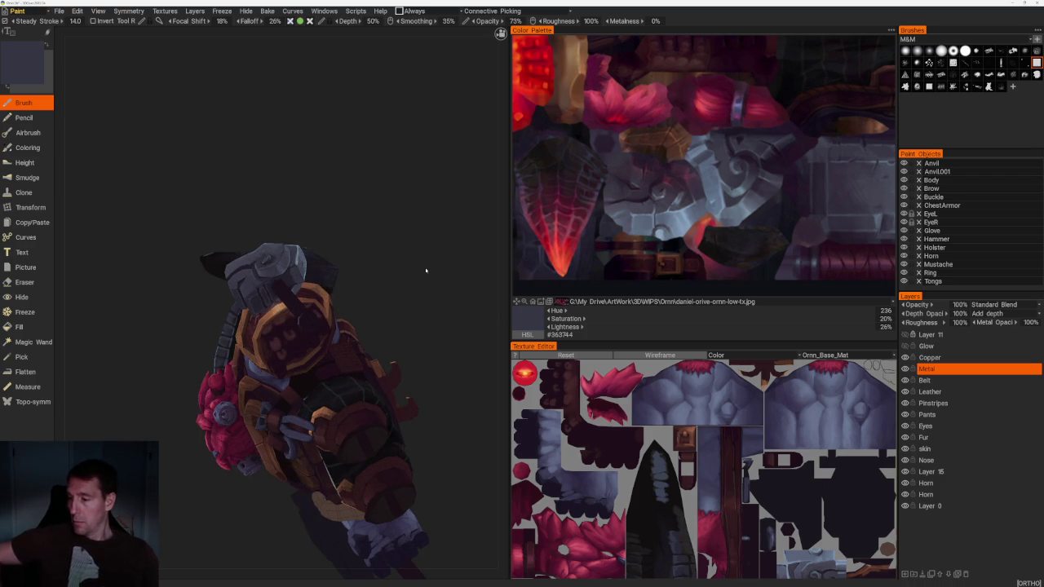
pyautogui.moveTo(425, 270)
pyautogui.mouseDown(button='middle')
pyautogui.moveTo(462, 285)
pyautogui.moveTo(362, 215)
pyautogui.moveTo(399, 226)
pyautogui.moveTo(432, 297)
pyautogui.mouseUp(button='middle')
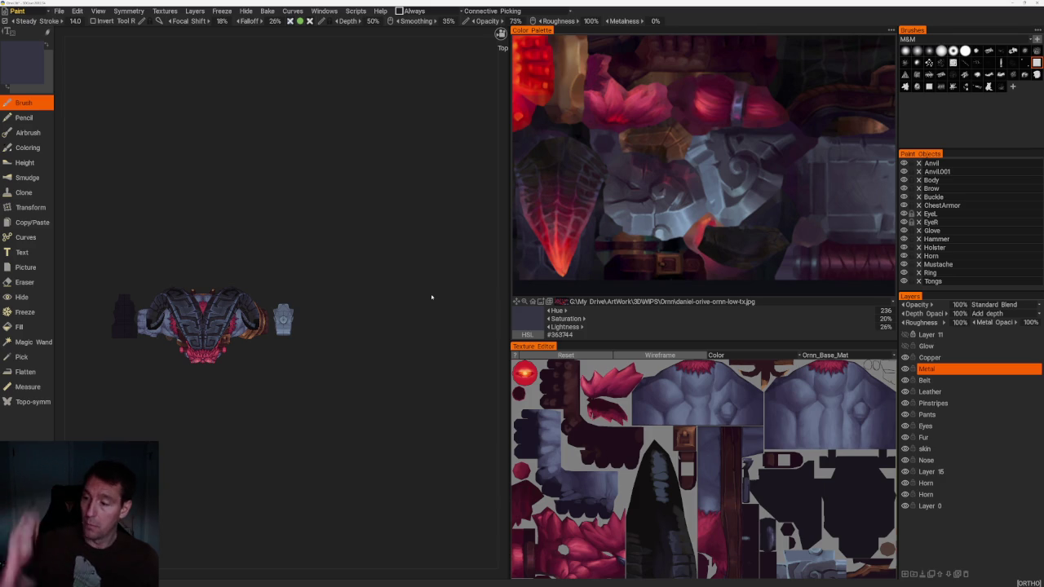
pyautogui.moveTo(429, 296); pyautogui.dragTo(331, 308, button='middle')
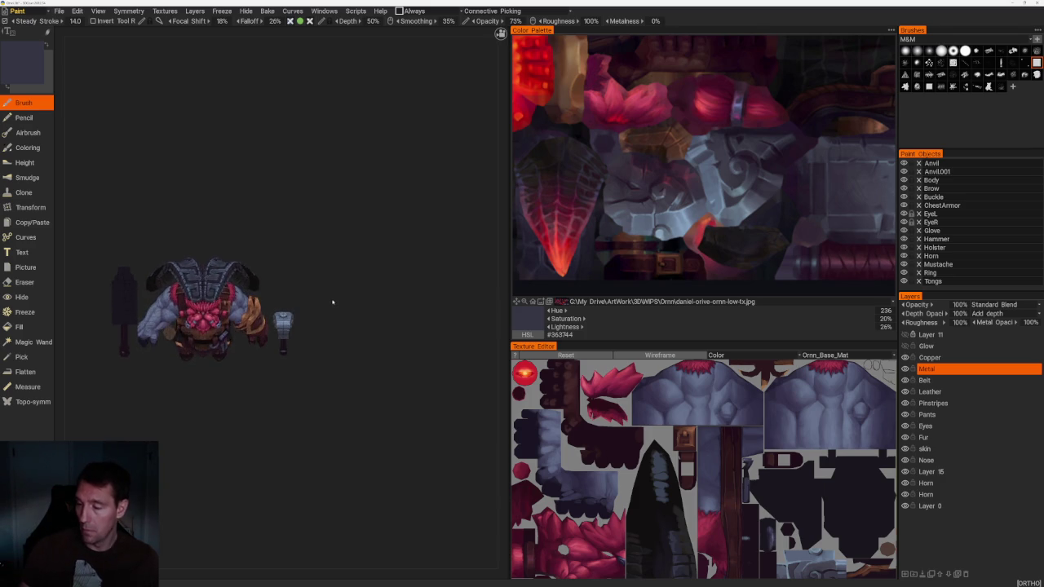
pyautogui.scroll(2, 334, 301)
pyautogui.scroll(2, 342, 296)
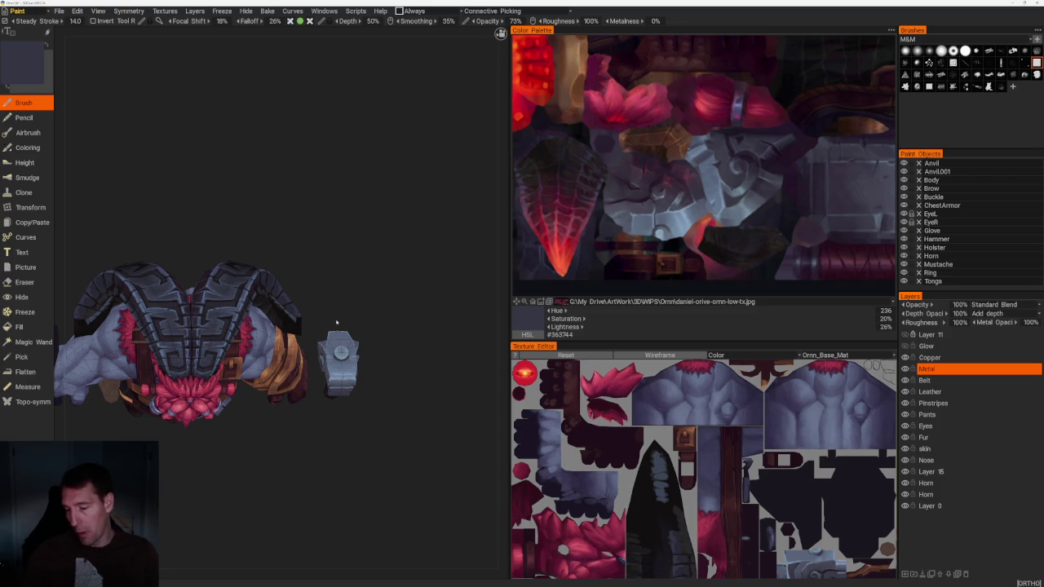
pyautogui.moveTo(408, 303); pyautogui.dragTo(368, 226, button='middle')
pyautogui.scroll(5, 367, 226)
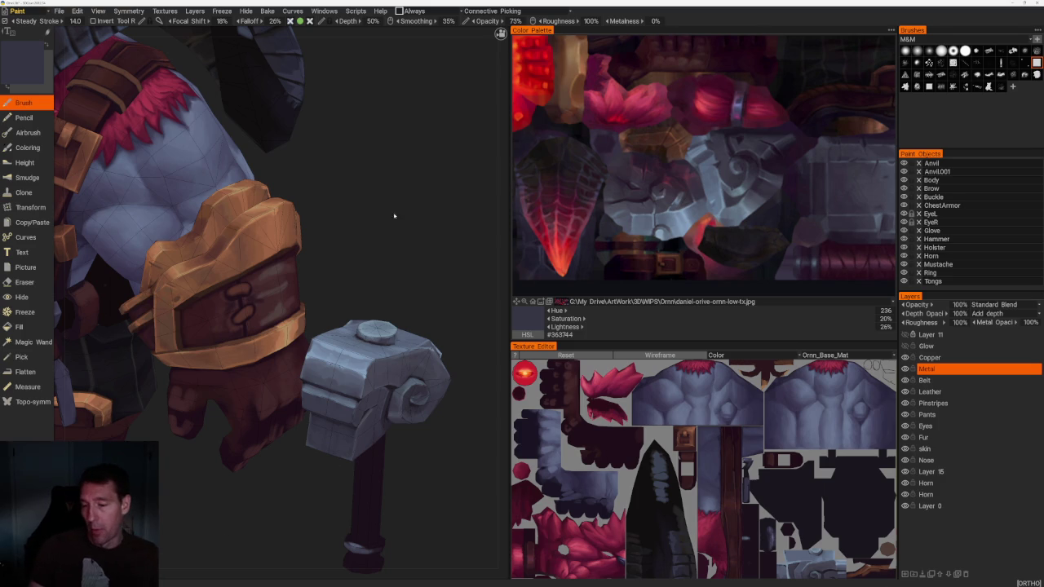
pyautogui.moveTo(394, 217); pyautogui.dragTo(395, 217)
pyautogui.scroll(-5, 368, 191)
pyautogui.moveTo(410, 166)
pyautogui.mouseDown()
pyautogui.moveTo(422, 199)
pyautogui.moveTo(424, 187)
pyautogui.mouseUp()
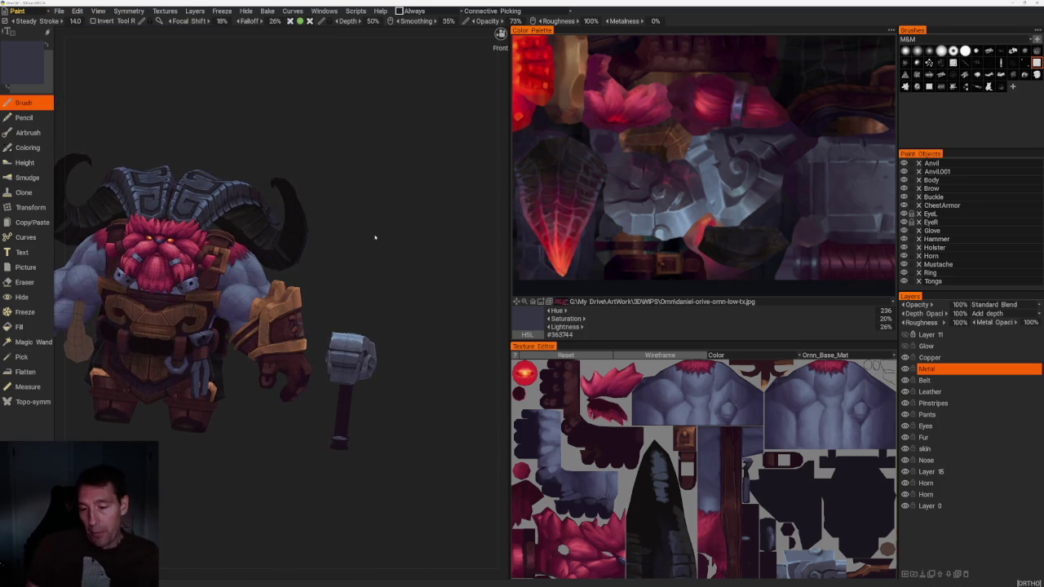
pyautogui.scroll(2, 422, 221)
pyautogui.scroll(-2, 422, 221)
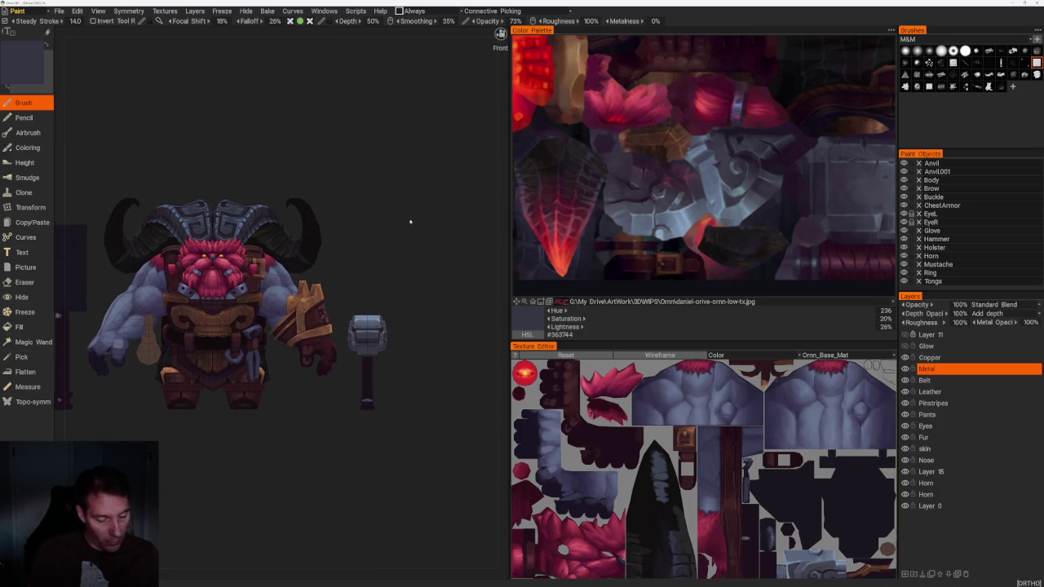
pyautogui.moveTo(408, 226); pyautogui.dragTo(264, 507)
pyautogui.scroll(3, 263, 507)
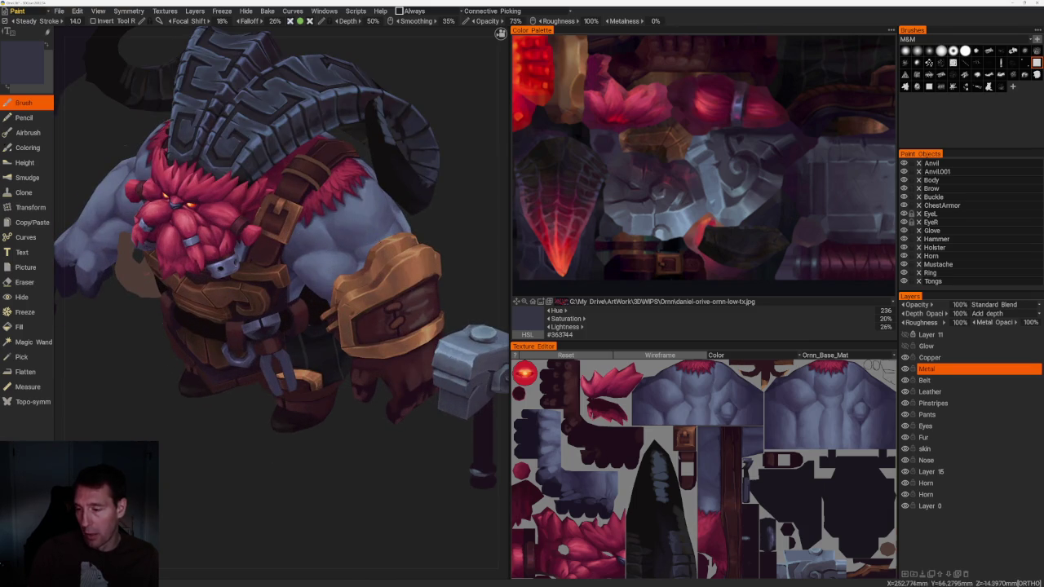
pyautogui.scroll(-3, 410, 226)
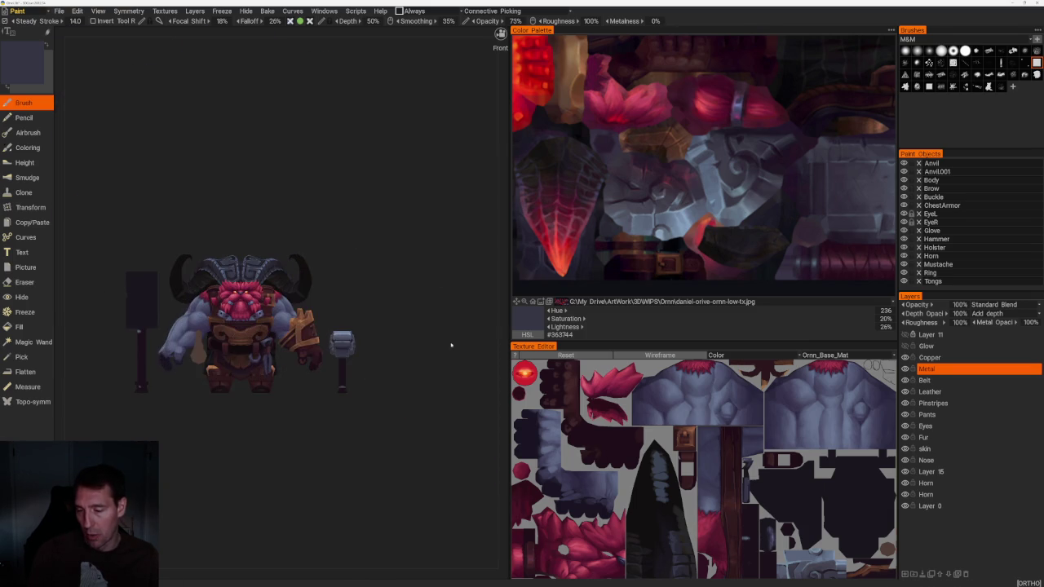
pyautogui.moveTo(296, 439); pyautogui.dragTo(341, 443)
pyautogui.scroll(3, 340, 443)
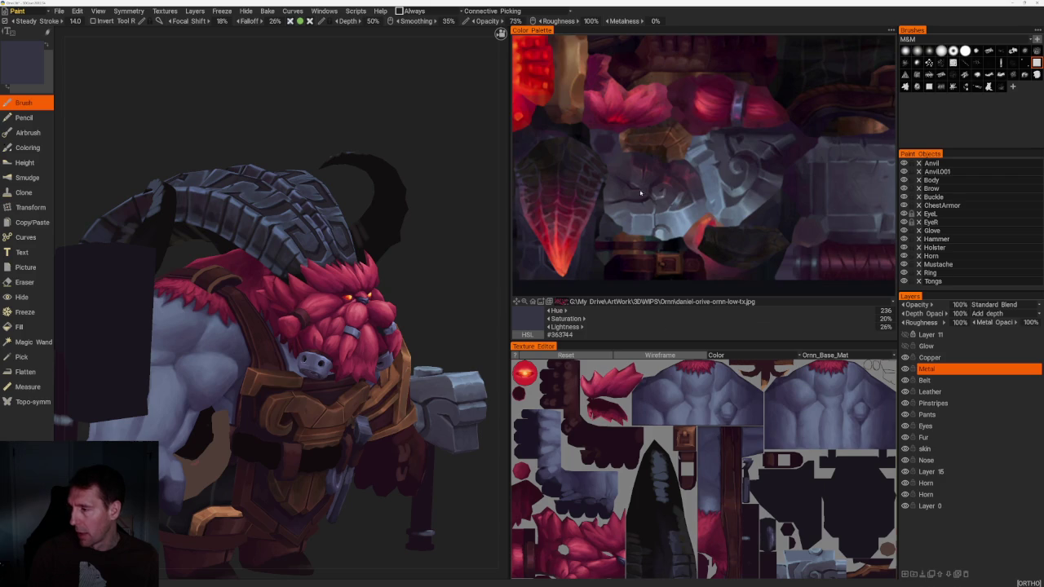
pyautogui.scroll(2, 736, 210)
pyautogui.scroll(2, 736, 210)
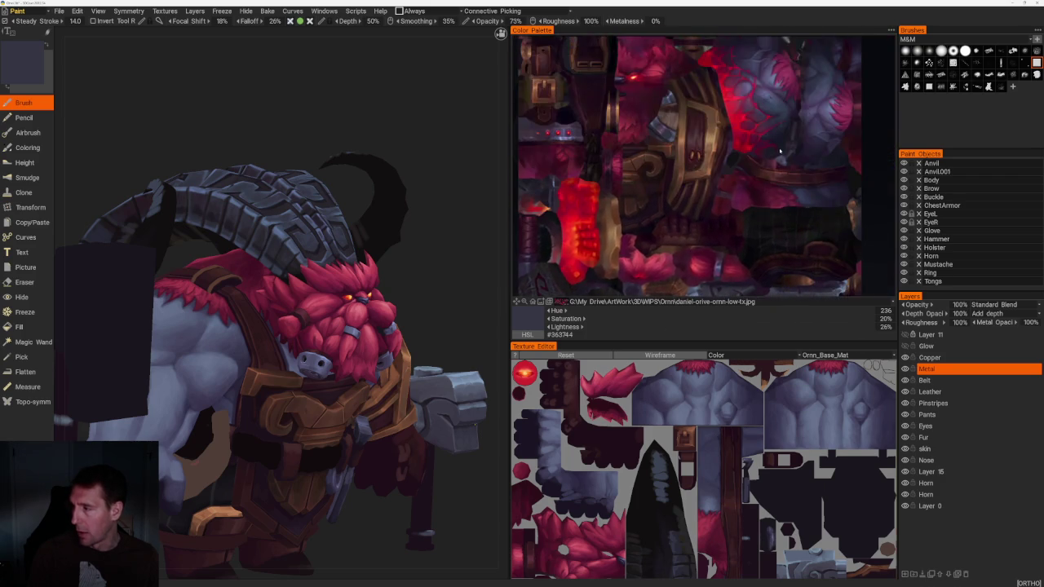
pyautogui.scroll(2, 788, 147)
pyautogui.scroll(-3, 788, 147)
pyautogui.scroll(-2, 699, 156)
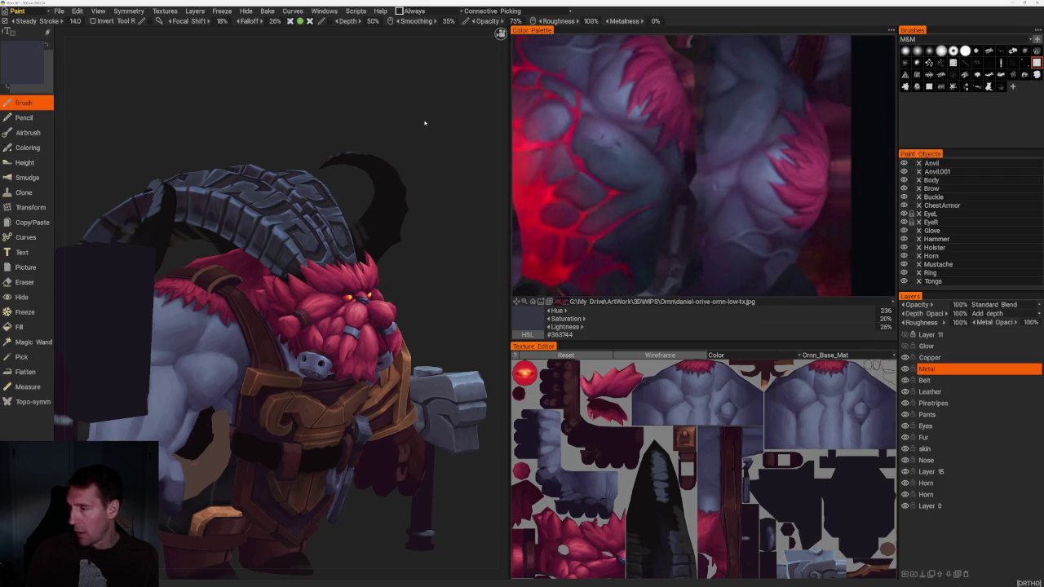
pyautogui.scroll(-2, 430, 119)
pyautogui.moveTo(429, 118); pyautogui.dragTo(299, 116)
pyautogui.moveTo(298, 116)
pyautogui.mouseDown(button='right')
pyautogui.moveTo(299, 154)
pyautogui.moveTo(219, 134)
pyautogui.mouseUp(button='right')
pyautogui.moveTo(219, 134); pyautogui.dragTo(170, 145)
pyautogui.moveTo(170, 144); pyautogui.dragTo(366, 145, button='right')
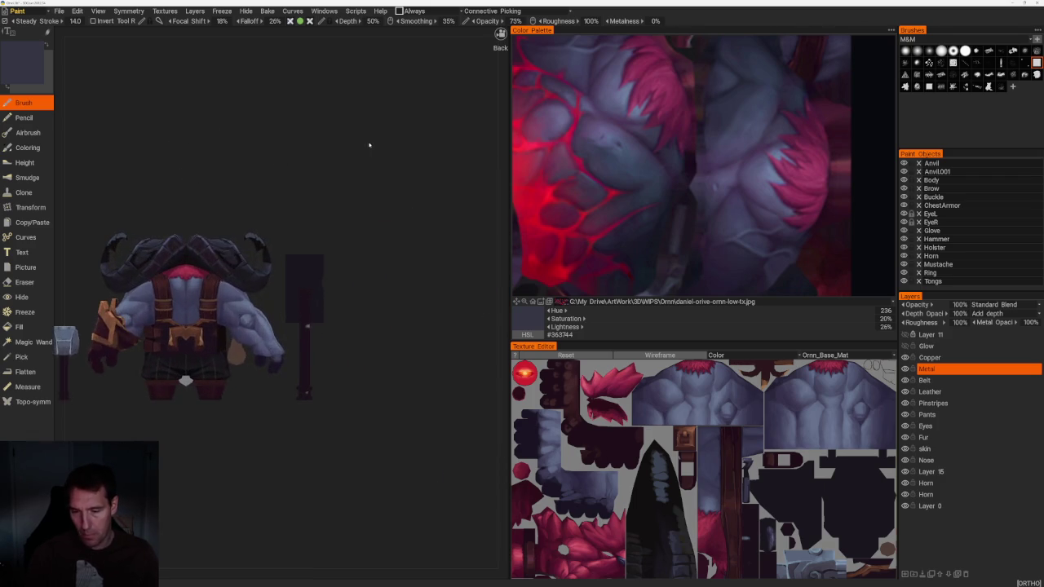
pyautogui.moveTo(368, 194); pyautogui.dragTo(343, 159, button='right')
pyautogui.moveTo(343, 158)
pyautogui.mouseDown()
pyautogui.moveTo(397, 130)
pyautogui.moveTo(380, 182)
pyautogui.mouseUp()
pyautogui.moveTo(380, 182); pyautogui.dragTo(342, 315, button='right')
pyautogui.moveTo(342, 315); pyautogui.dragTo(495, 345)
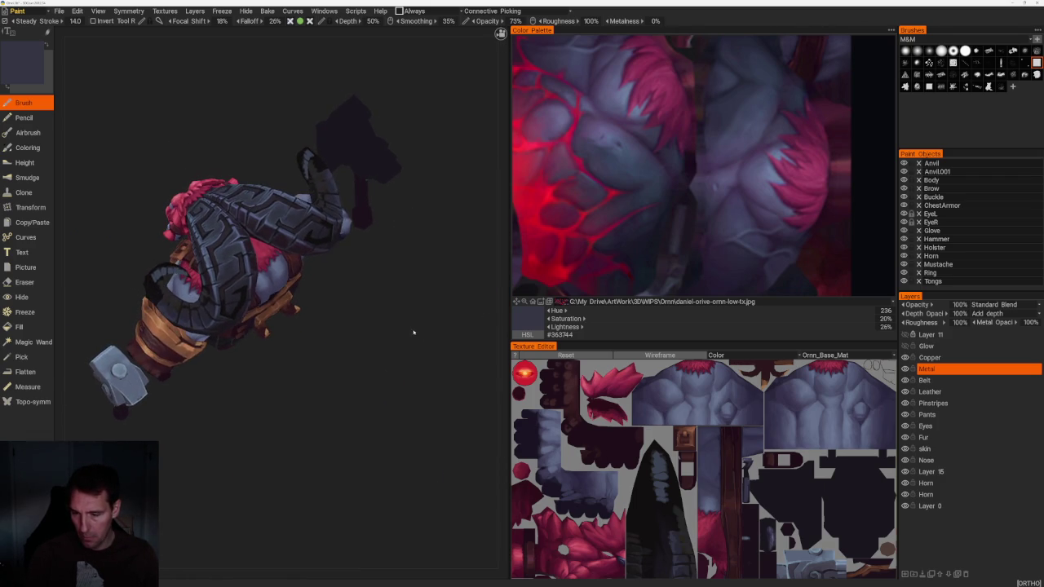
pyautogui.moveTo(422, 337); pyautogui.dragTo(434, 372, button='middle')
pyautogui.moveTo(434, 372)
pyautogui.mouseDown()
pyautogui.moveTo(384, 250)
pyautogui.moveTo(361, 310)
pyautogui.moveTo(396, 319)
pyautogui.mouseUp()
pyautogui.moveTo(396, 319); pyautogui.dragTo(204, 182, button='right')
pyautogui.moveTo(205, 182); pyautogui.dragTo(315, 230)
pyautogui.moveTo(315, 231)
pyautogui.mouseDown(button='right')
pyautogui.moveTo(483, 359)
pyautogui.moveTo(469, 347)
pyautogui.mouseUp(button='right')
pyautogui.moveTo(469, 347); pyautogui.dragTo(456, 335)
pyautogui.moveTo(457, 335); pyautogui.dragTo(445, 322, button='right')
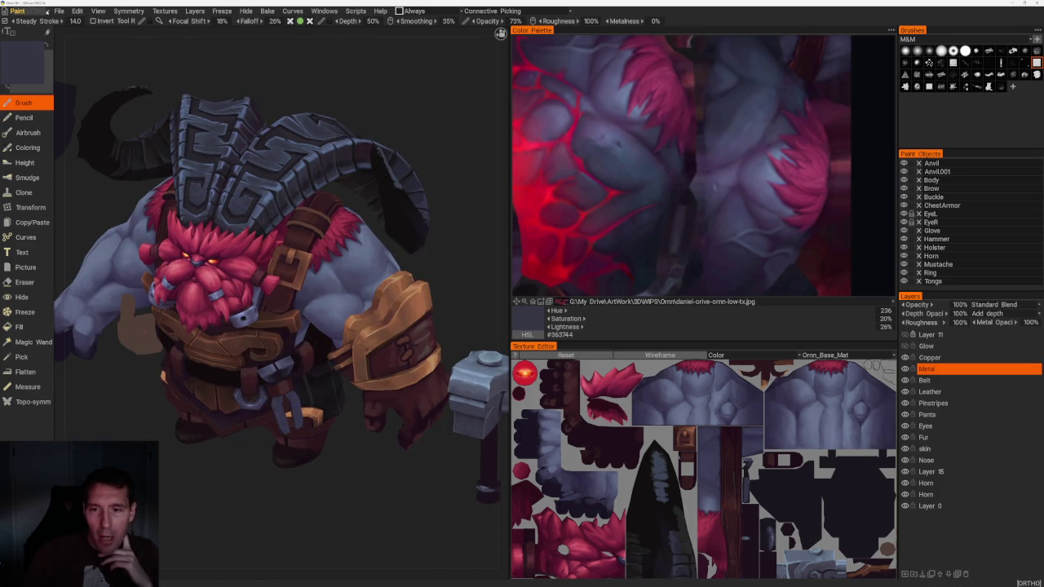
pyautogui.click(59, 12)
pyautogui.click(84, 91)
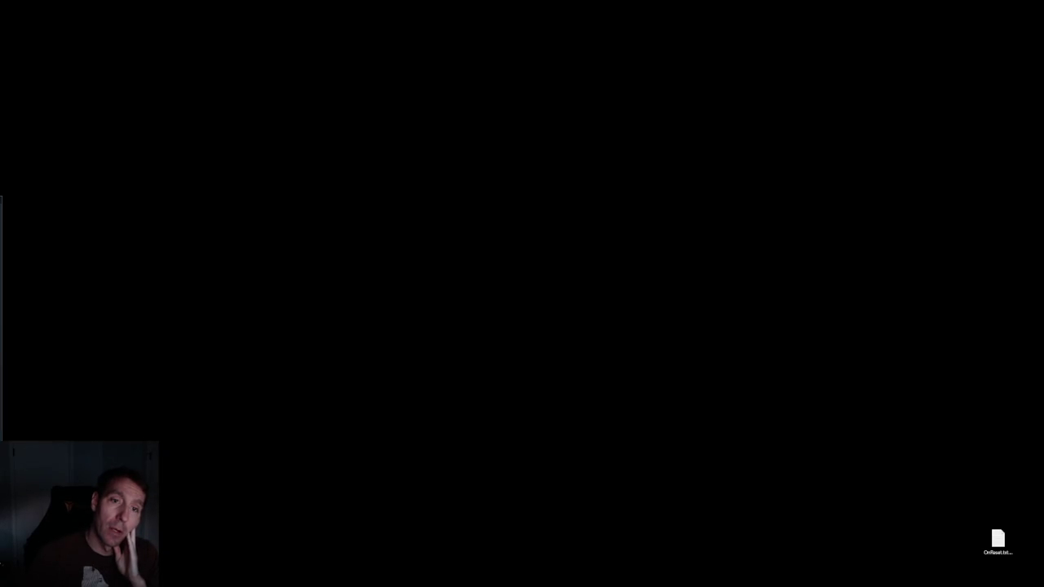
# Frame the character in front orthographic view and make Beard08 and Beard09 visible
pyautogui.press('Home')
pyautogui.press('KP_7')
pyautogui.press('KP_1')
pyautogui.scroll(5, 302, 282)
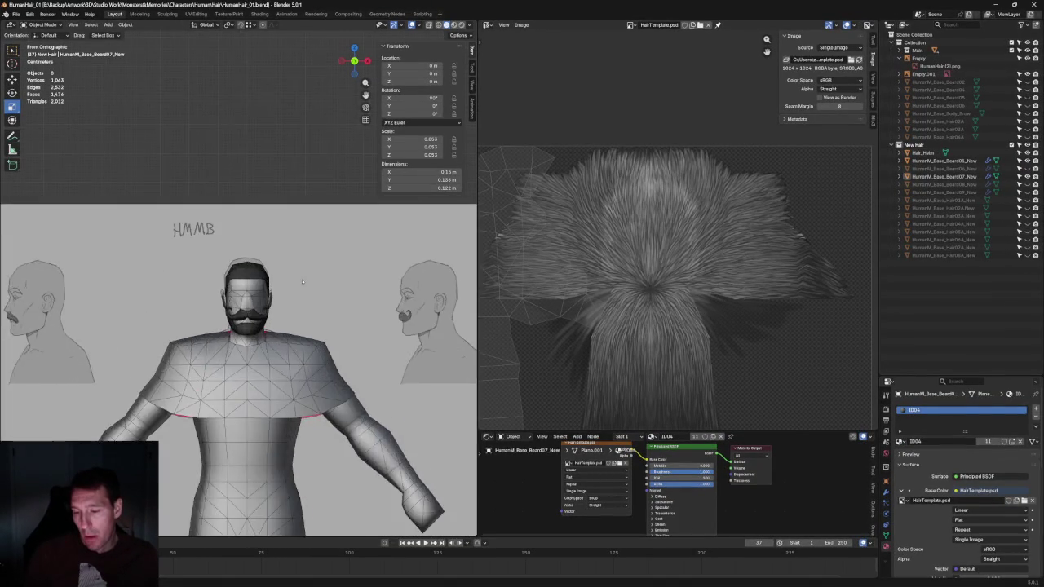
pyautogui.scroll(-3, 302, 282)
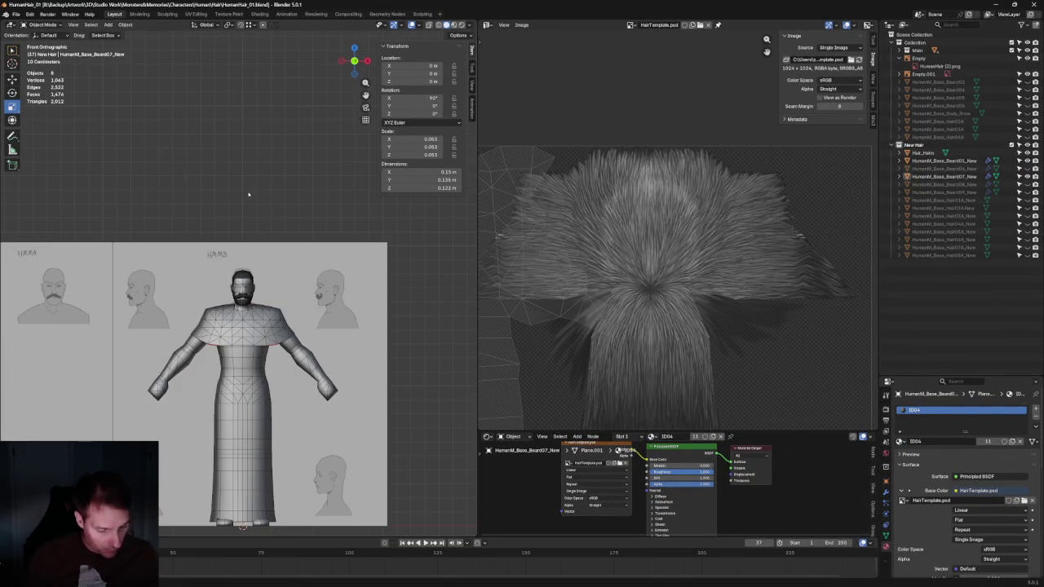
pyautogui.scroll(5, 250, 197)
pyautogui.scroll(1, 250, 198)
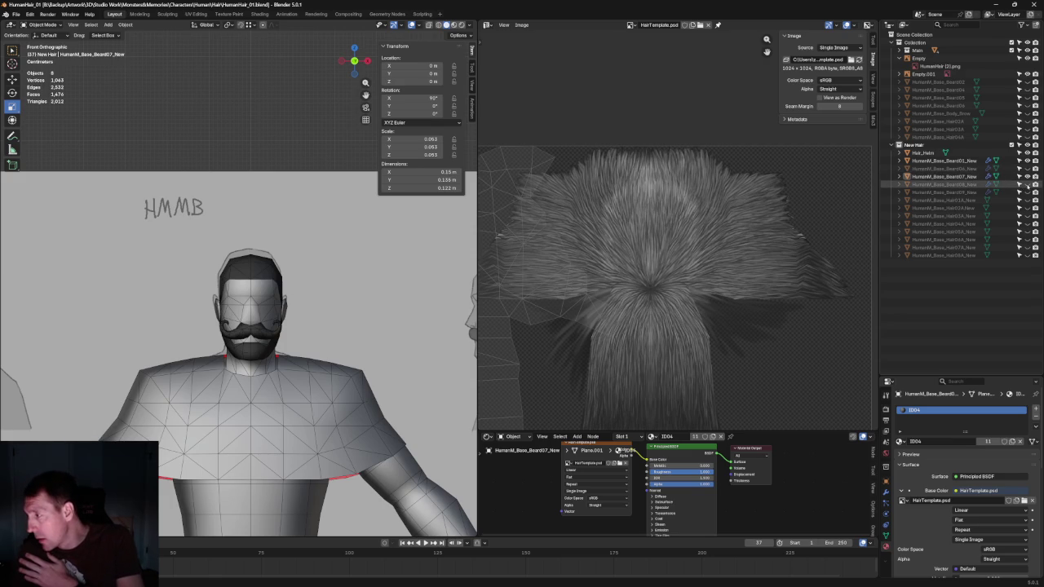
pyautogui.click(1027, 185)
pyautogui.click(1027, 192)
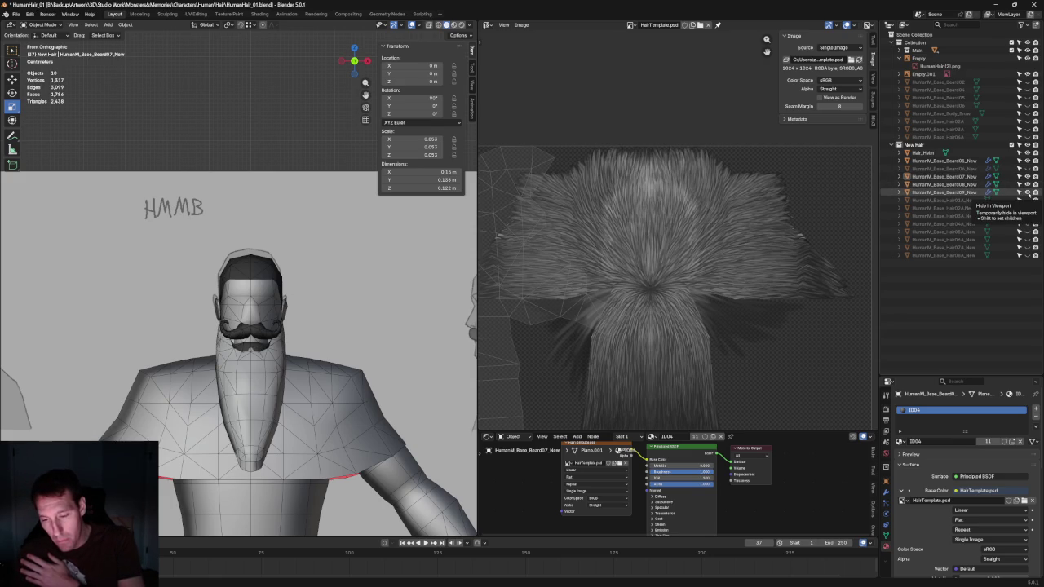
# Check the beards from side and three-quarter angles and hide the Beard01 mustache
pyautogui.scroll(7, 329, 285)
pyautogui.scroll(-2, 305, 387)
pyautogui.moveTo(304, 387); pyautogui.dragTo(259, 367, button='middle')
pyautogui.scroll(3, 187, 370)
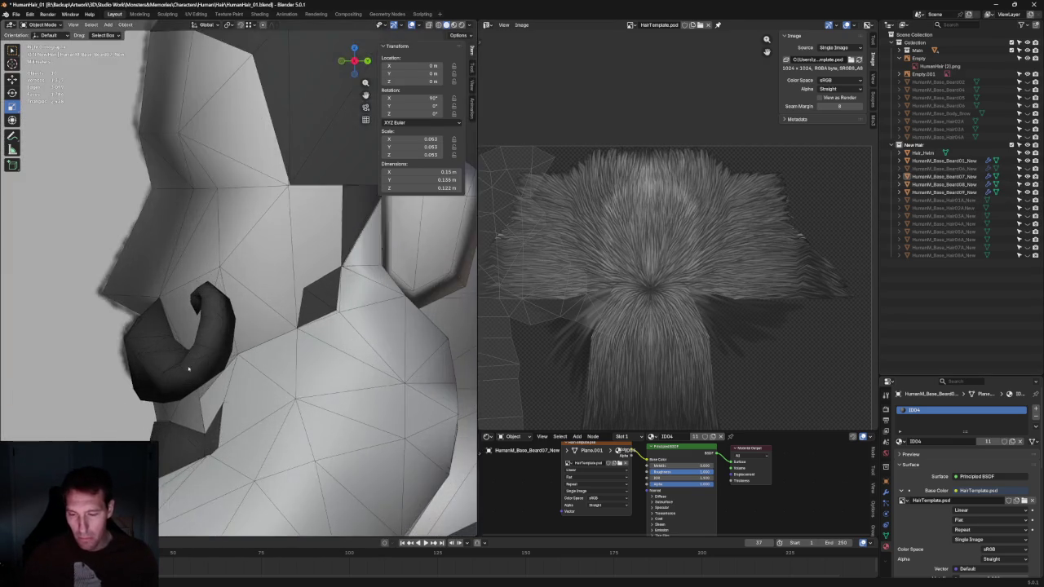
pyautogui.scroll(-5, 188, 370)
pyautogui.moveTo(188, 370)
pyautogui.mouseDown(button='middle')
pyautogui.moveTo(244, 359)
pyautogui.moveTo(270, 310)
pyautogui.moveTo(259, 333)
pyautogui.moveTo(285, 330)
pyautogui.mouseUp(button='middle')
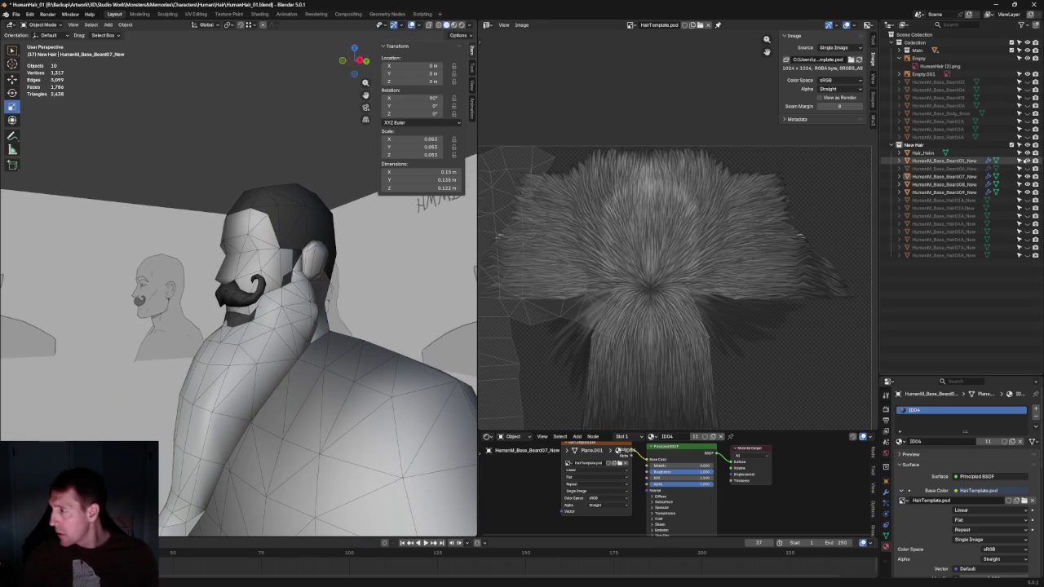
pyautogui.click(1027, 161)
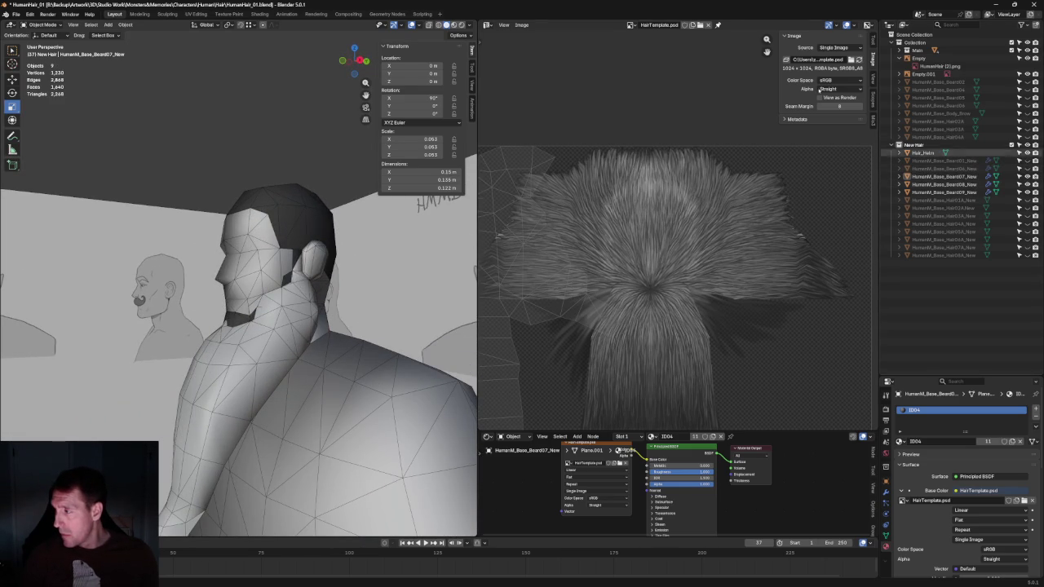
# Return to the front orthographic view and select the hair reference image
pyautogui.moveTo(213, 119); pyautogui.dragTo(234, 144, button='middle')
pyautogui.press('KP_1')
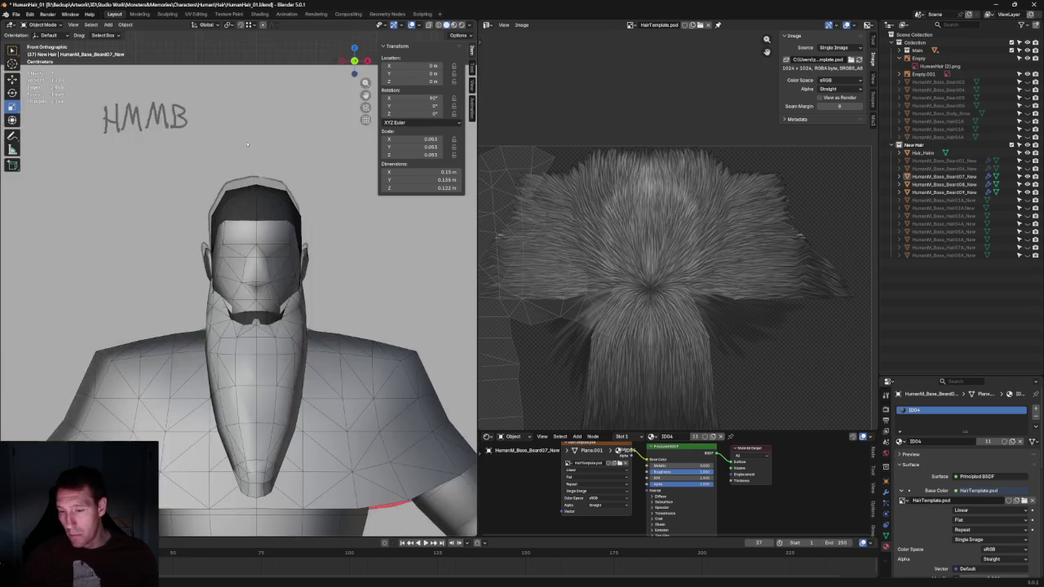
pyautogui.scroll(-4, 267, 156)
pyautogui.scroll(-2, 266, 155)
pyautogui.keyDown('ctrl'); pyautogui.hscroll(-3, 273, 221); pyautogui.keyUp('ctrl')
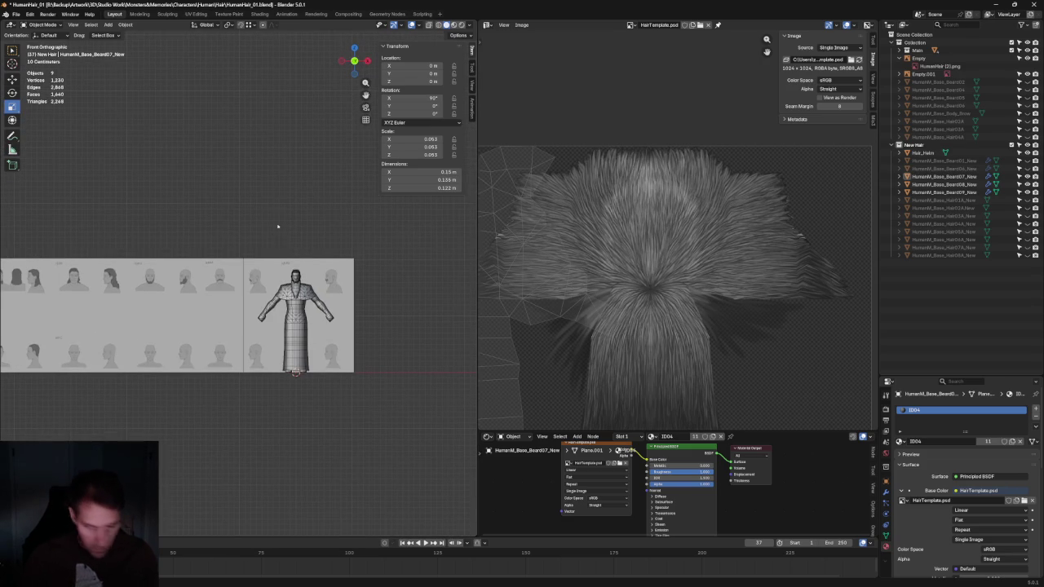
pyautogui.click(160, 299)
# Shift the hair reference sheet (Empty.001) further right in the Blender viewport
pyautogui.scroll(3, 228, 288)
pyautogui.keyDown('ctrl'); pyautogui.hscroll(-3, 229, 290); pyautogui.keyUp('ctrl')
pyautogui.keyDown('ctrl'); pyautogui.hscroll(-1, 397, 307); pyautogui.keyUp('ctrl')
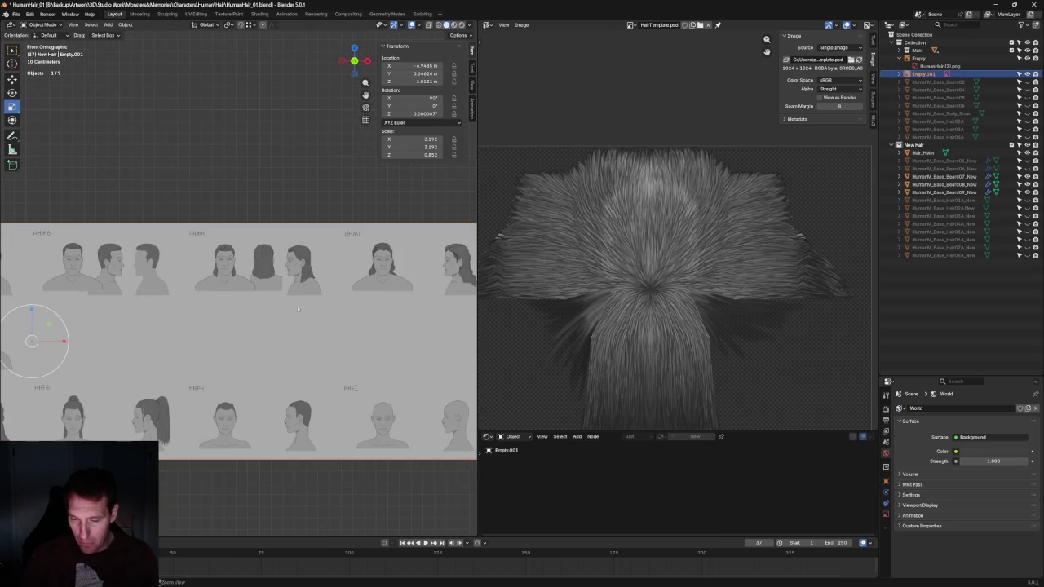
pyautogui.keyDown('ctrl'); pyautogui.hscroll(-3, 355, 309); pyautogui.keyUp('ctrl')
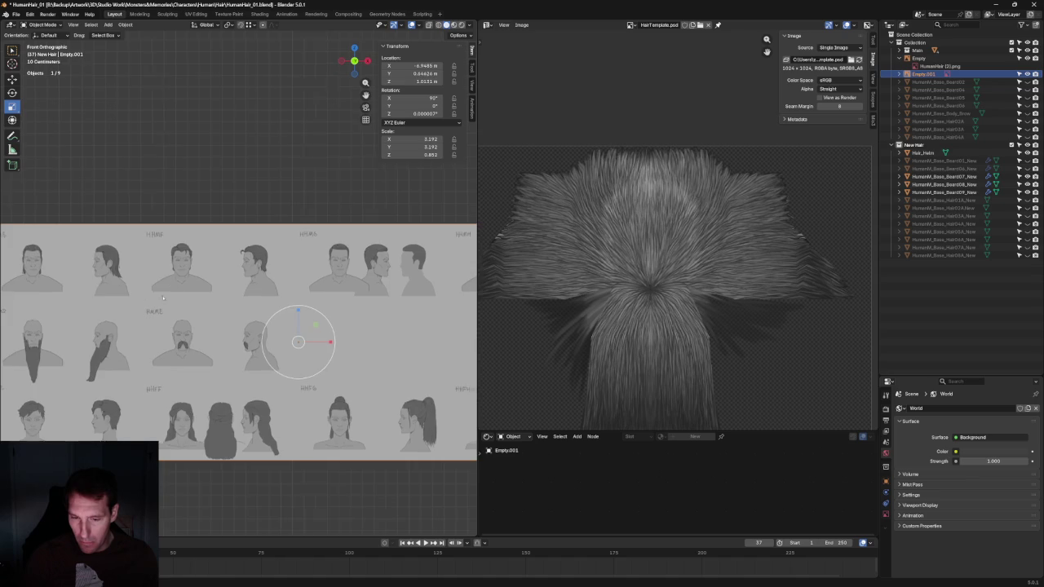
pyautogui.keyDown('ctrl'); pyautogui.hscroll(-3, 143, 296); pyautogui.keyUp('ctrl')
pyautogui.keyDown('ctrl'); pyautogui.hscroll(-3, 163, 310); pyautogui.keyUp('ctrl')
pyautogui.keyDown('ctrl'); pyautogui.hscroll(-3, 195, 326); pyautogui.keyUp('ctrl')
pyautogui.keyDown('ctrl'); pyautogui.hscroll(-3, 233, 346); pyautogui.keyUp('ctrl')
pyautogui.keyDown('ctrl'); pyautogui.hscroll(-1, 277, 348); pyautogui.keyUp('ctrl')
pyautogui.keyDown('ctrl'); pyautogui.hscroll(-2, 369, 353); pyautogui.keyUp('ctrl')
pyautogui.keyDown('ctrl'); pyautogui.hscroll(2, 343, 349); pyautogui.keyUp('ctrl')
pyautogui.keyDown('ctrl'); pyautogui.hscroll(2, 302, 343); pyautogui.keyUp('ctrl')
pyautogui.scroll(-1, 245, 337)
pyautogui.scroll(-2, 203, 331)
pyautogui.scroll(-4, 203, 328)
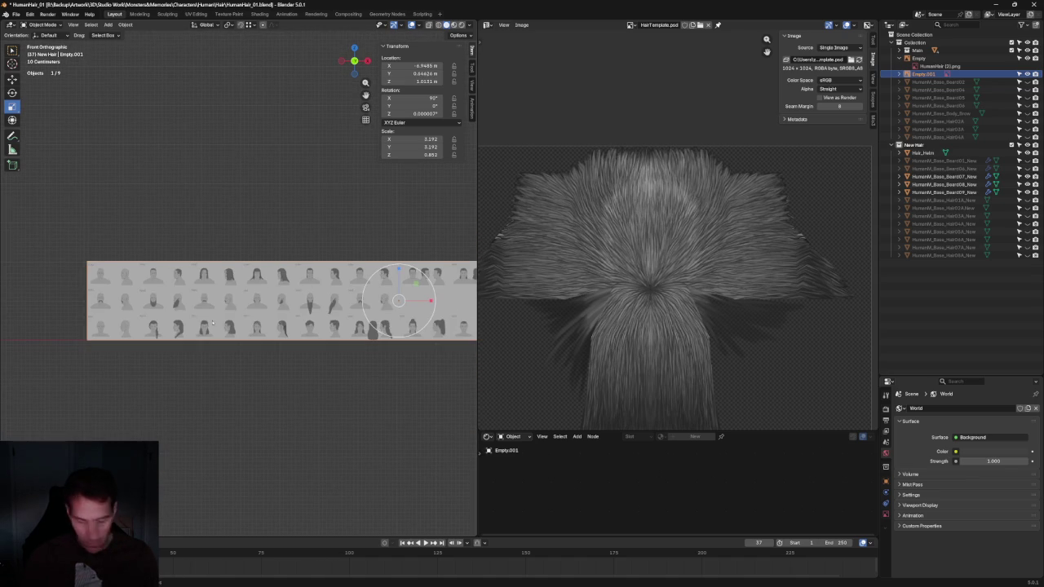
pyautogui.scroll(1, 204, 320)
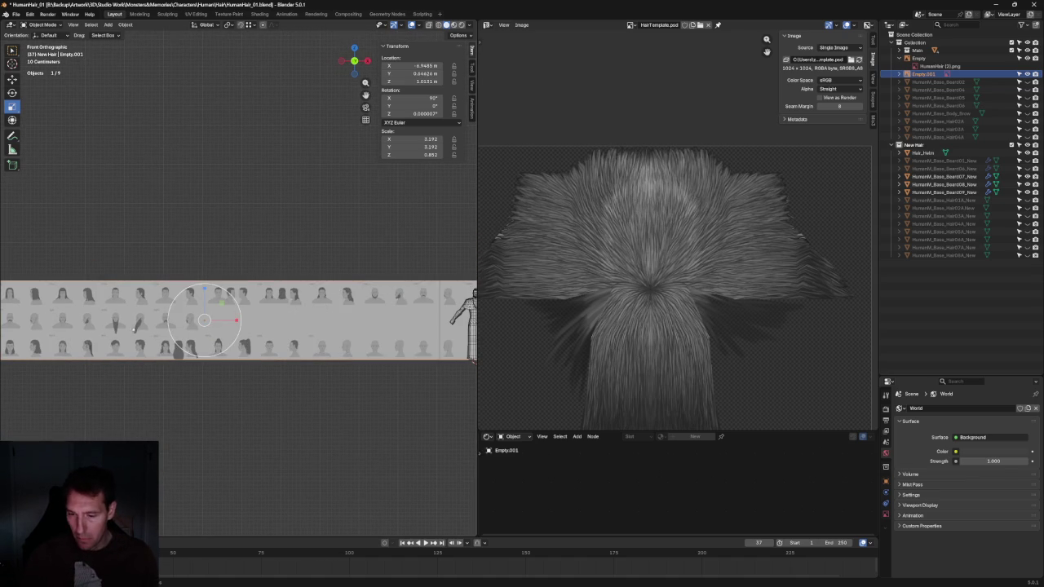
pyautogui.hotkey('shift', 'space')
pyautogui.press('g')
pyautogui.scroll(-2, 196, 310)
pyautogui.press('g')
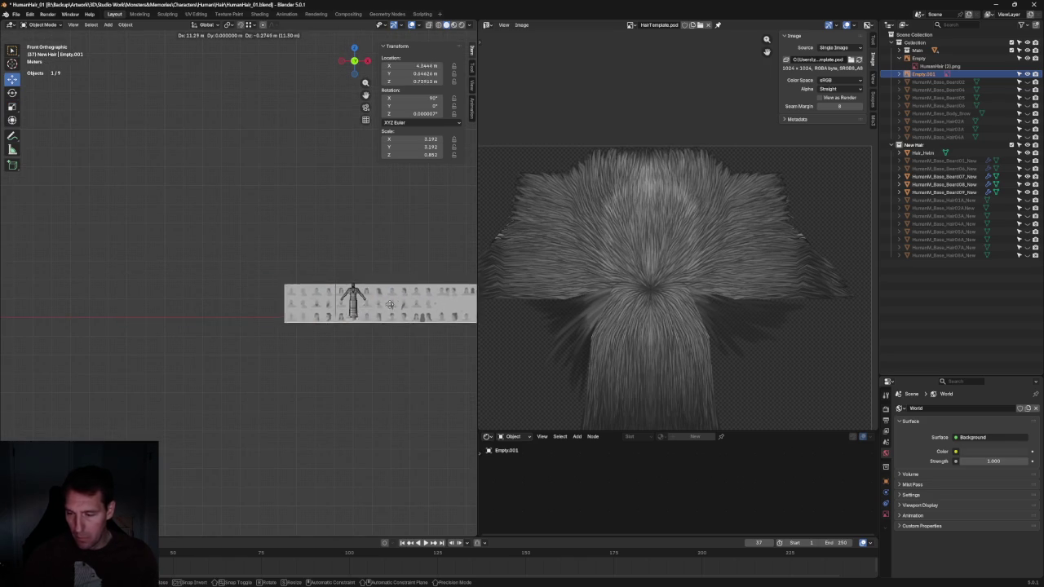
pyautogui.click(359, 301)
# Reposition the reference sheet behind the character, then deselect it
pyautogui.scroll(3, 446, 287)
pyautogui.keyDown('shift'); pyautogui.moveTo(446, 287); pyautogui.dragTo(252, 282, button='middle'); pyautogui.keyUp('shift')
pyautogui.scroll(2, 349, 298)
pyautogui.scroll(2, 350, 298)
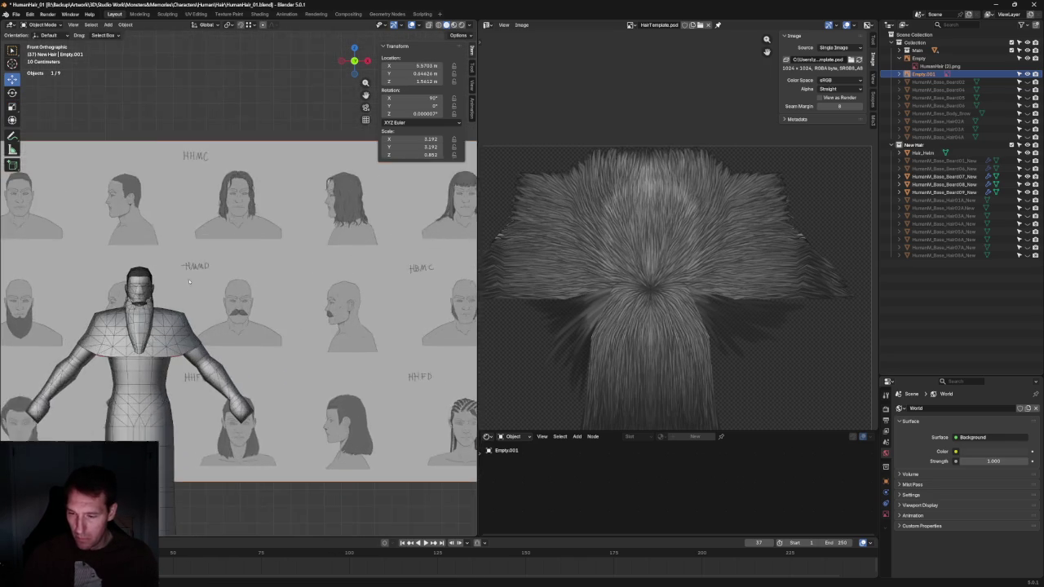
pyautogui.press('g')
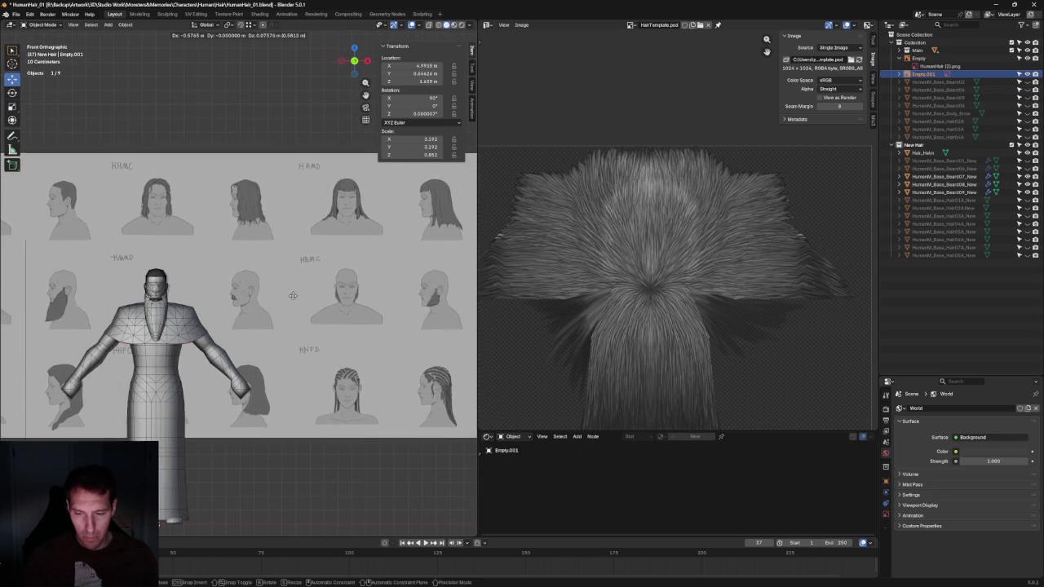
pyautogui.click(292, 295)
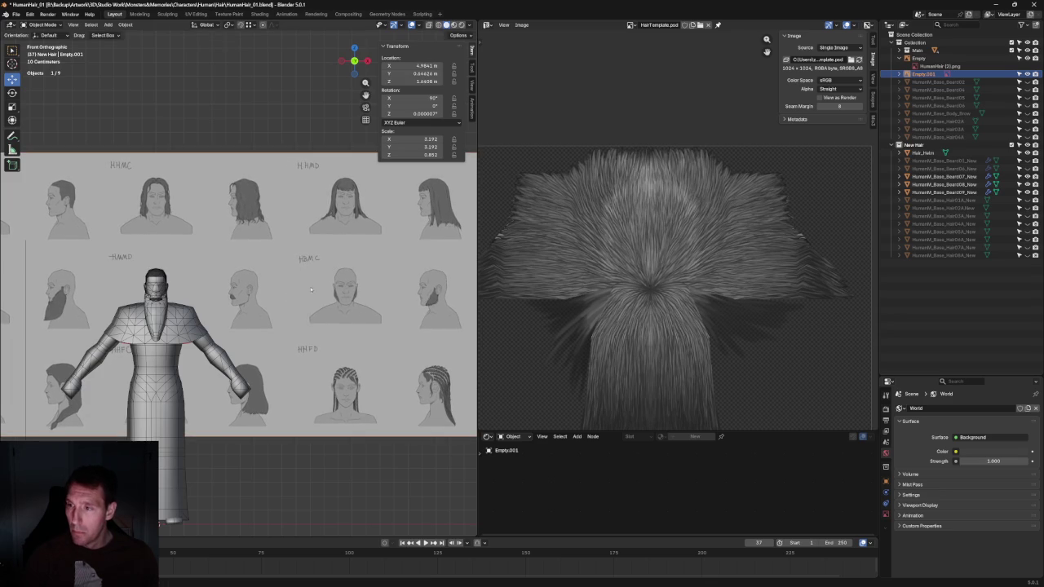
pyautogui.hotkey('alt', 'a')
# Switch viewport shading to Wireframe so the character overlays the reference sheet
pyautogui.keyDown('shift'); pyautogui.moveTo(244, 110); pyautogui.dragTo(374, 138, button='middle'); pyautogui.keyUp('shift')
pyautogui.scroll(3, 350, 312)
pyautogui.scroll(3, 350, 312)
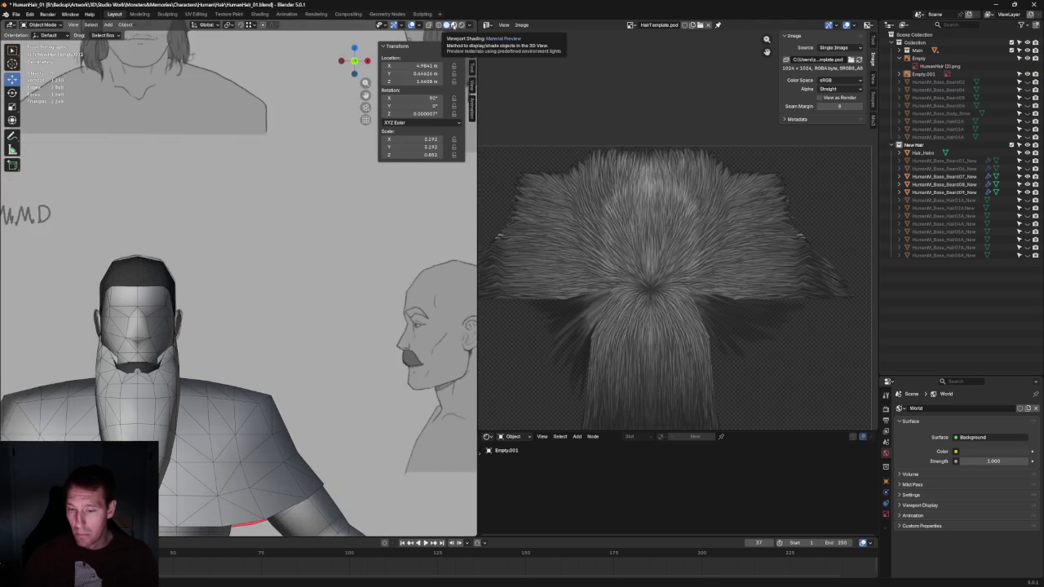
pyautogui.click(454, 25)
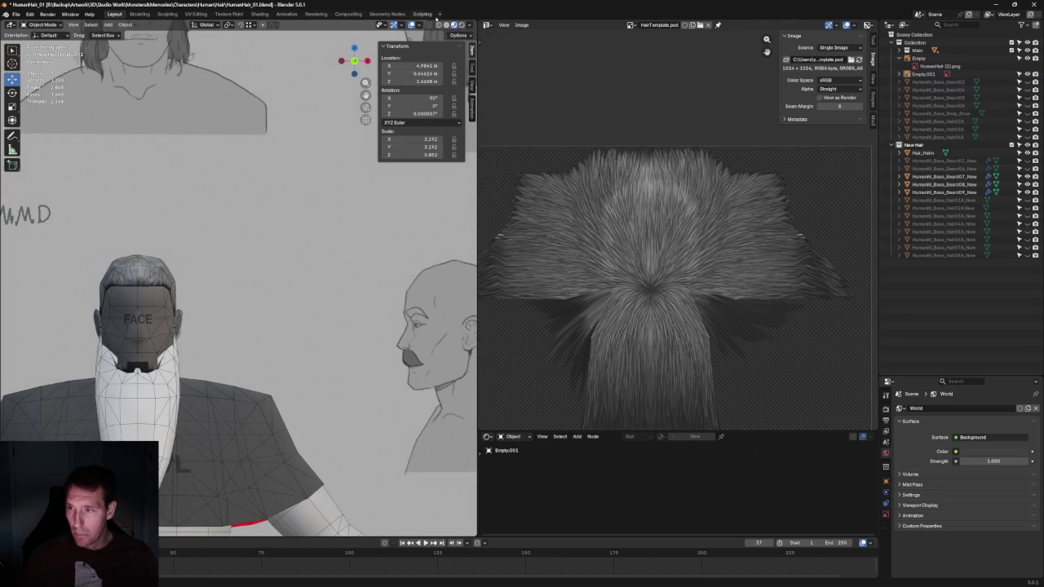
pyautogui.click(437, 25)
pyautogui.click(429, 25)
pyautogui.scroll(-3, 291, 289)
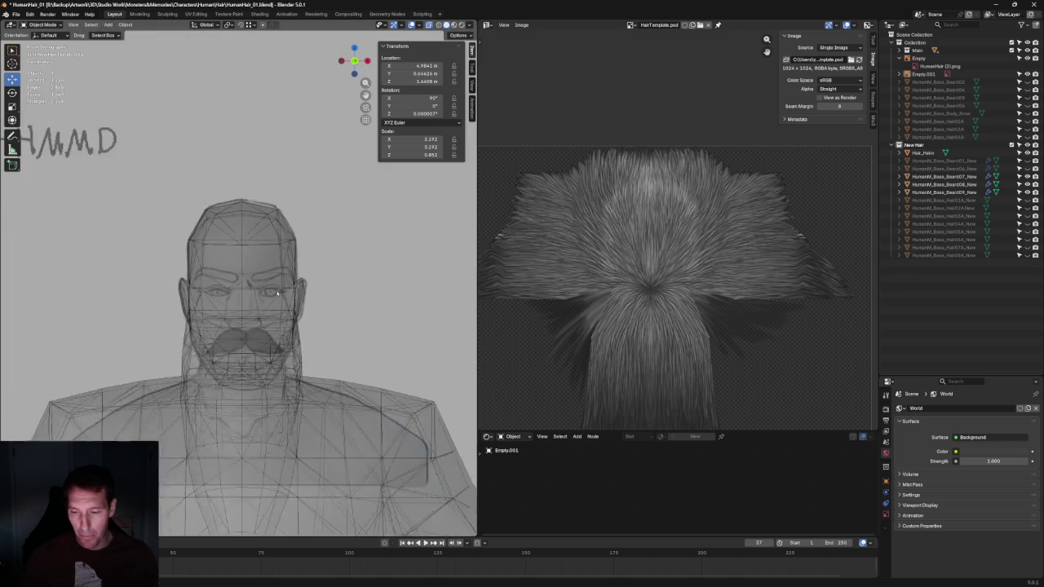
pyautogui.scroll(-2, 291, 290)
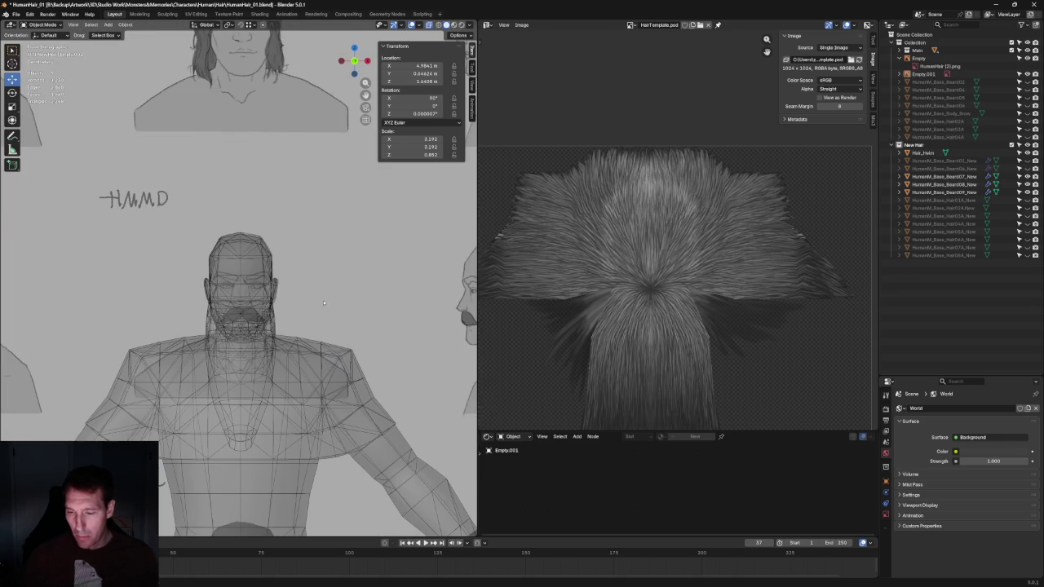
# Reselect the reference sheet and begin moving it again
pyautogui.click(323, 300)
pyautogui.scroll(-2, 326, 286)
pyautogui.press('g')
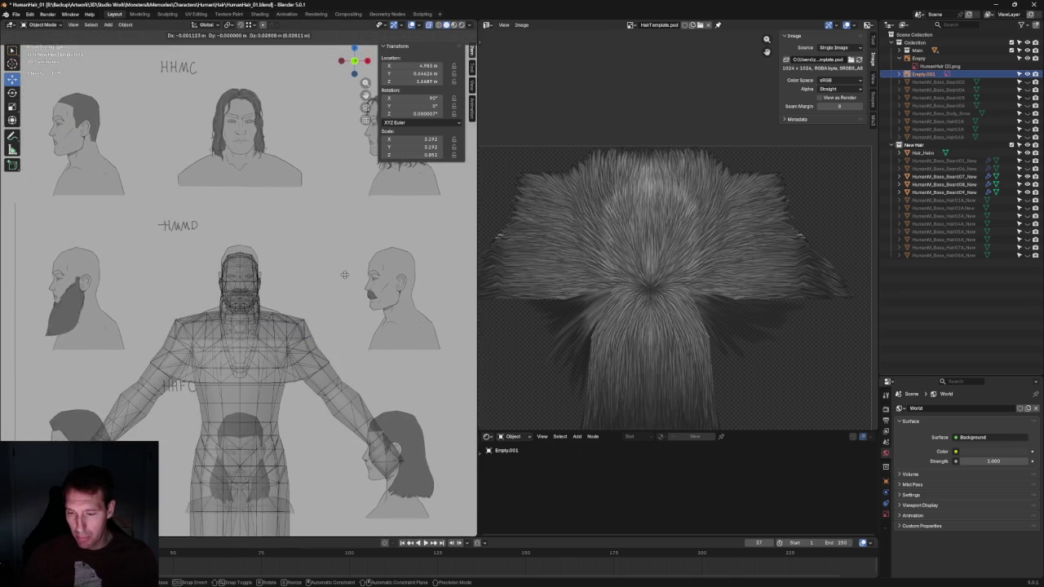